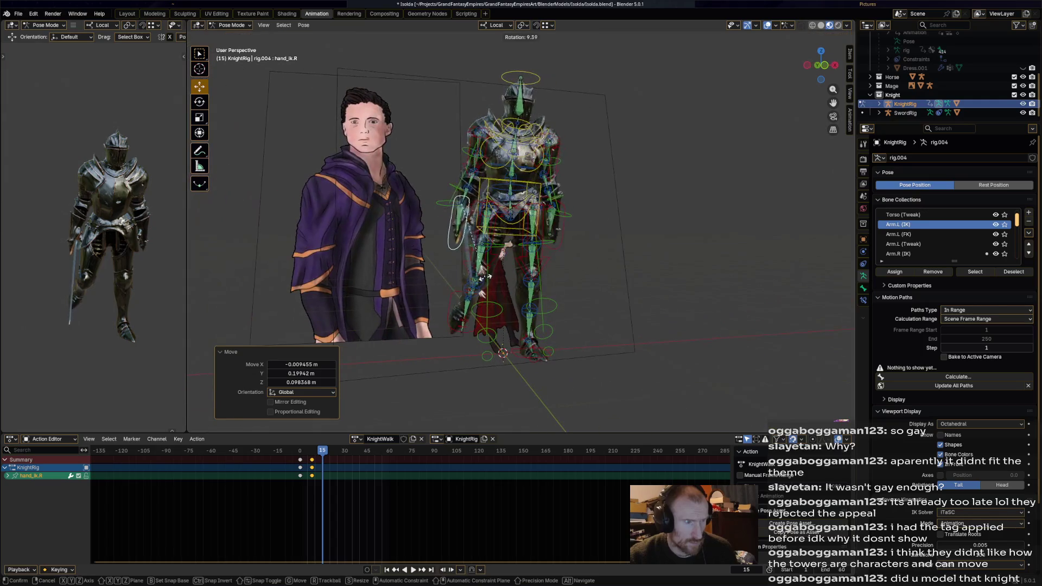
Step: Confirm the hand control rotation and raise the left hand IK control, checking from several angles
{"action": "left_click", "coordinate": [521, 245]}
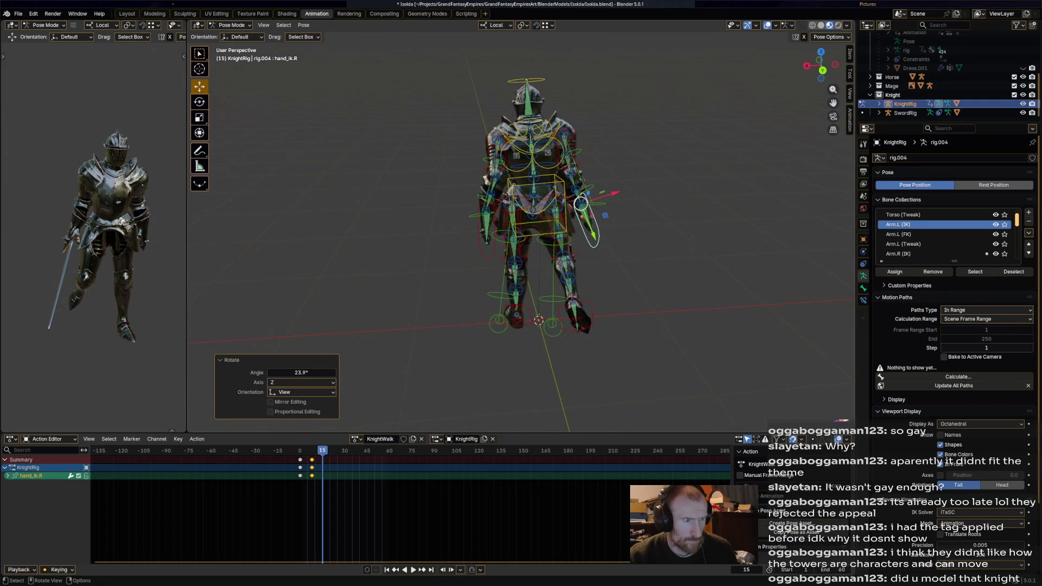
{"action": "middle_click_drag", "start_coordinate": [521, 245], "coordinate": [635, 245]}
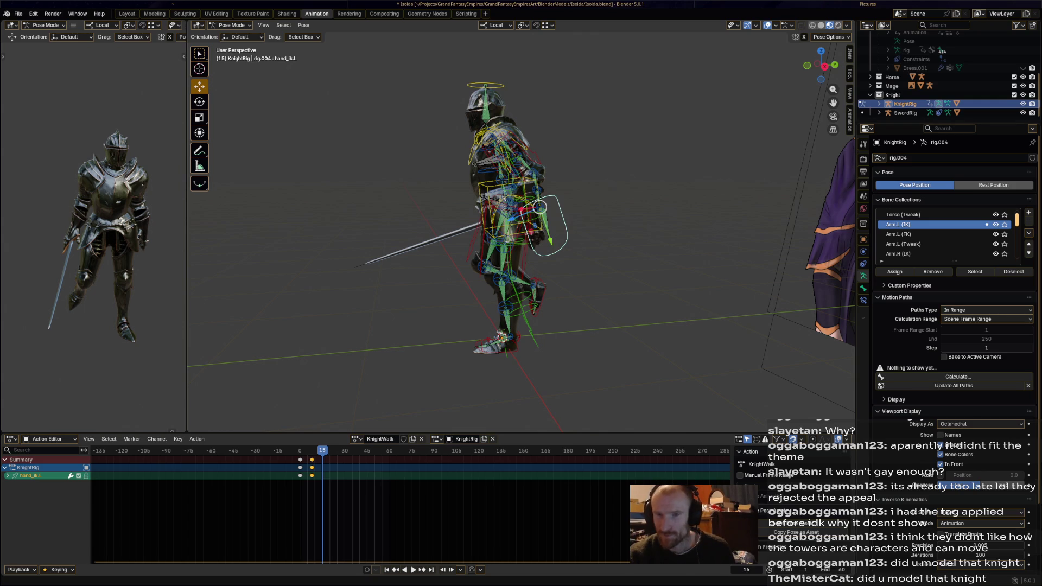
{"action": "middle_click_drag", "start_coordinate": [521, 245], "coordinate": [602, 244]}
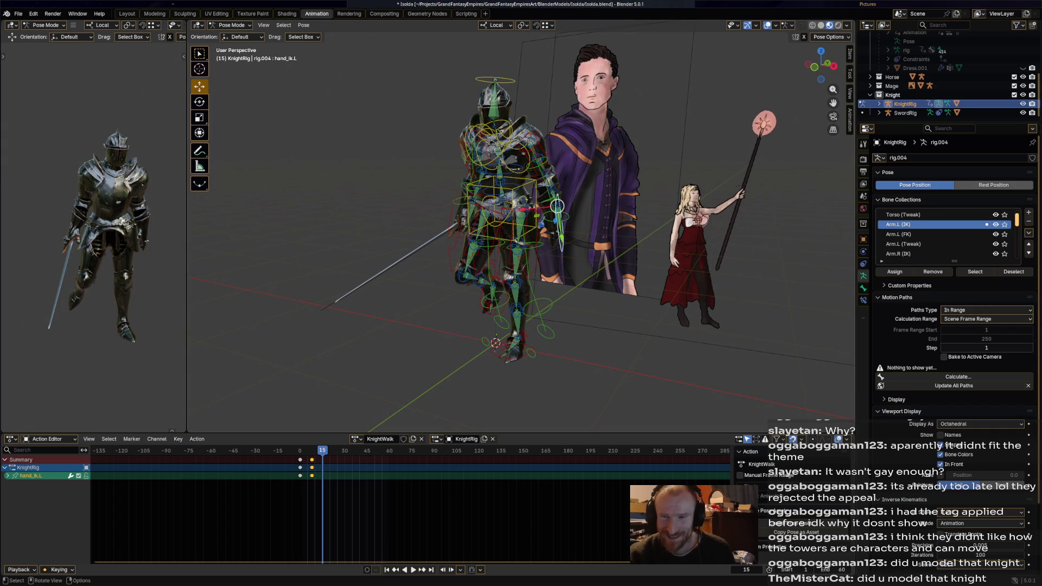
{"action": "middle_click_drag", "start_coordinate": [521, 244], "coordinate": [587, 244]}
{"action": "left_click_drag", "start_coordinate": [562, 236], "coordinate": [562, 220]}
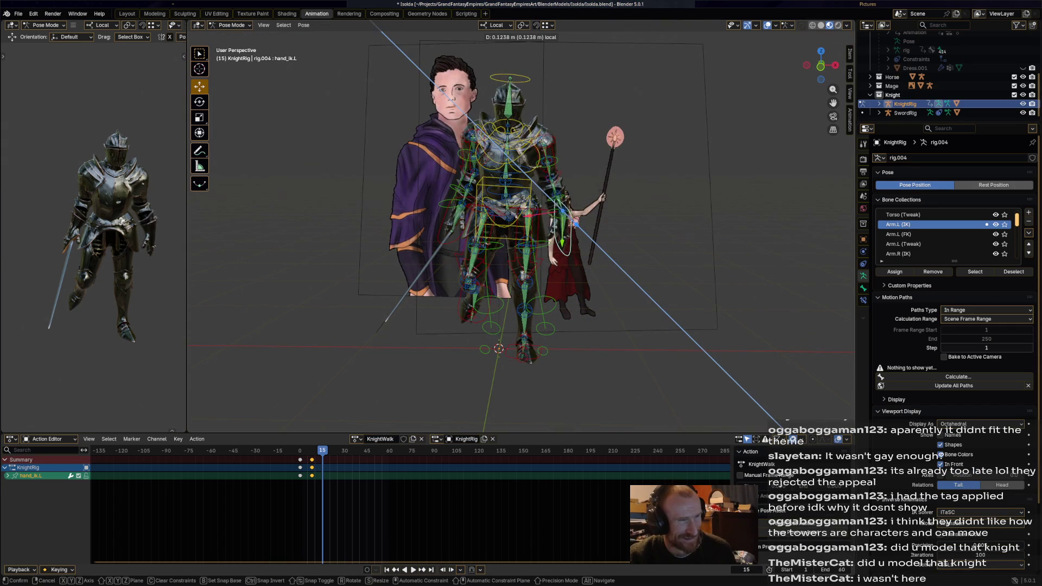
{"action": "middle_click_drag", "start_coordinate": [561, 231], "coordinate": [635, 232]}
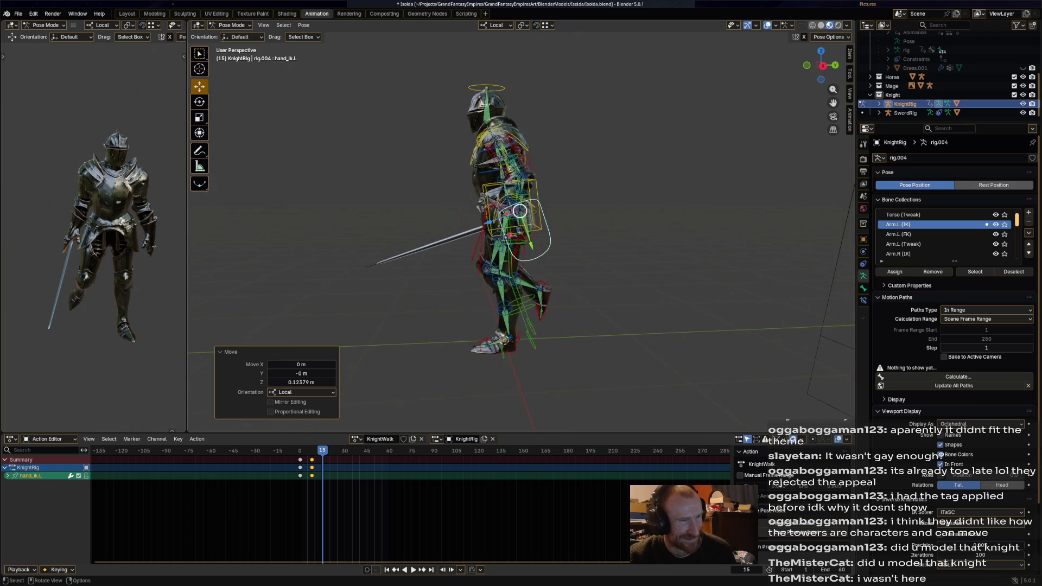
Step: Move and rotate the left hand IK control into a better frame-15 position
{"action": "key", "text": "g"}
{"action": "left_click", "coordinate": [518, 214]}
{"action": "key", "text": "r"}
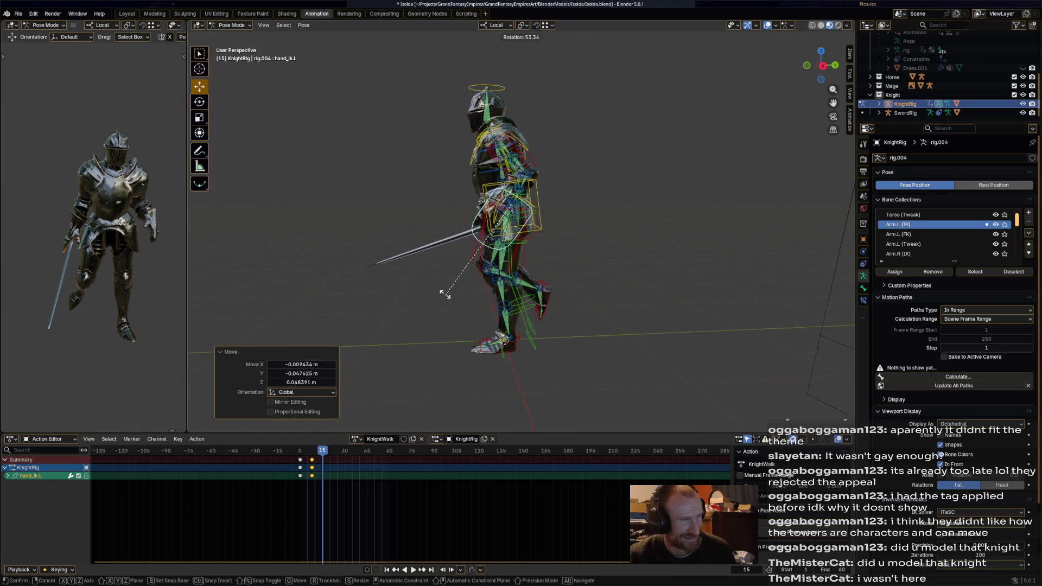
{"action": "left_click", "coordinate": [445, 295]}
{"action": "middle_click_drag", "start_coordinate": [445, 295], "coordinate": [503, 328]}
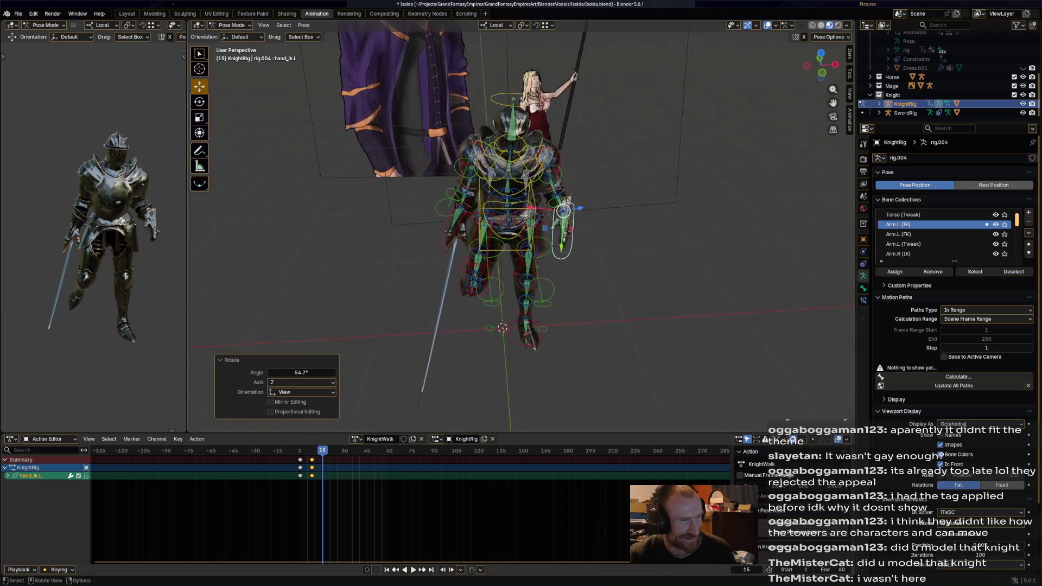
Step: Refine the hand control's position and rotation once more, then select all rig bones
{"action": "key", "text": "g"}
{"action": "left_click", "coordinate": [570, 224]}
{"action": "mouse_move", "coordinate": [570, 224]}
{"action": "middle_mouse_down"}
{"action": "mouse_move", "coordinate": [595, 243]}
{"action": "mouse_move", "coordinate": [571, 245]}
{"action": "middle_mouse_up"}
{"action": "key", "text": "r"}
{"action": "left_click", "coordinate": [595, 242]}
{"action": "key", "text": "a"}
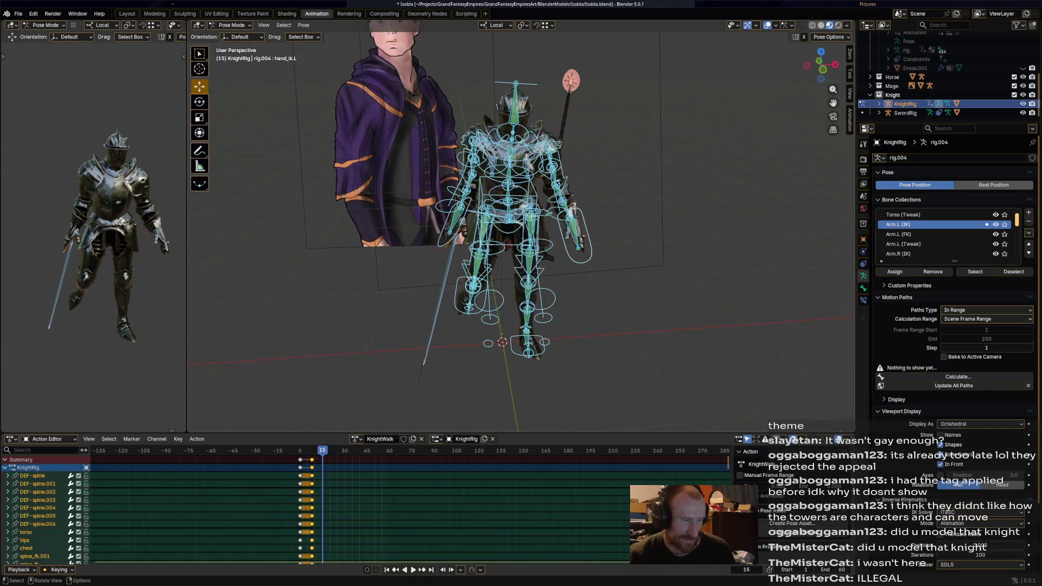
Step: Keyframe the whole rig pose at frame 15 and play the KnightWalk cycle once
{"action": "key", "text": "i"}
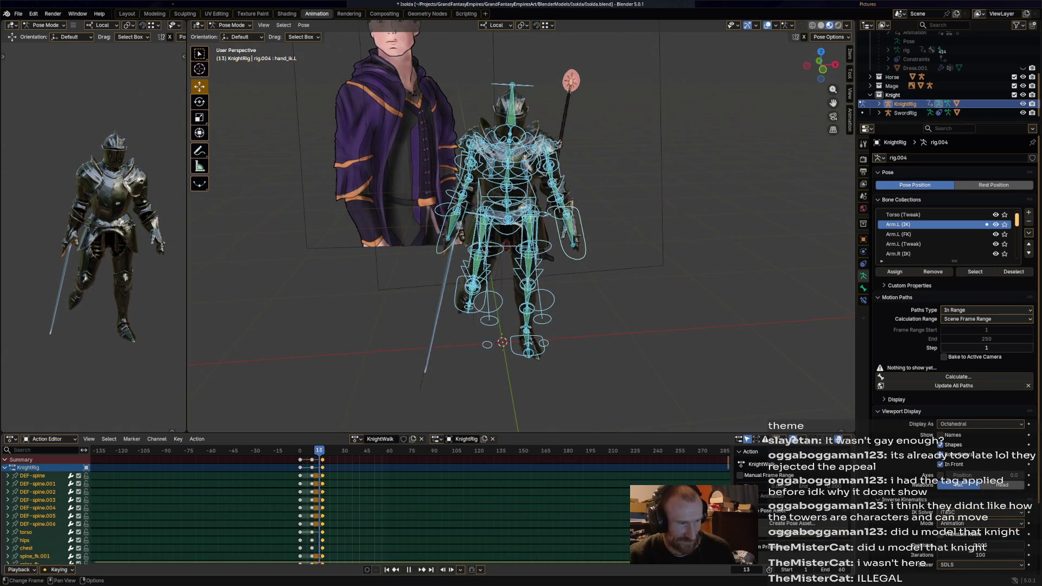
{"action": "key", "text": "space"}
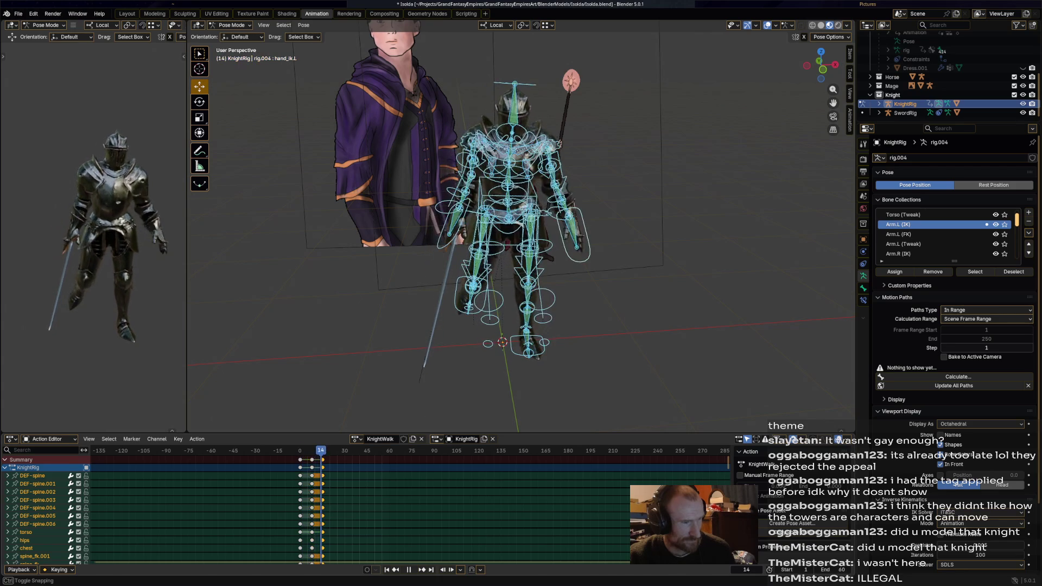
{"action": "key", "text": "space"}
Step: Replay the walk cycle from the side view and pick the left foot IK control
{"action": "middle_click_drag", "start_coordinate": [521, 229], "coordinate": [570, 228]}
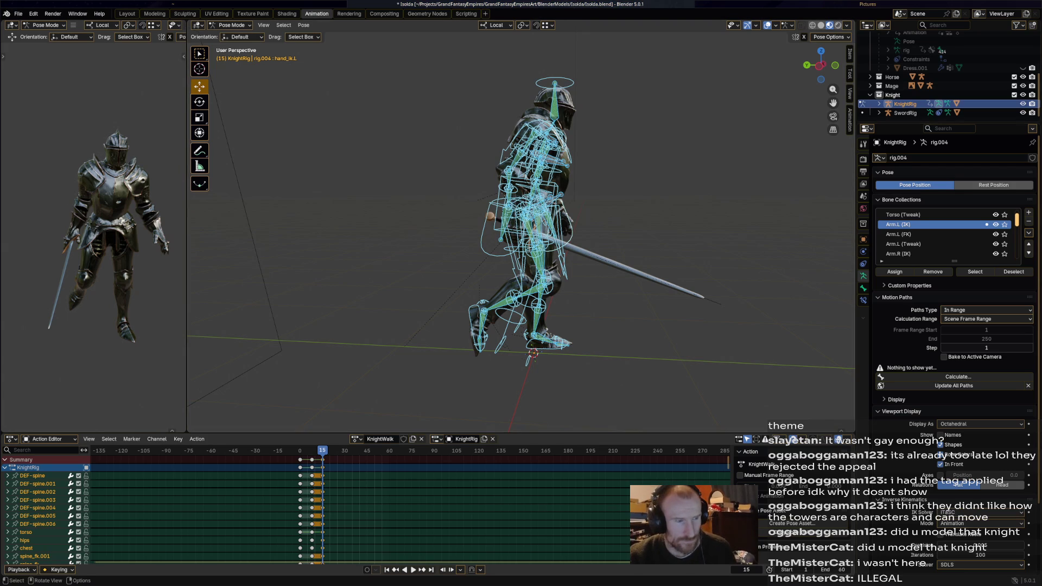
{"action": "key", "text": "space"}
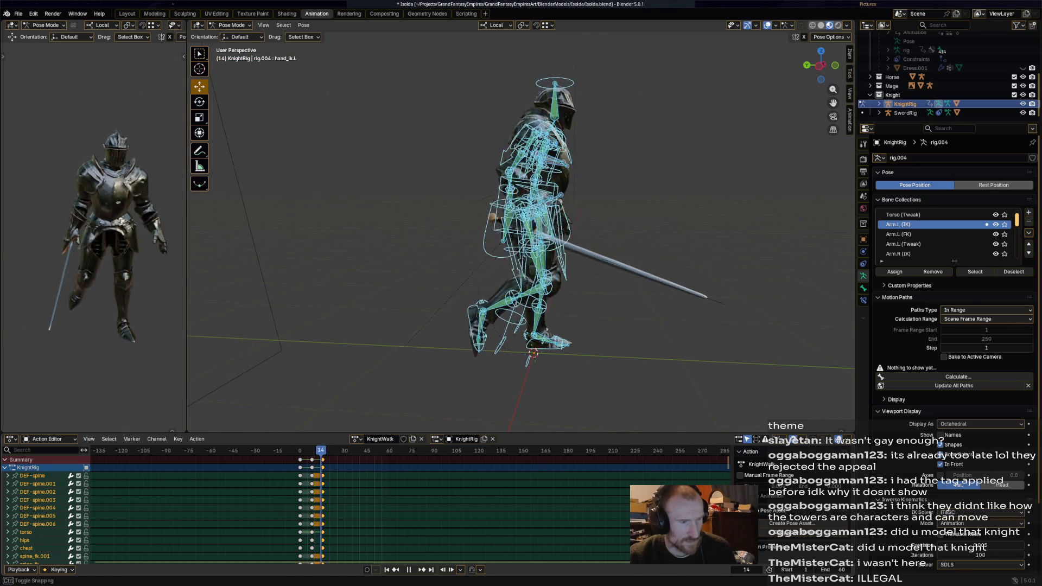
{"action": "key", "text": "space"}
{"action": "left_click", "coordinate": [536, 341]}
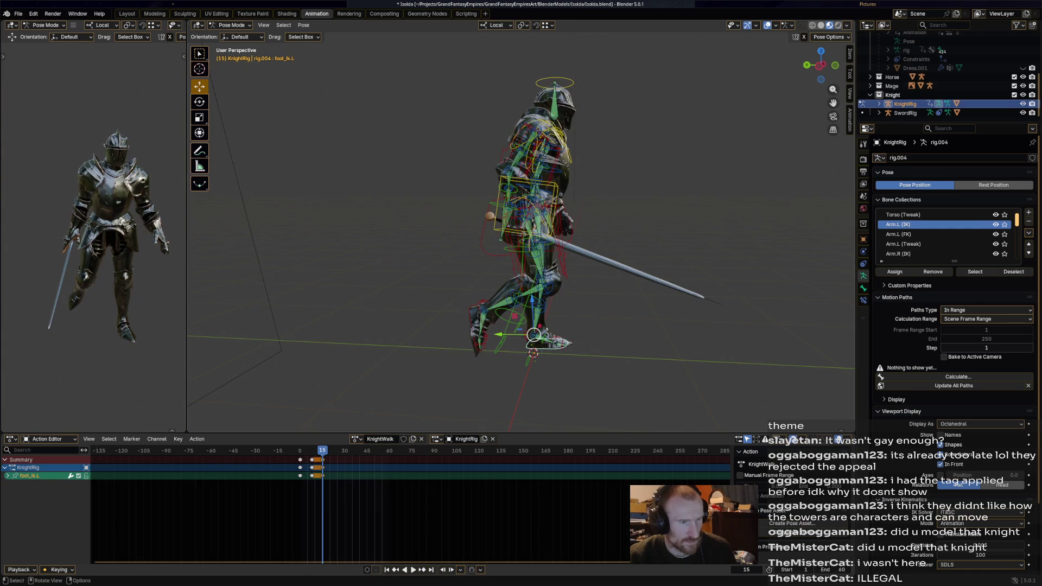
Step: Reposition the left foot IK control at frame 15 and replay the walk to check it
{"action": "key", "text": "g"}
{"action": "left_click", "coordinate": [521, 338]}
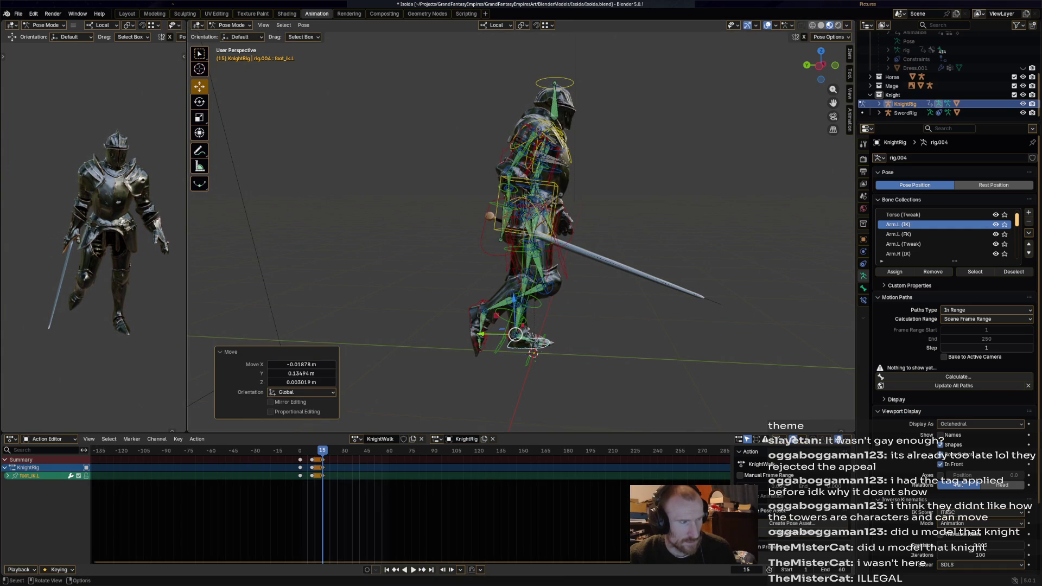
{"action": "middle_click_drag", "start_coordinate": [522, 337], "coordinate": [554, 334]}
{"action": "key", "text": "space"}
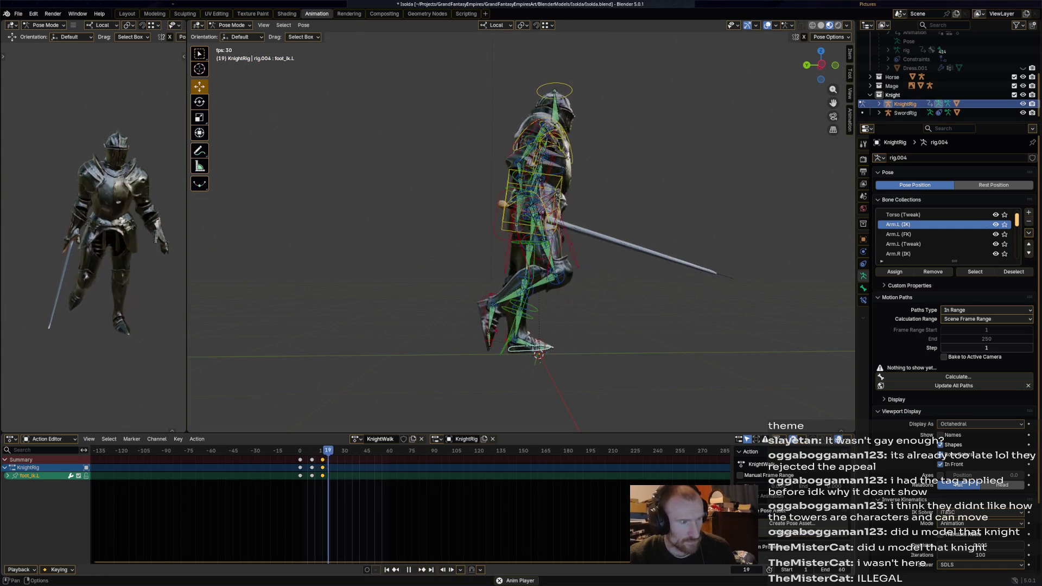
{"action": "key", "text": "space"}
Step: Scrub the timeline to frame 23, undoing a stray change
{"action": "mouse_move", "coordinate": [355, 451]}
{"action": "left_mouse_down"}
{"action": "mouse_move", "coordinate": [280, 451]}
{"action": "mouse_move", "coordinate": [327, 450]}
{"action": "left_mouse_up"}
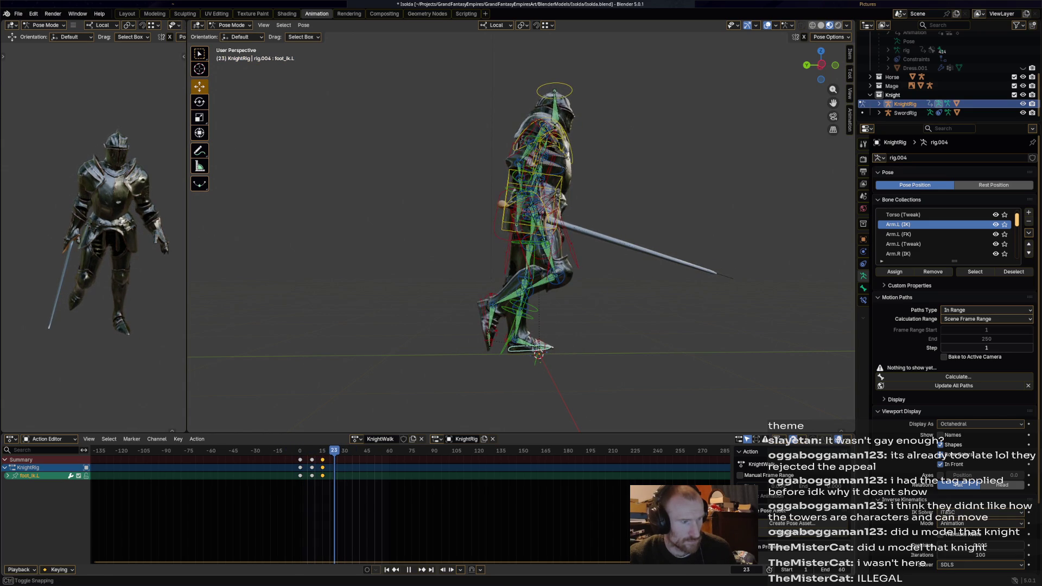
{"action": "key", "text": "ctrl+z"}
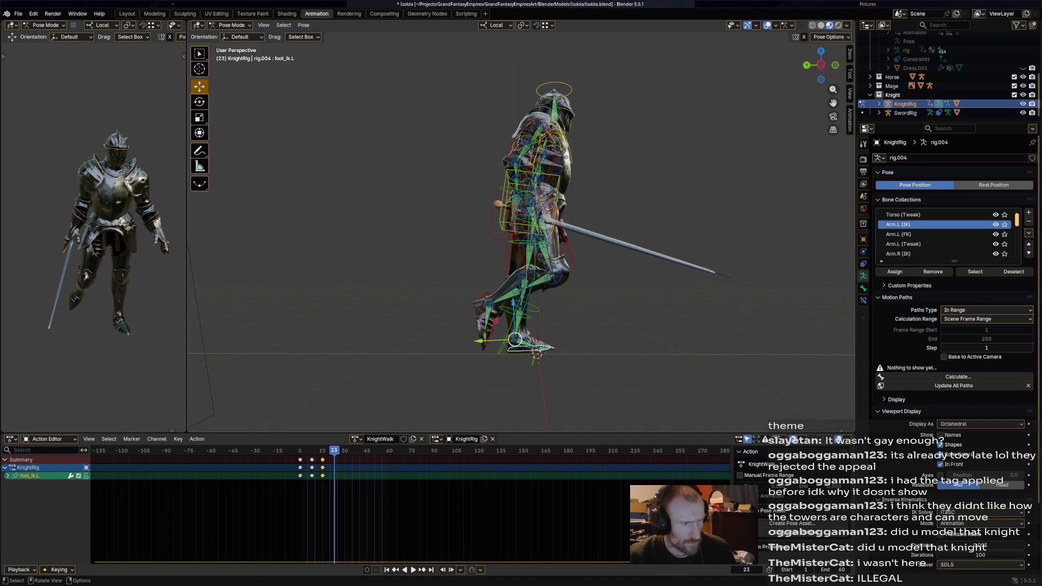
Step: Move and rotate the right hand IK control into its frame-23 pose
{"action": "left_click", "coordinate": [516, 194]}
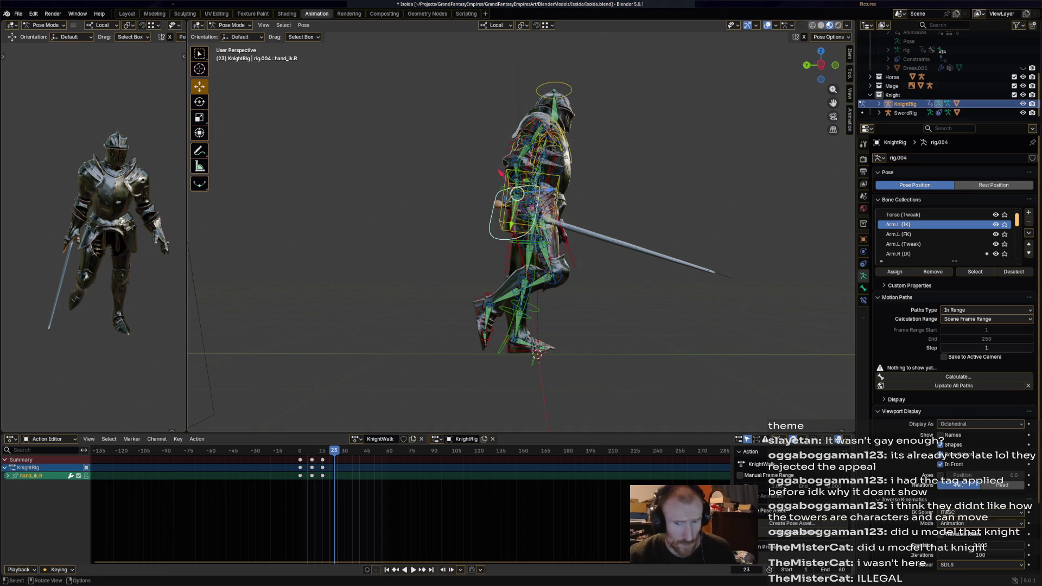
{"action": "key", "text": "g"}
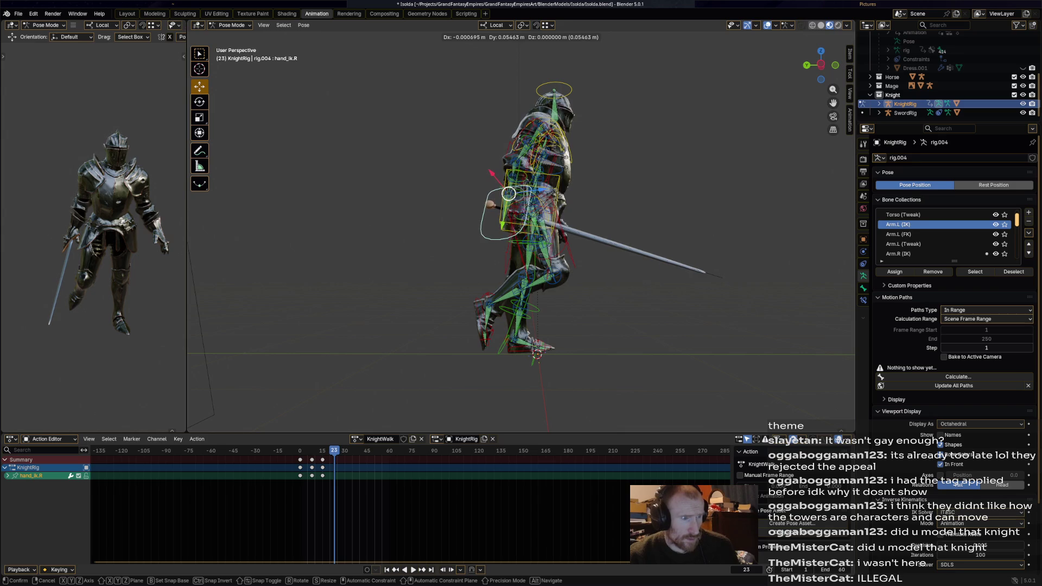
{"action": "left_click", "coordinate": [512, 192]}
{"action": "key", "text": "g"}
{"action": "left_click", "coordinate": [501, 187]}
{"action": "key", "text": "r"}
{"action": "left_click", "coordinate": [631, 302]}
{"action": "middle_click_drag", "start_coordinate": [633, 302], "coordinate": [562, 294]}
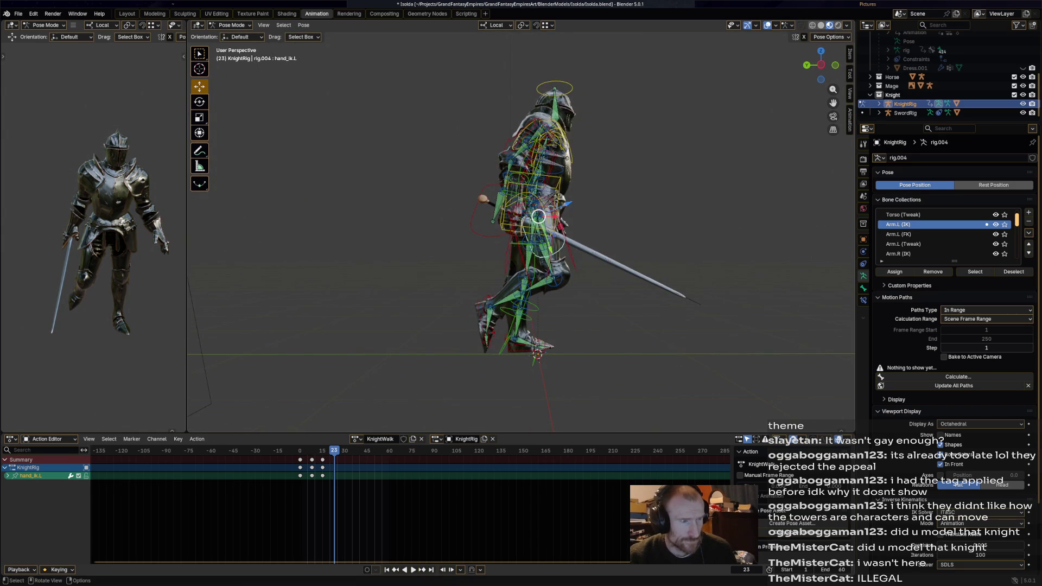
Step: Move the left hand control, then move and rotate the left foot IK control
{"action": "key", "text": "g"}
{"action": "left_click", "coordinate": [548, 213]}
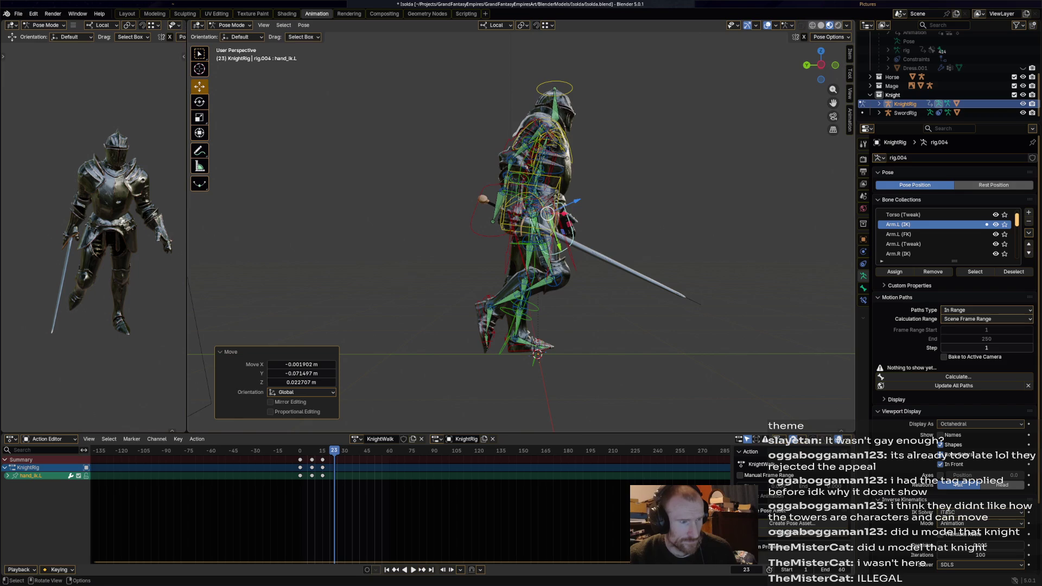
{"action": "left_click", "coordinate": [515, 339]}
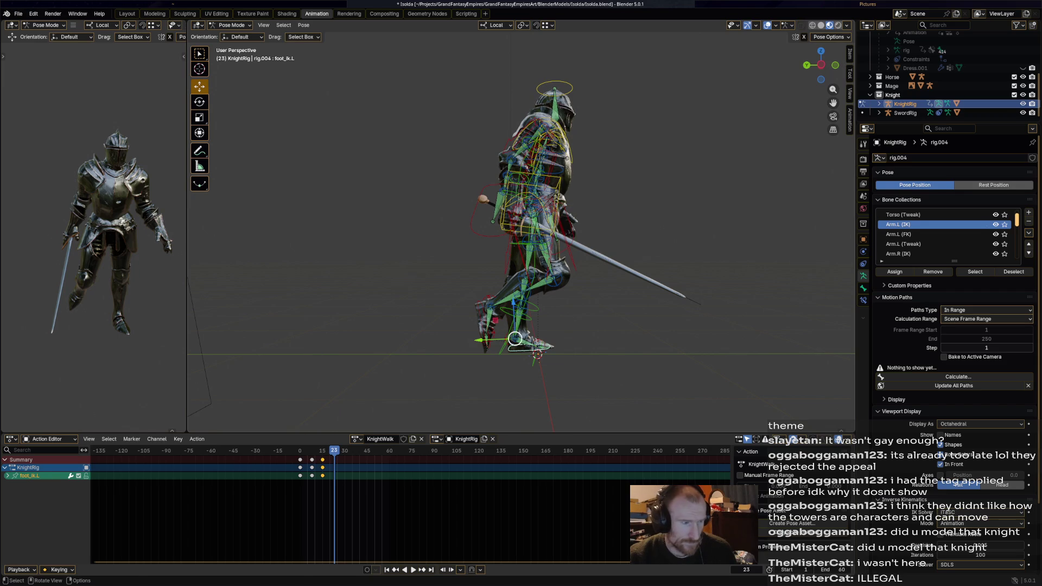
{"action": "key", "text": "g"}
{"action": "left_click", "coordinate": [583, 349]}
{"action": "key", "text": "r"}
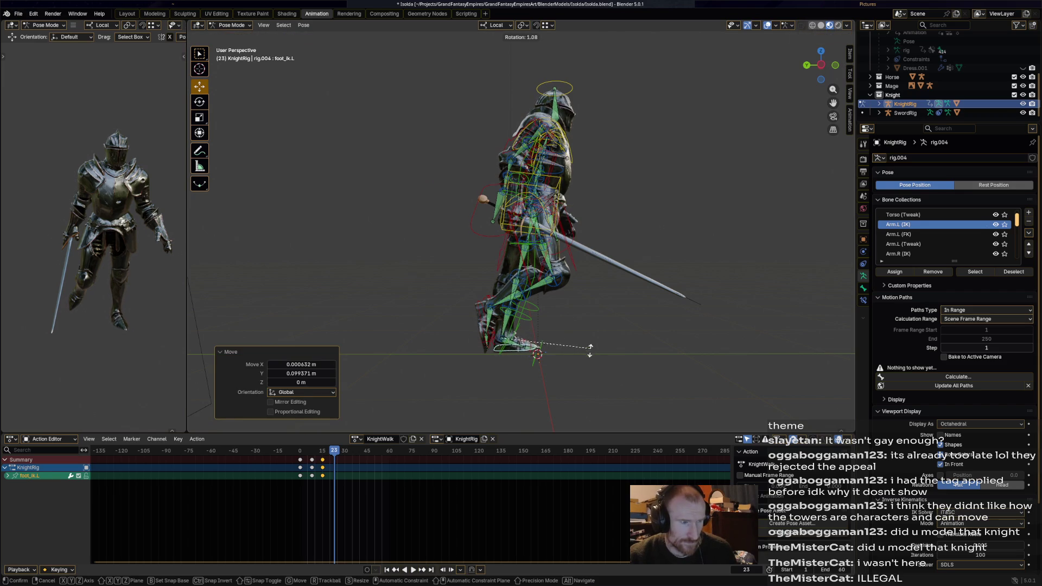
{"action": "left_click", "coordinate": [577, 366]}
{"action": "key", "text": "g"}
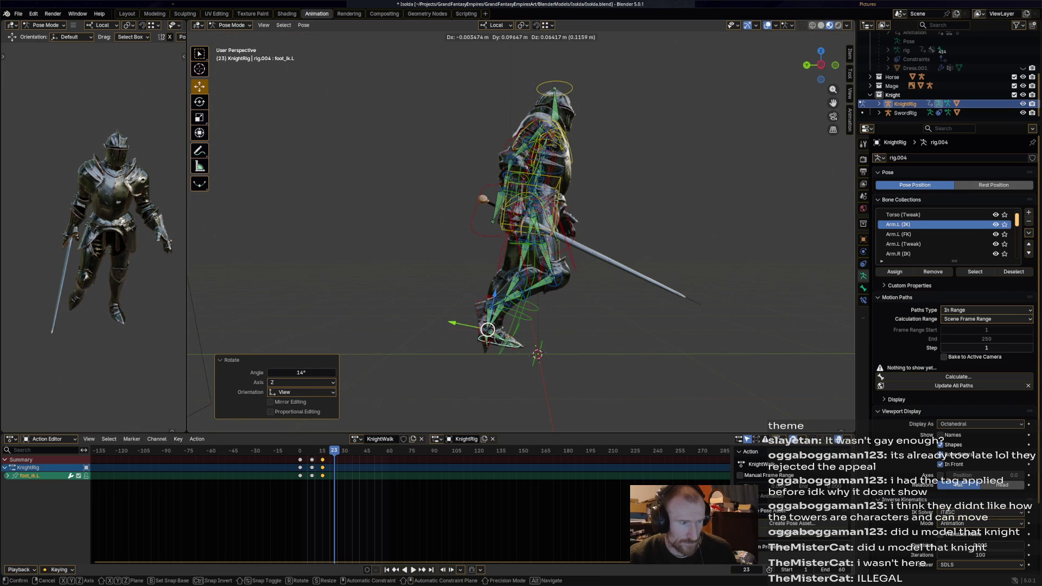
{"action": "key", "text": "Return"}
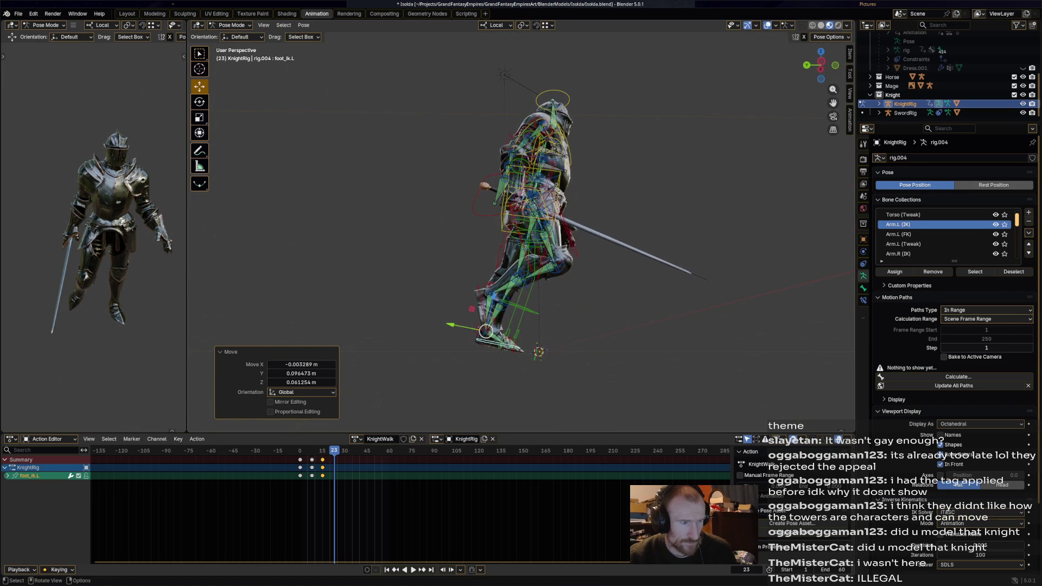
Step: Move and rotate the right foot IK control in two passes to settle its frame-23 placement
{"action": "left_click", "coordinate": [489, 293]}
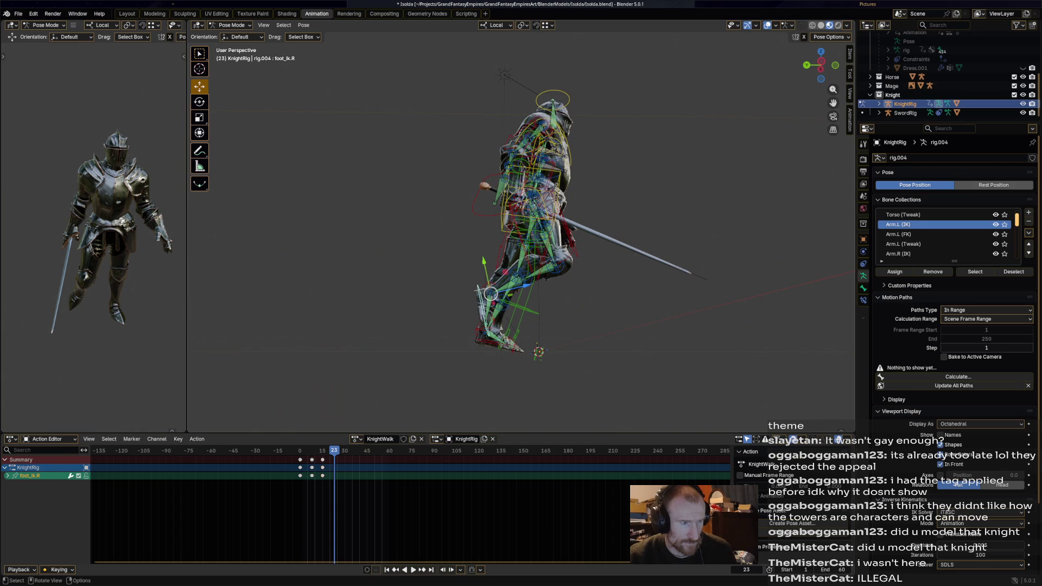
{"action": "key", "text": "g"}
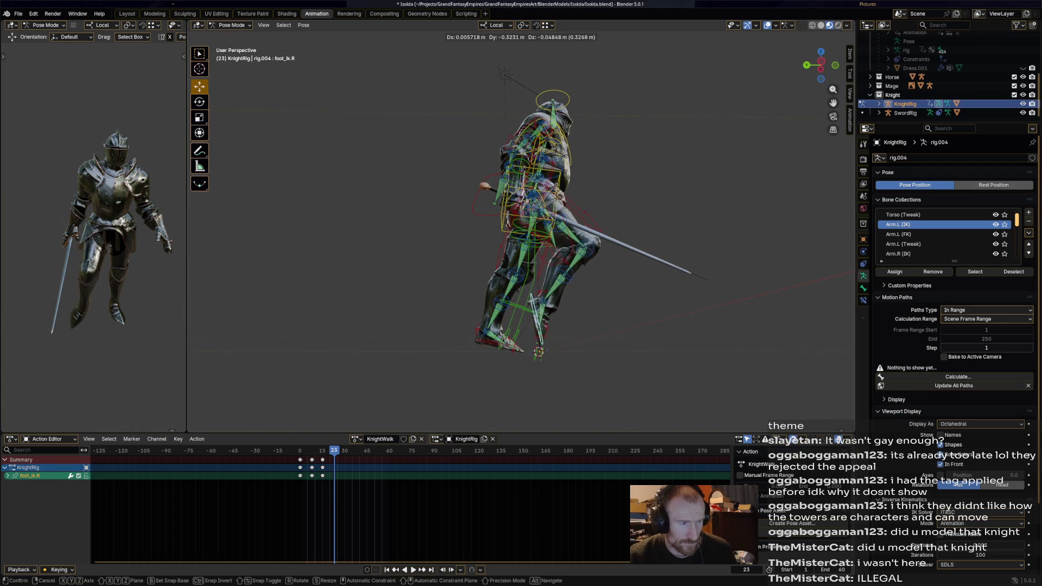
{"action": "key", "text": "Return"}
{"action": "key", "text": "r"}
{"action": "key", "text": "Return"}
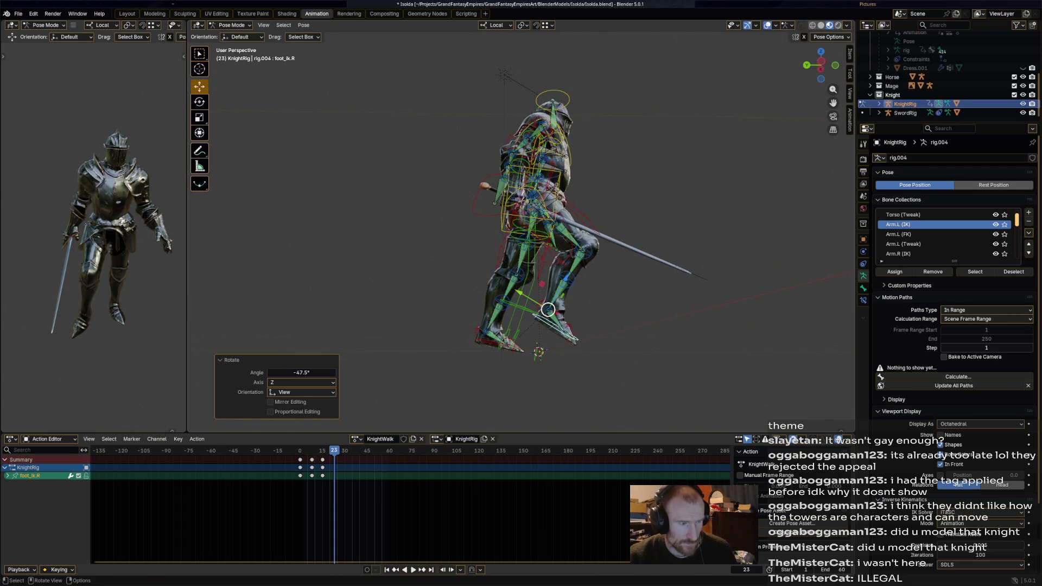
{"action": "middle_click_drag", "start_coordinate": [548, 310], "coordinate": [530, 326]}
{"action": "key", "text": "g"}
{"action": "left_click", "coordinate": [533, 331]}
{"action": "key", "text": "r"}
{"action": "key", "text": "Return"}
{"action": "middle_click_drag", "start_coordinate": [537, 347], "coordinate": [498, 354]}
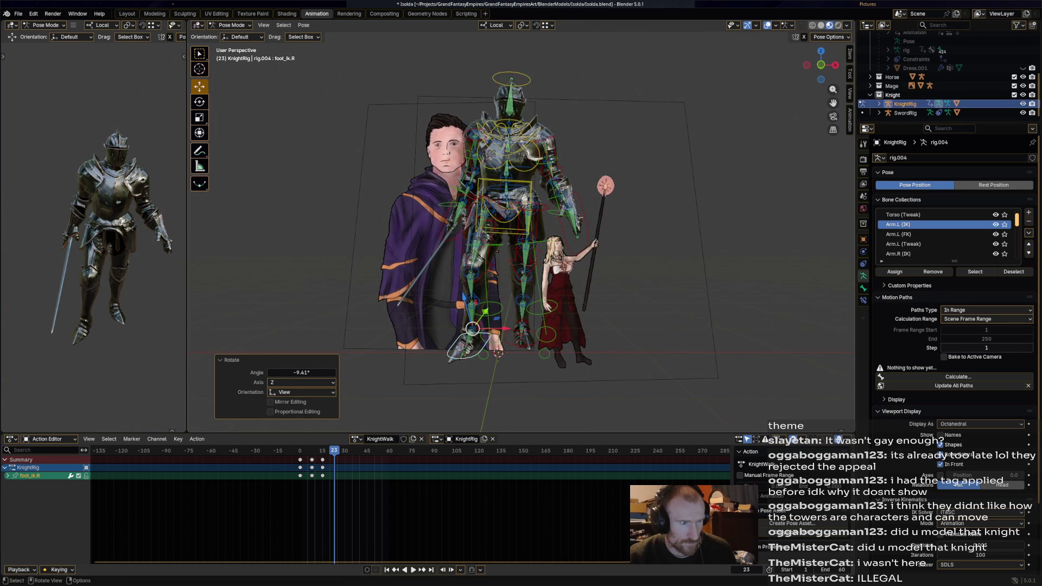
Step: Rotate the knight's hips control in several small passes at frame 23
{"action": "left_click", "coordinate": [529, 206]}
{"action": "key", "text": "r"}
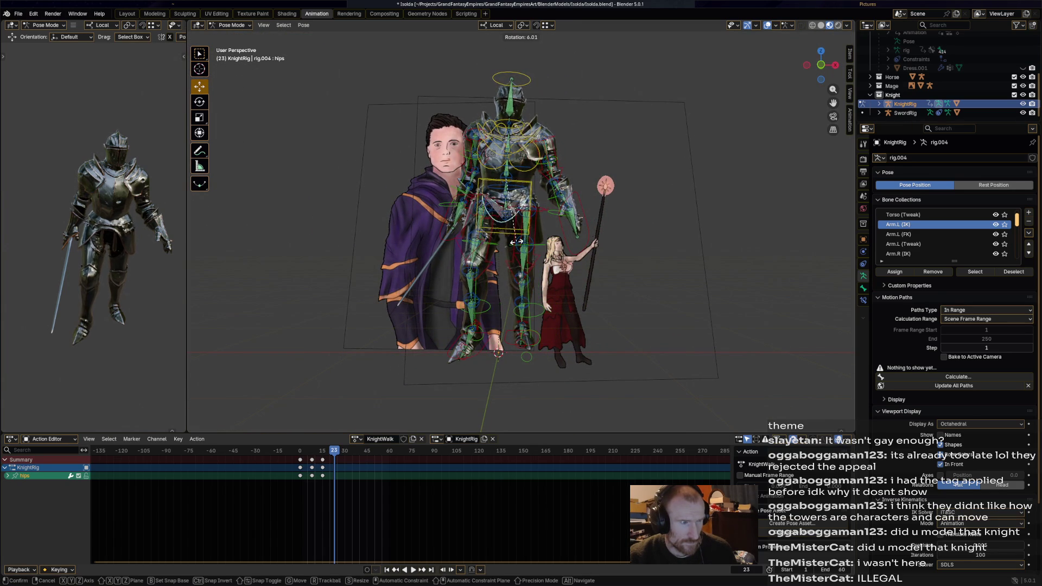
{"action": "left_click", "coordinate": [513, 242]}
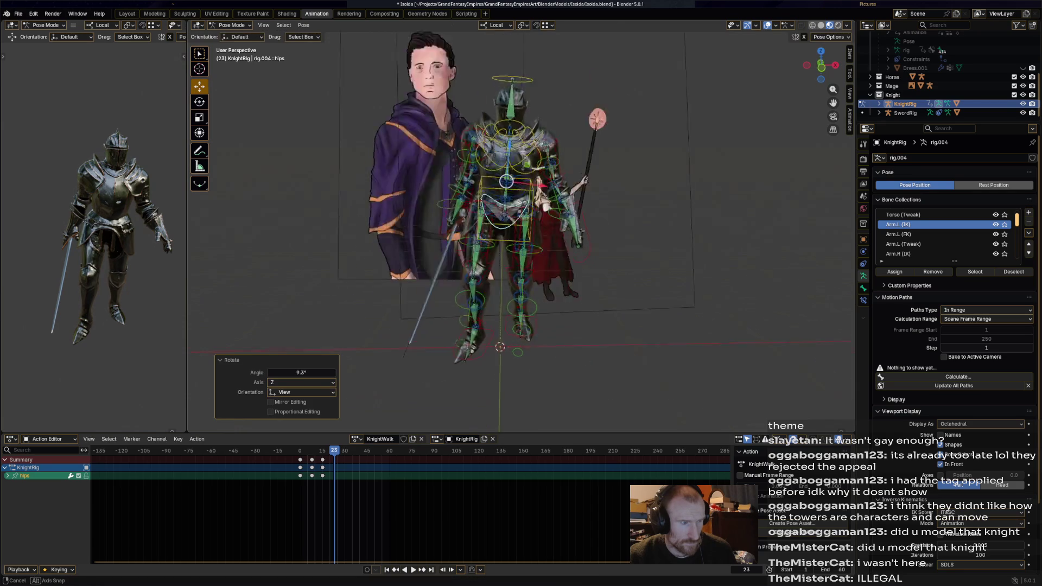
{"action": "mouse_move", "coordinate": [513, 242]}
{"action": "middle_mouse_down"}
{"action": "mouse_move", "coordinate": [605, 234]}
{"action": "mouse_move", "coordinate": [605, 138]}
{"action": "mouse_move", "coordinate": [570, 212]}
{"action": "mouse_move", "coordinate": [570, 163]}
{"action": "mouse_move", "coordinate": [570, 244]}
{"action": "middle_mouse_up"}
{"action": "key", "text": "r"}
{"action": "left_click", "coordinate": [605, 234]}
{"action": "key", "text": "r"}
{"action": "left_click", "coordinate": [570, 163]}
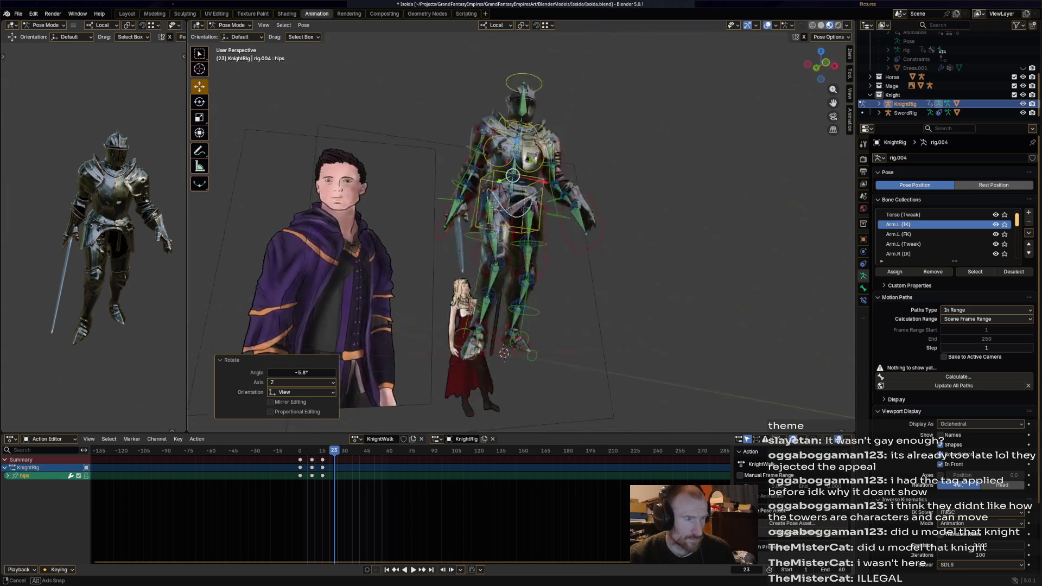
Step: Rotate the chest via the upper spine control with several incremental adjustments
{"action": "left_click", "coordinate": [512, 187]}
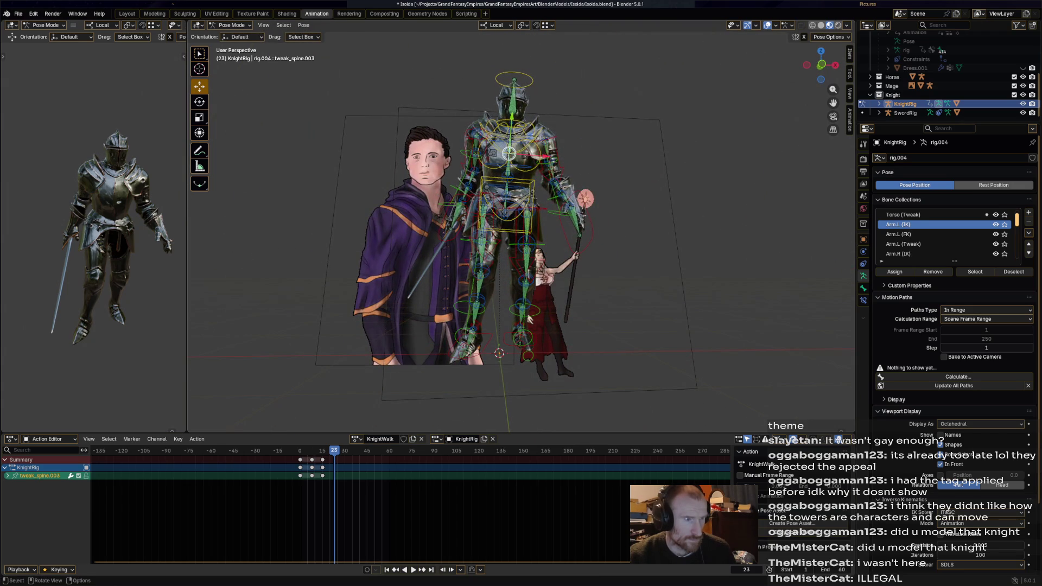
{"action": "mouse_move", "coordinate": [571, 212]}
{"action": "middle_mouse_down"}
{"action": "mouse_move", "coordinate": [570, 159]}
{"action": "mouse_move", "coordinate": [590, 238]}
{"action": "mouse_move", "coordinate": [590, 164]}
{"action": "mouse_move", "coordinate": [557, 247]}
{"action": "mouse_move", "coordinate": [556, 163]}
{"action": "middle_mouse_up"}
{"action": "key", "text": "r"}
{"action": "left_click", "coordinate": [570, 159]}
{"action": "key", "text": "r"}
{"action": "left_click", "coordinate": [589, 239]}
{"action": "key", "text": "r"}
{"action": "left_click", "coordinate": [557, 244]}
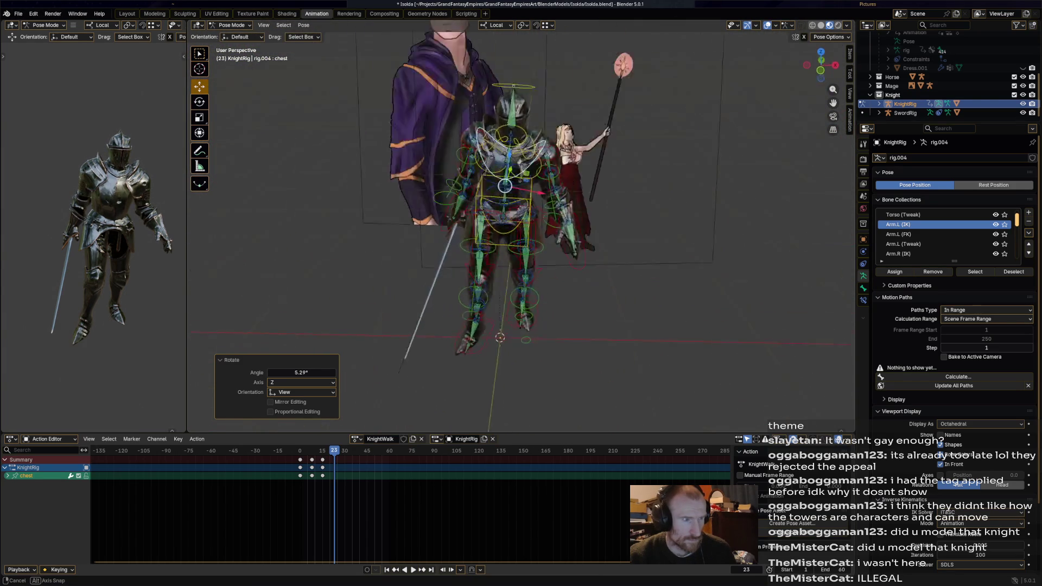
{"action": "key", "text": "r"}
{"action": "key", "text": "Return"}
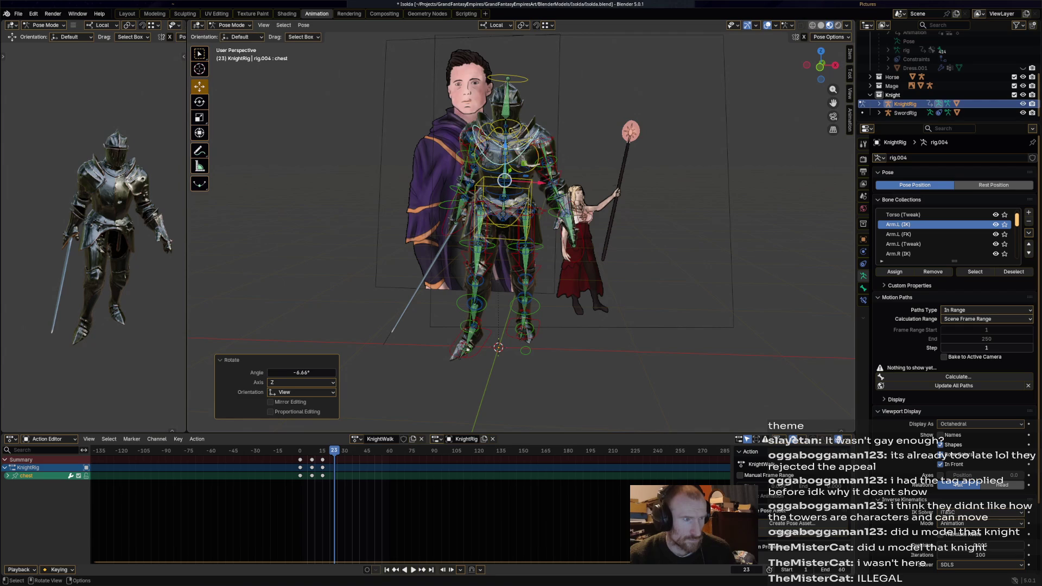
Step: Rotate the head, keyframe the full rig pose at frame 23 and play the walk
{"action": "left_click", "coordinate": [507, 94]}
{"action": "mouse_move", "coordinate": [506, 93]}
{"action": "middle_mouse_down"}
{"action": "mouse_move", "coordinate": [568, 86]}
{"action": "mouse_move", "coordinate": [489, 91]}
{"action": "middle_mouse_up"}
{"action": "key", "text": "r"}
{"action": "left_click", "coordinate": [568, 86]}
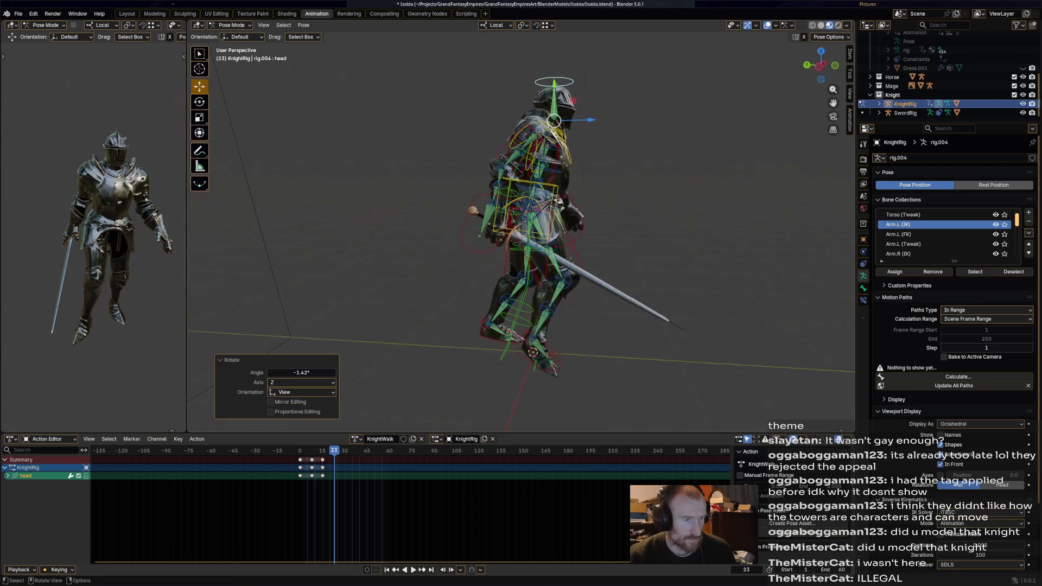
{"action": "key", "text": "a"}
{"action": "key", "text": "i"}
{"action": "key", "text": "space"}
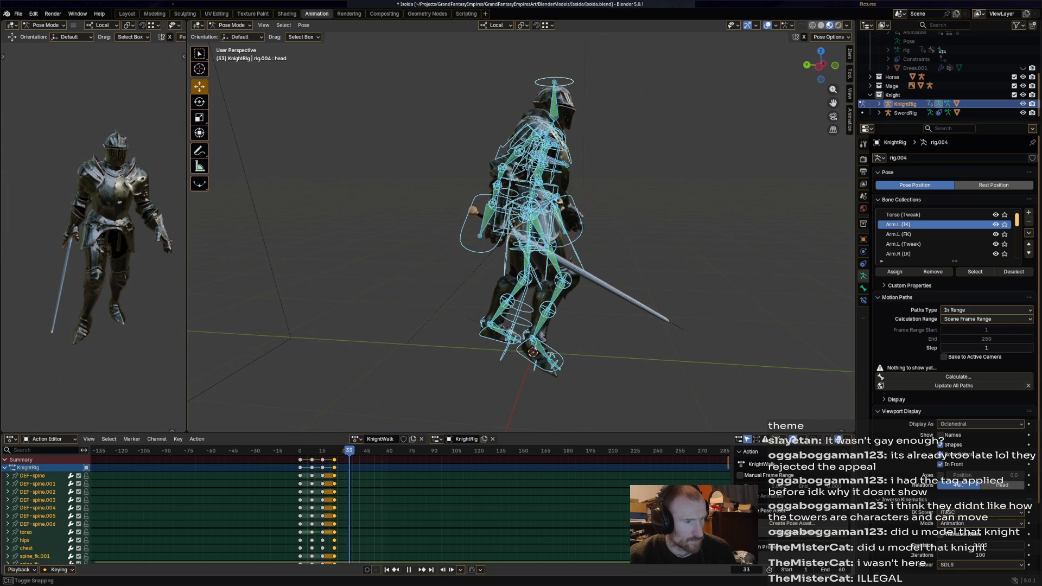
Step: Review the walk cycle in playback and select only the torso bone
{"action": "middle_click_drag", "start_coordinate": [521, 228], "coordinate": [505, 228]}
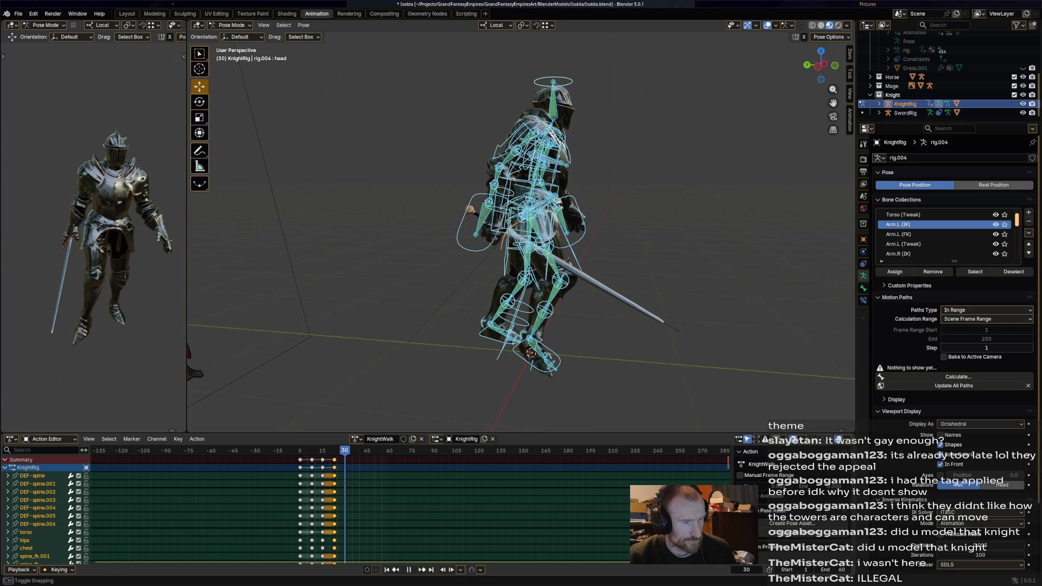
{"action": "key", "text": "space"}
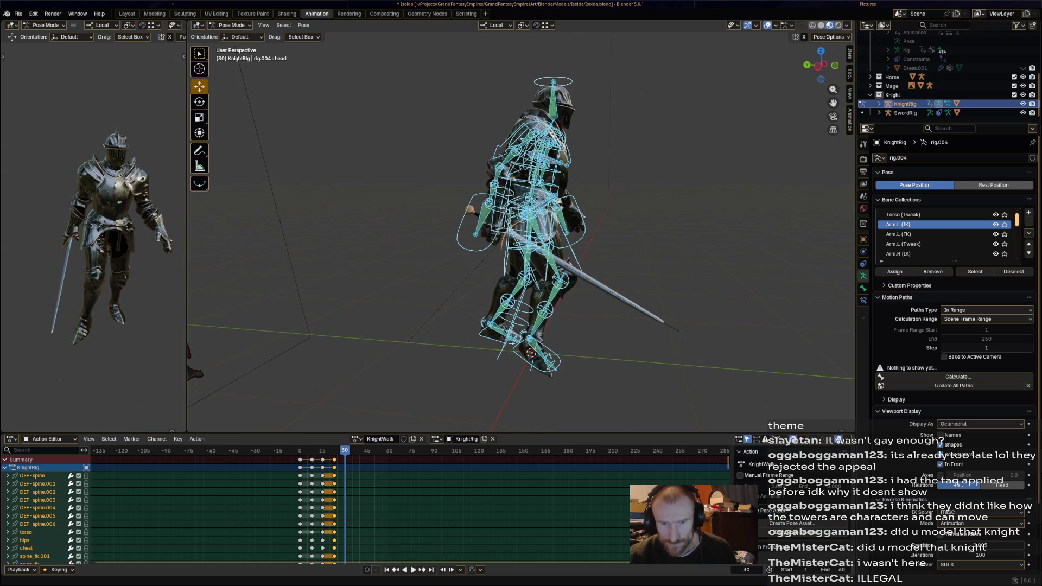
{"action": "middle_click_drag", "start_coordinate": [522, 244], "coordinate": [537, 244]}
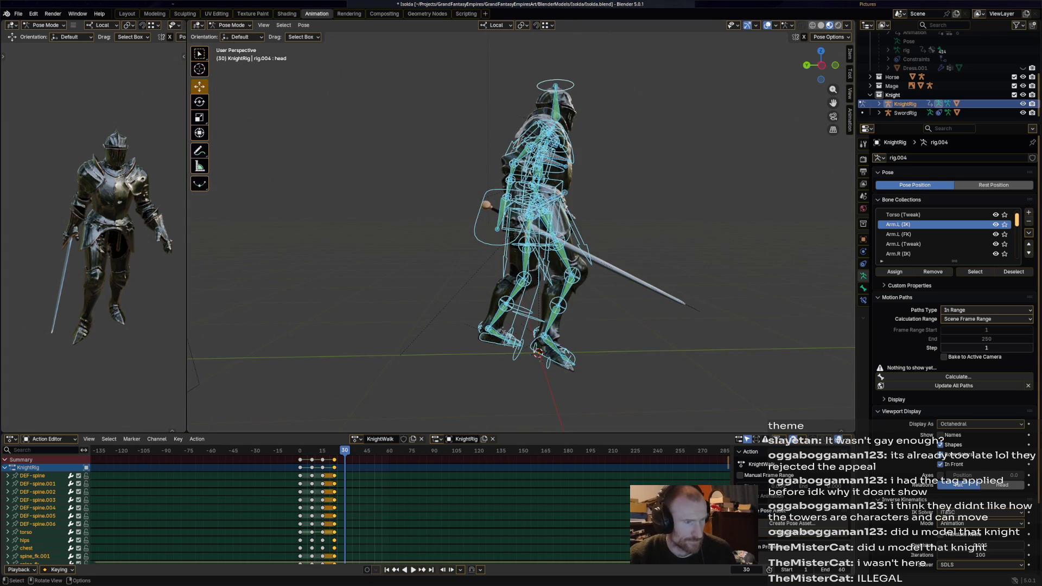
{"action": "left_click", "coordinate": [530, 206]}
{"action": "key", "text": "space"}
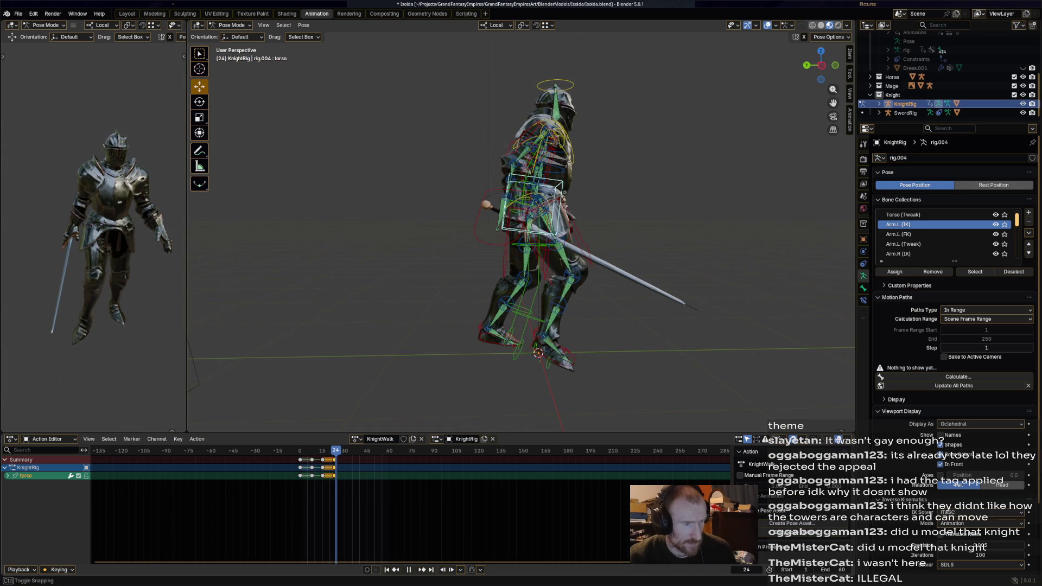
{"action": "key", "text": "space"}
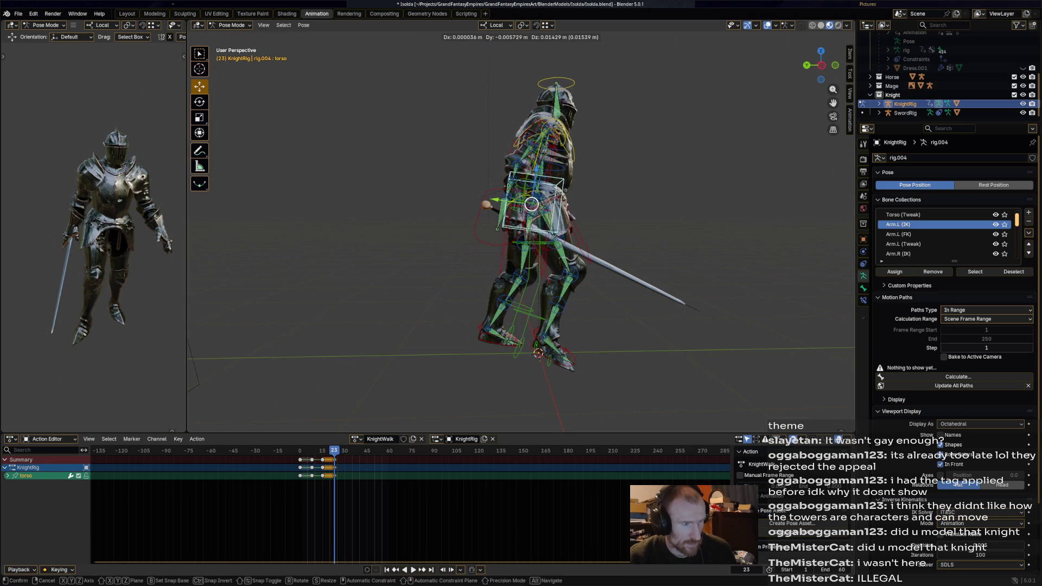
Step: Undo a stray torso nudge, stop at frame 31 and begin moving the torso
{"action": "left_click_drag", "start_coordinate": [530, 206], "coordinate": [531, 202]}
{"action": "key", "text": "ctrl+z"}
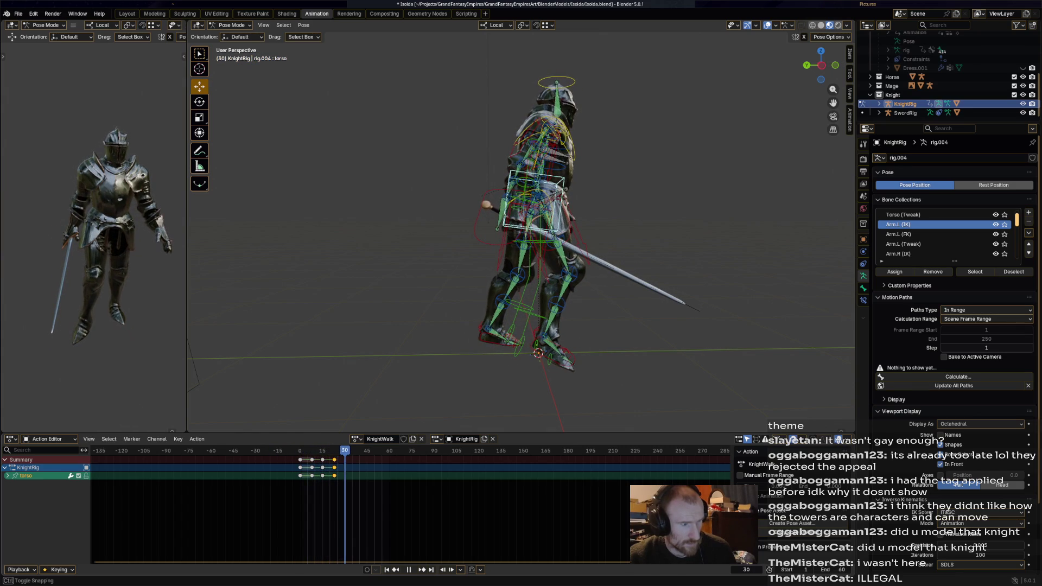
{"action": "key", "text": "space"}
{"action": "key", "text": "g"}
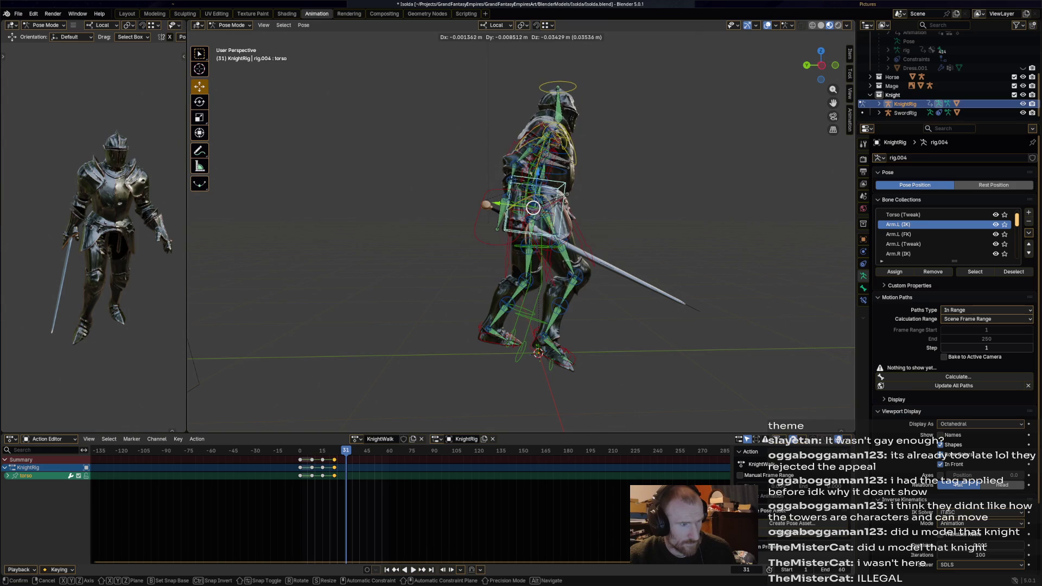
Step: Confirm the torso shift, then rotate and reposition the right foot IK control at frame 31
{"action": "left_click", "coordinate": [532, 208]}
{"action": "left_click", "coordinate": [537, 350]}
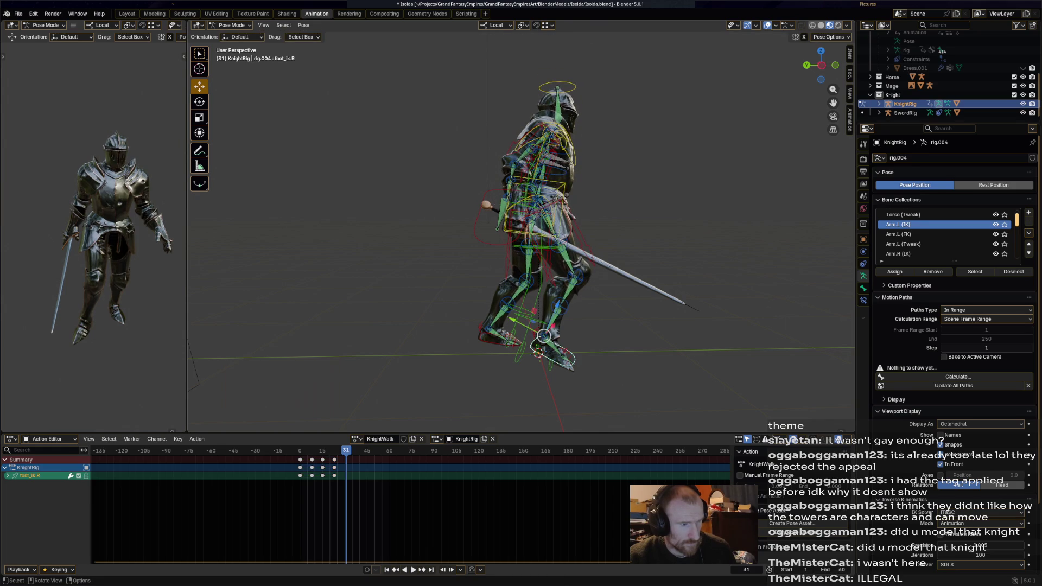
{"action": "key", "text": "r"}
{"action": "left_click", "coordinate": [538, 352]}
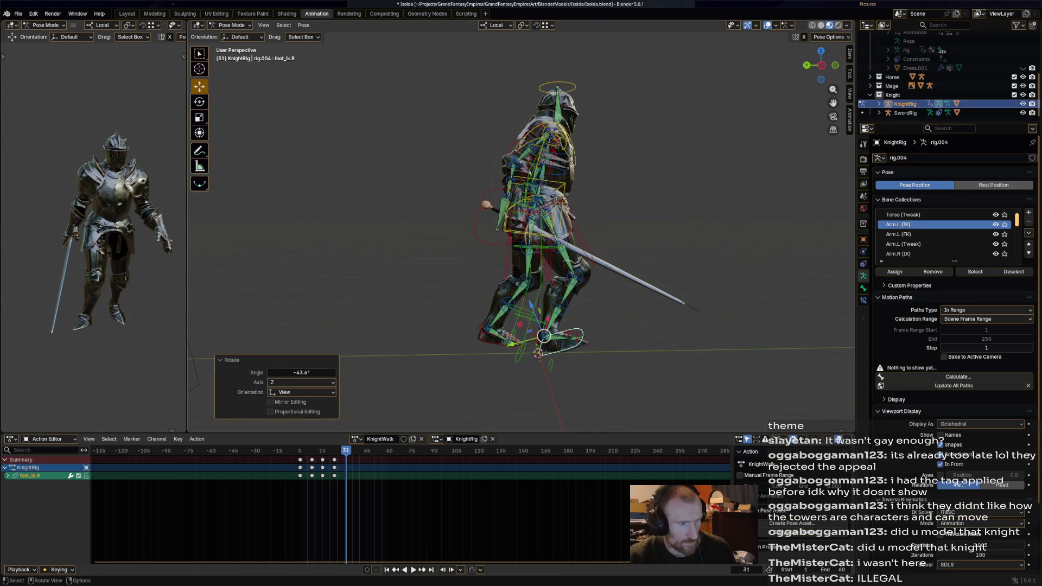
{"action": "middle_click_drag", "start_coordinate": [538, 352], "coordinate": [514, 359]}
{"action": "key", "text": "r"}
{"action": "left_click", "coordinate": [514, 360]}
{"action": "mouse_move", "coordinate": [514, 359]}
{"action": "middle_mouse_down"}
{"action": "mouse_move", "coordinate": [486, 400]}
{"action": "mouse_move", "coordinate": [543, 337]}
{"action": "middle_mouse_up"}
{"action": "key", "text": "r"}
{"action": "left_click", "coordinate": [486, 400]}
{"action": "key", "text": "g"}
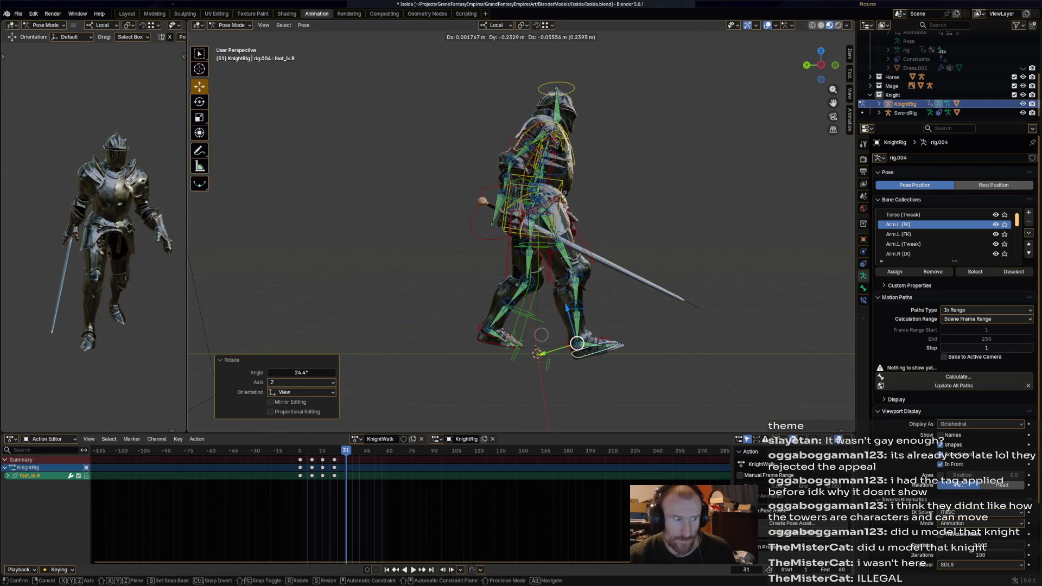
{"action": "left_click", "coordinate": [541, 334]}
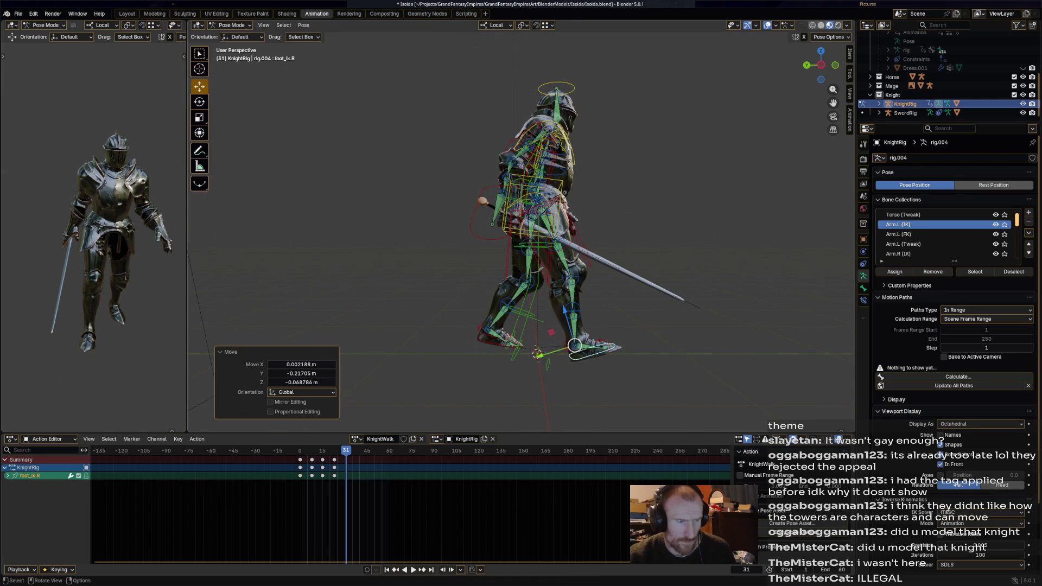
Step: Move and rotate the torso and turn the hips at frame 31
{"action": "middle_click_drag", "start_coordinate": [541, 335], "coordinate": [543, 343]}
{"action": "left_click", "coordinate": [537, 210]}
{"action": "key", "text": "g"}
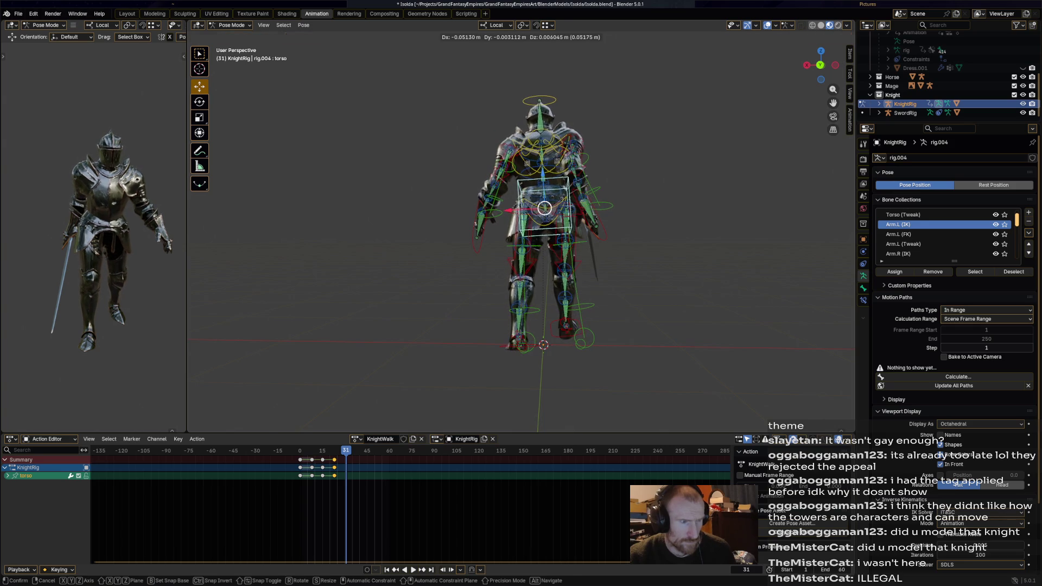
{"action": "left_click", "coordinate": [544, 206]}
{"action": "key", "text": "r"}
{"action": "left_click", "coordinate": [577, 213]}
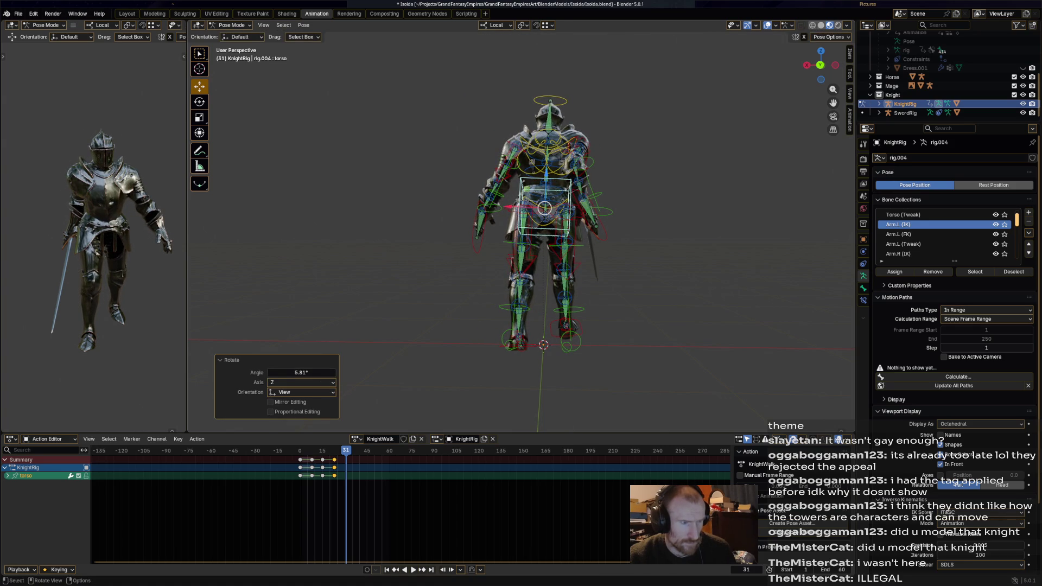
{"action": "left_click", "coordinate": [544, 208]}
{"action": "key", "text": "r"}
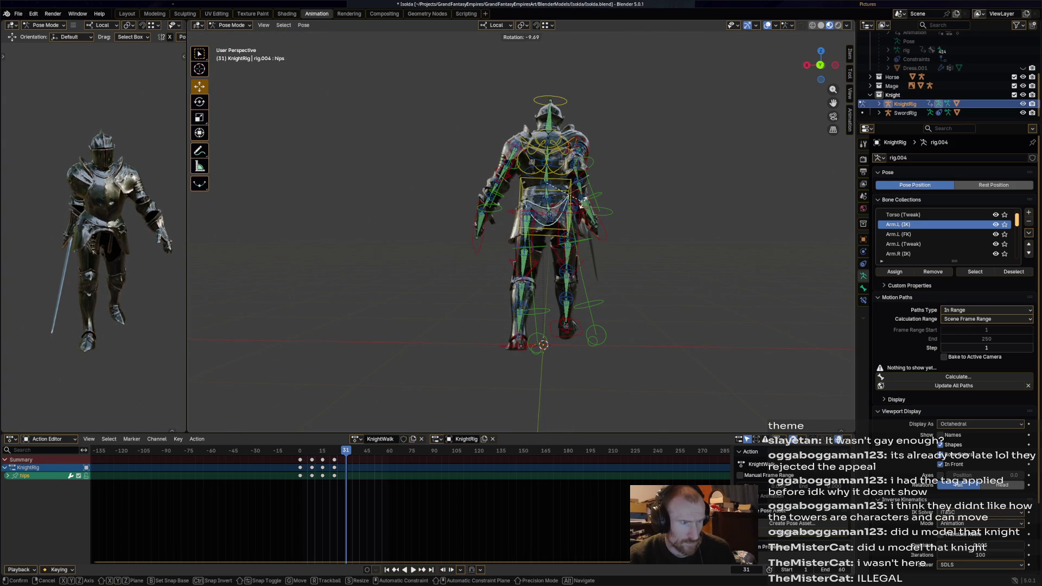
{"action": "left_click", "coordinate": [562, 220]}
Step: Slide the left foot IK control along its Y axis and rotate it slightly
{"action": "left_click", "coordinate": [537, 341]}
{"action": "middle_click_drag", "start_coordinate": [537, 341], "coordinate": [631, 342]}
{"action": "key", "text": "g"}
{"action": "key", "text": "y"}
{"action": "key", "text": "Return"}
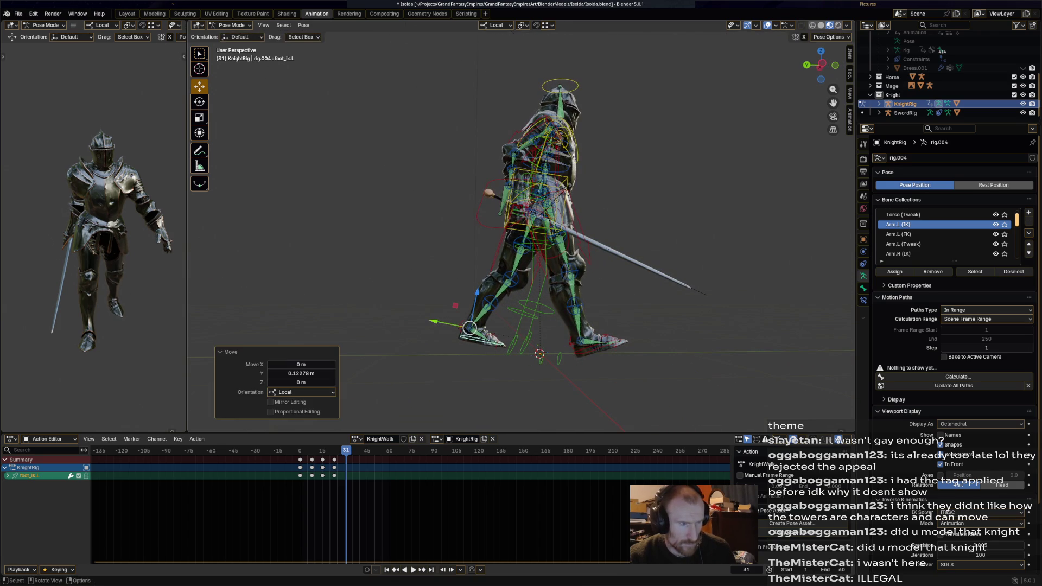
{"action": "key", "text": "r"}
{"action": "key", "text": "Return"}
{"action": "mouse_move", "coordinate": [500, 348]}
{"action": "middle_mouse_down"}
{"action": "mouse_move", "coordinate": [618, 350]}
{"action": "mouse_move", "coordinate": [584, 200]}
{"action": "mouse_move", "coordinate": [543, 215]}
{"action": "mouse_move", "coordinate": [456, 203]}
{"action": "middle_mouse_up"}
Step: Reposition the right hand IK control and select the left hand control
{"action": "left_click", "coordinate": [584, 200]}
{"action": "key", "text": "g"}
{"action": "left_click", "coordinate": [589, 198]}
{"action": "key", "text": "g"}
{"action": "left_click", "coordinate": [489, 214]}
{"action": "left_click", "coordinate": [582, 228]}
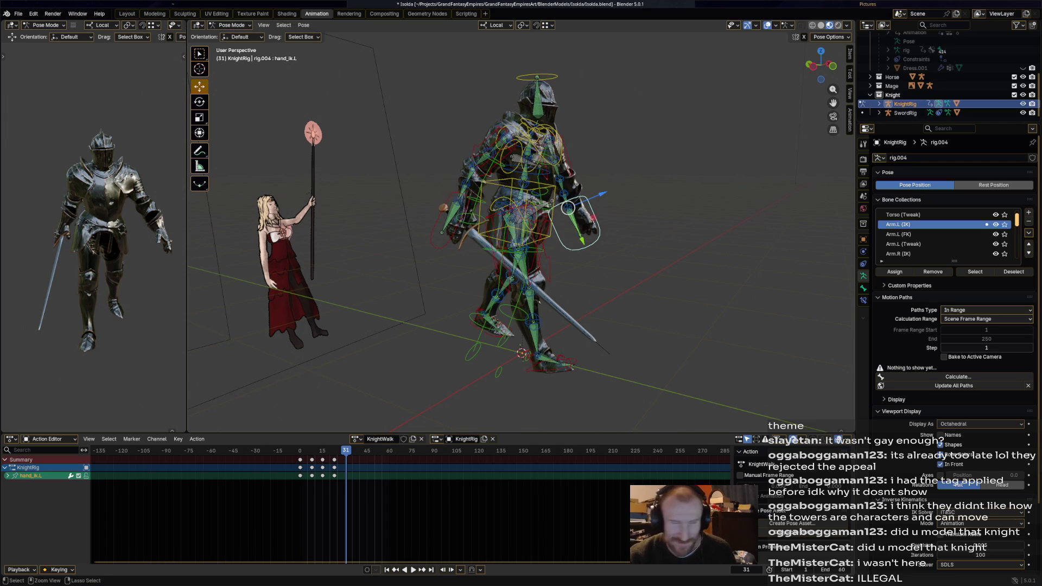
Step: Save Isolda.blend, inspect the knight from the side and select all rig bones
{"action": "key", "text": "ctrl+s"}
{"action": "middle_click_drag", "start_coordinate": [521, 245], "coordinate": [456, 245]}
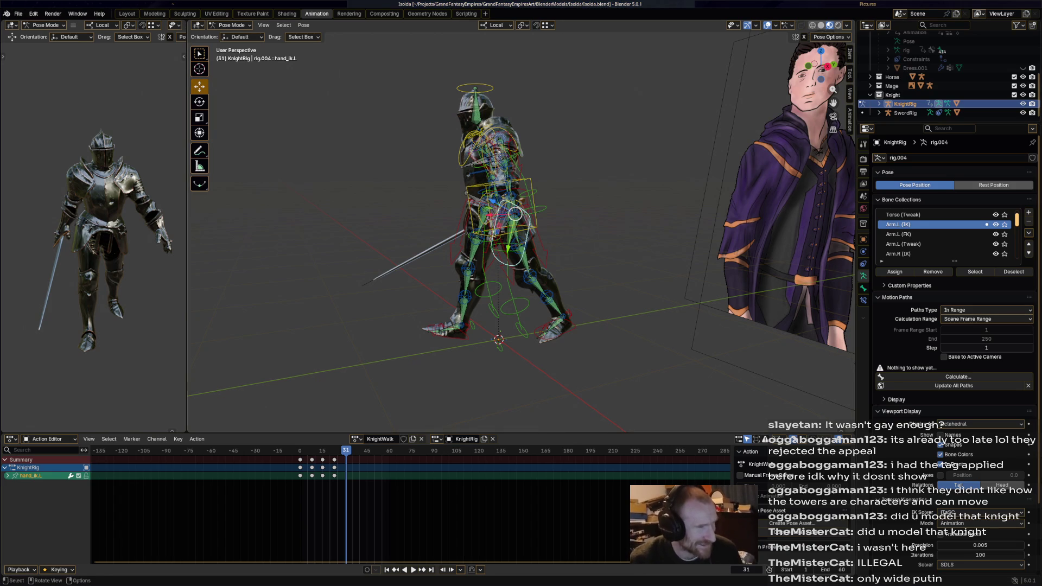
{"action": "middle_click_drag", "start_coordinate": [570, 244], "coordinate": [521, 245]}
{"action": "key", "text": "a"}
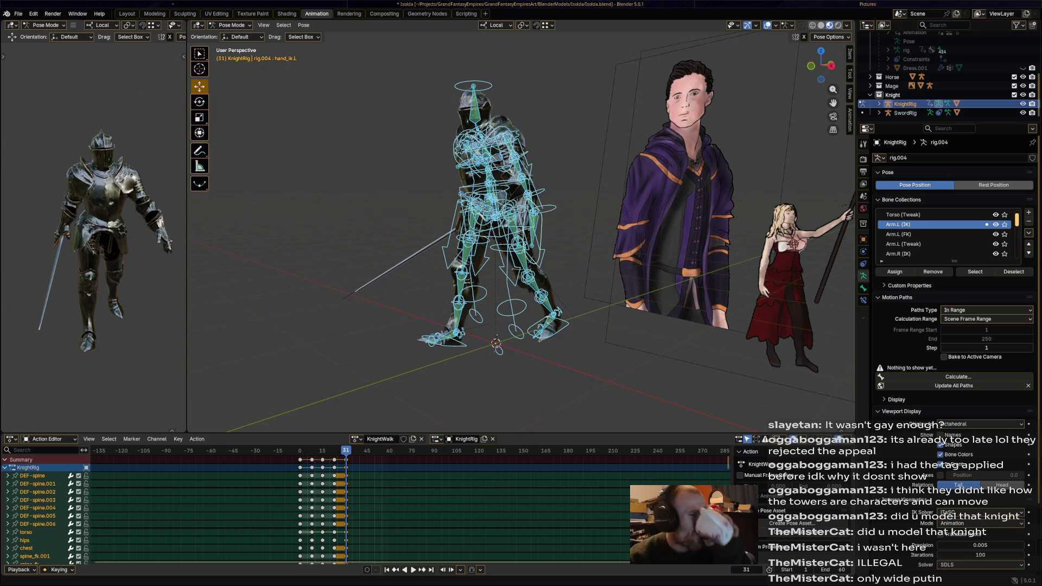
Step: Preview the walk, stop at frame 31 and move the left hand IK control slightly outward
{"action": "key", "text": "space"}
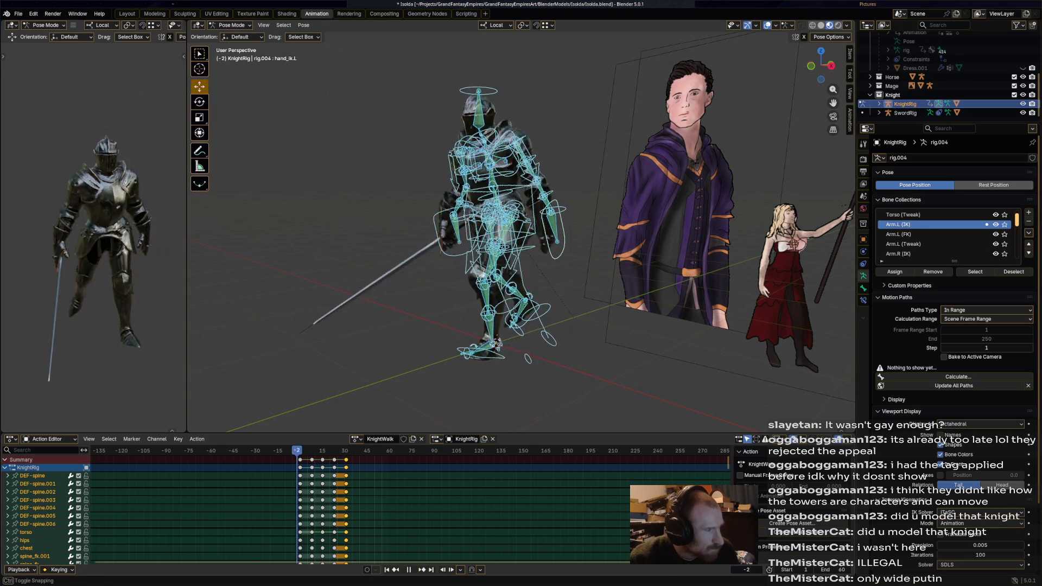
{"action": "key", "text": "Escape"}
{"action": "middle_click_drag", "start_coordinate": [456, 269], "coordinate": [490, 265]}
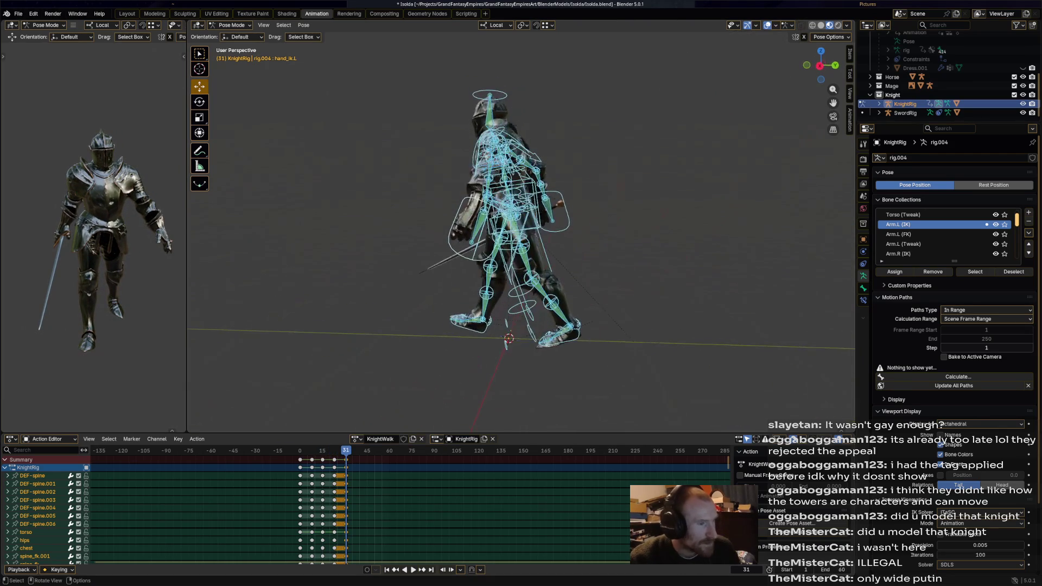
{"action": "left_click", "coordinate": [490, 266]}
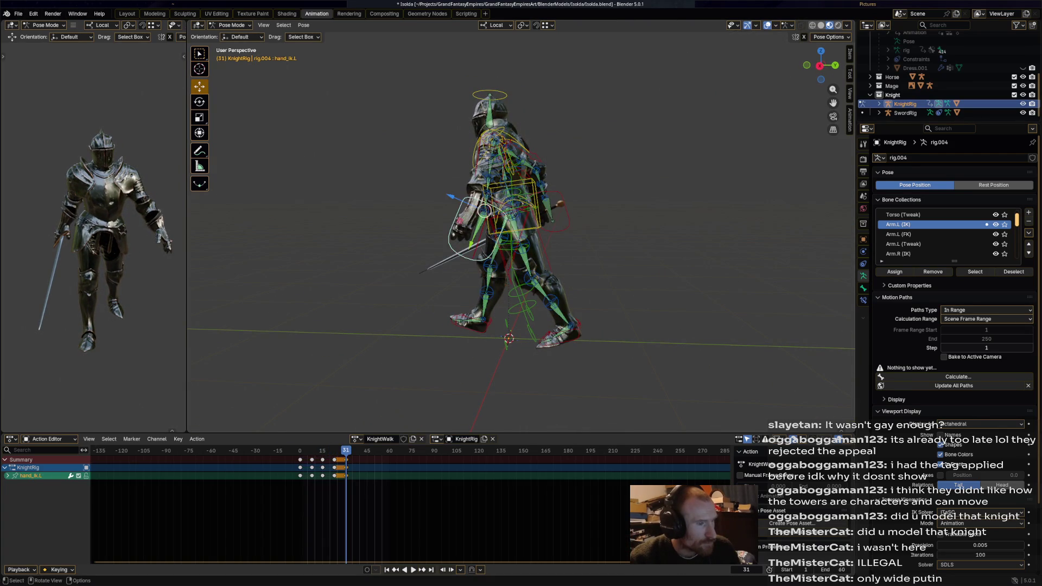
{"action": "middle_click_drag", "start_coordinate": [490, 265], "coordinate": [568, 208]}
{"action": "left_click", "coordinate": [567, 207]}
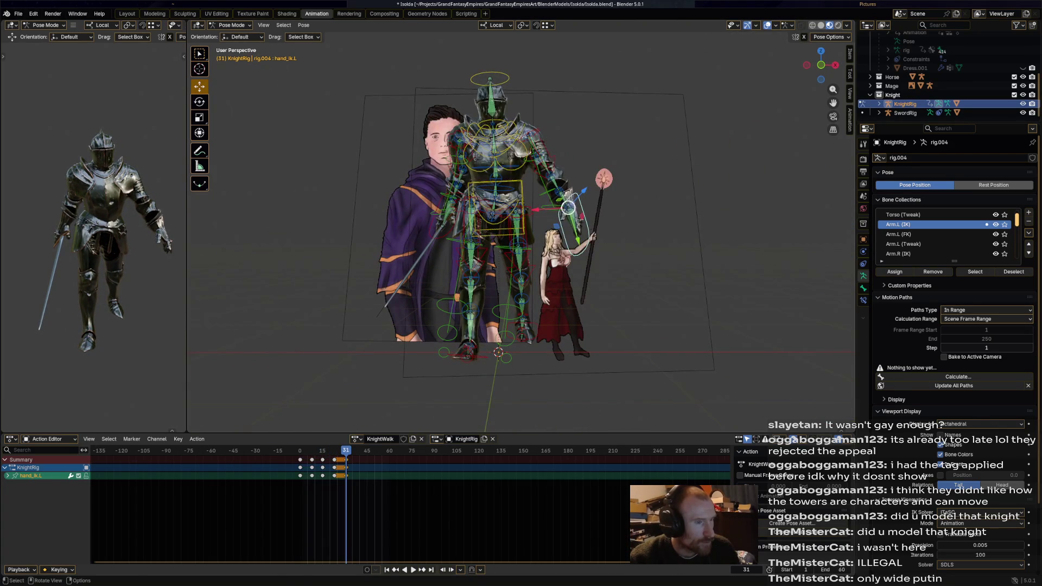
{"action": "left_click_drag", "start_coordinate": [568, 208], "coordinate": [553, 209]}
{"action": "middle_click_drag", "start_coordinate": [553, 208], "coordinate": [489, 212]}
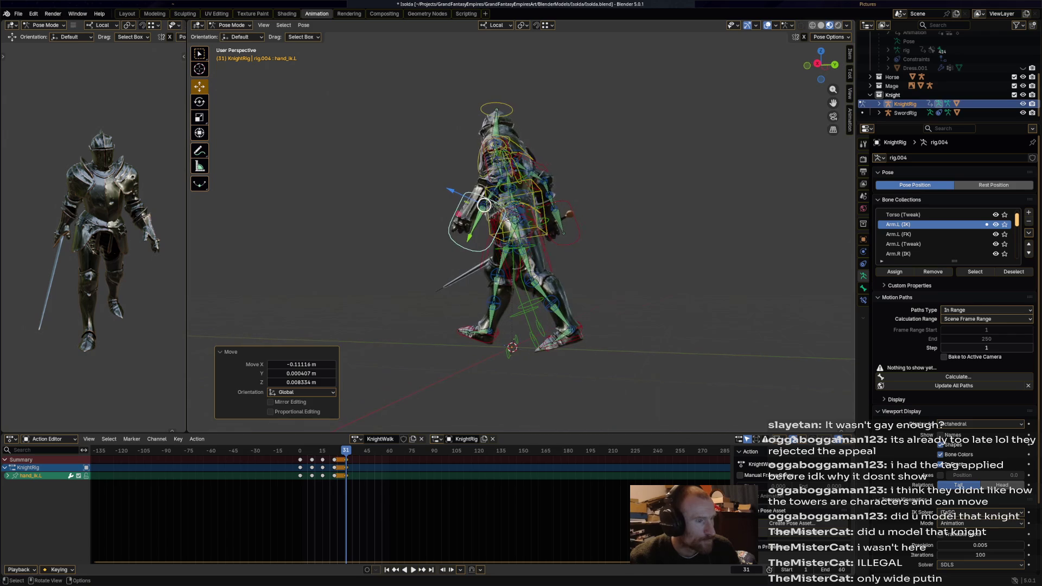
{"action": "key", "text": "g"}
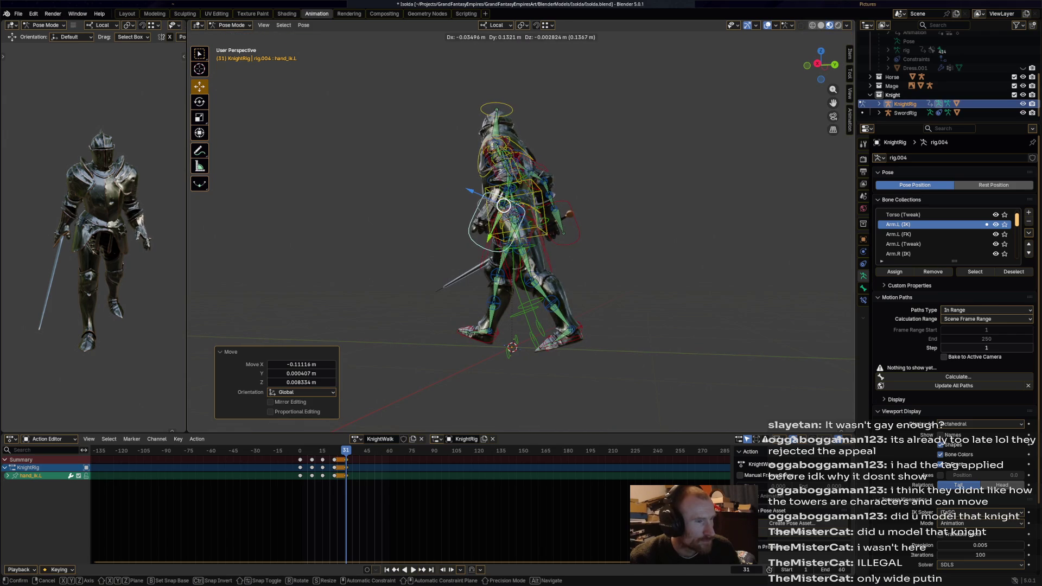
{"action": "left_click", "coordinate": [488, 211]}
{"action": "middle_click_drag", "start_coordinate": [489, 212], "coordinate": [586, 212]}
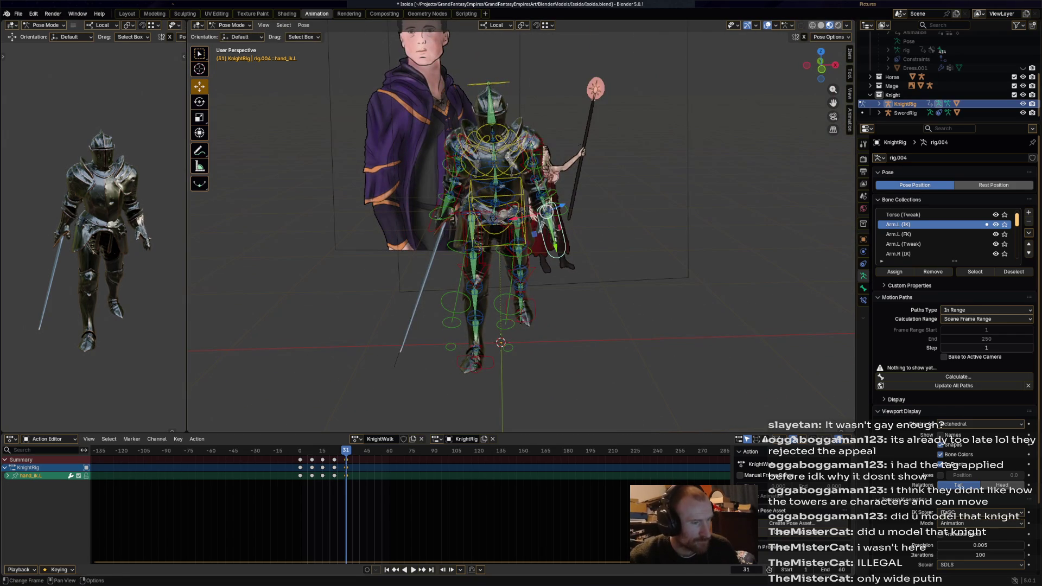
Step: Rotate hand_ik.L about 12.7° at frame 31, key it, and replay the cycle to frame 40
{"action": "key", "text": "space"}
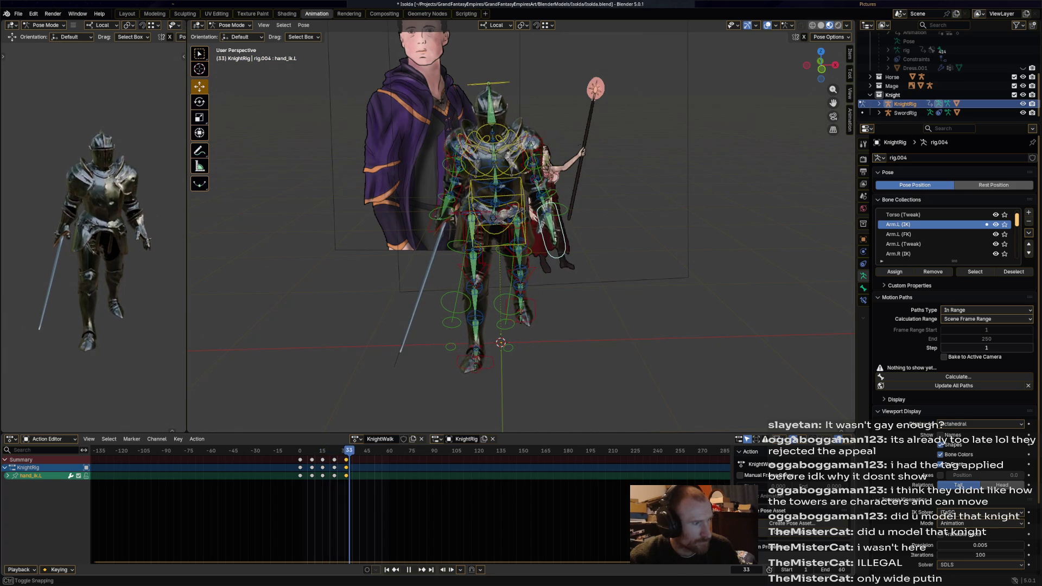
{"action": "key", "text": "Escape"}
{"action": "key", "text": "r"}
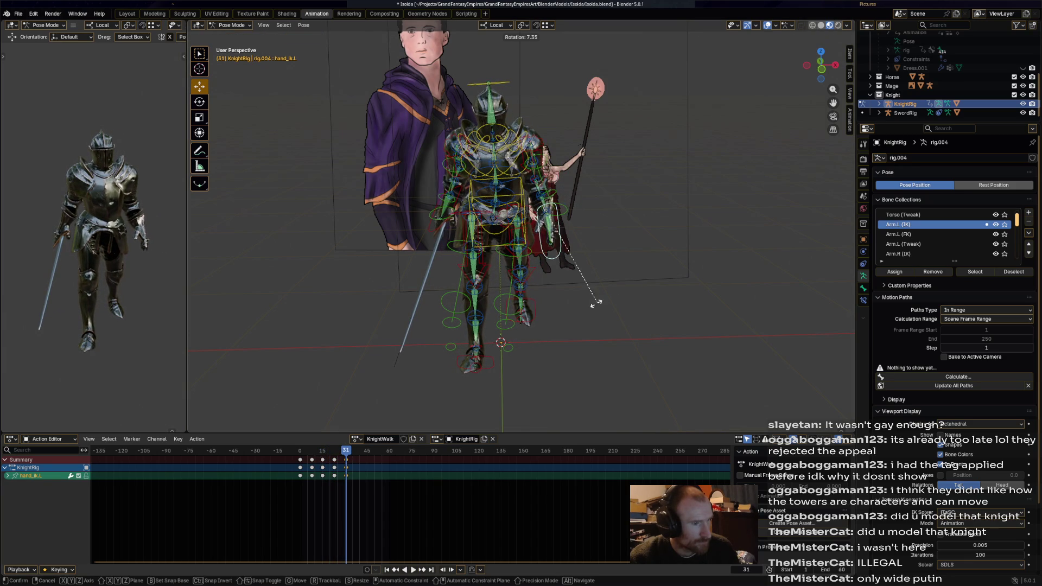
{"action": "left_click", "coordinate": [545, 214]}
{"action": "key", "text": "i"}
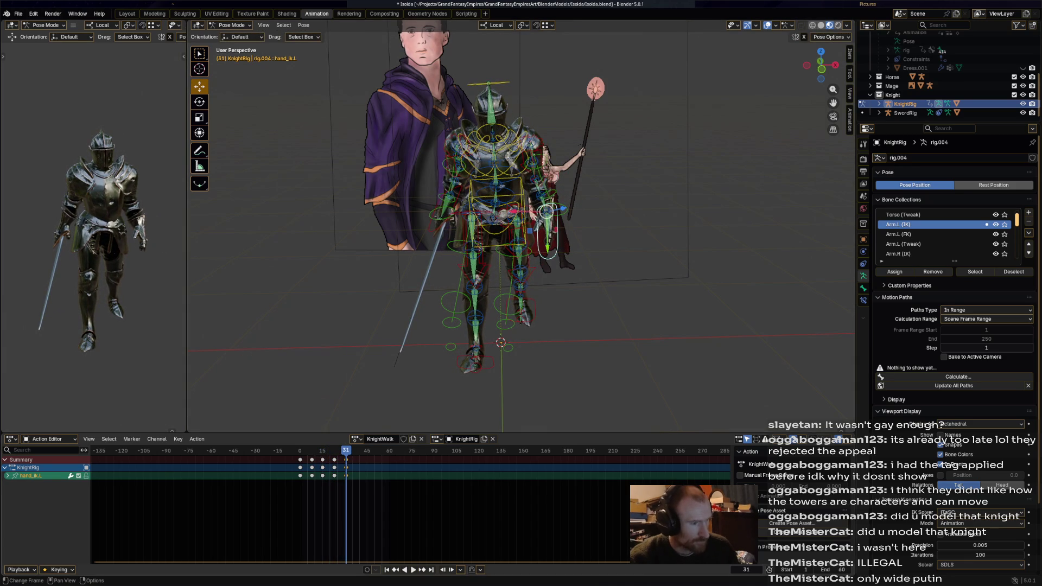
{"action": "key", "text": "space"}
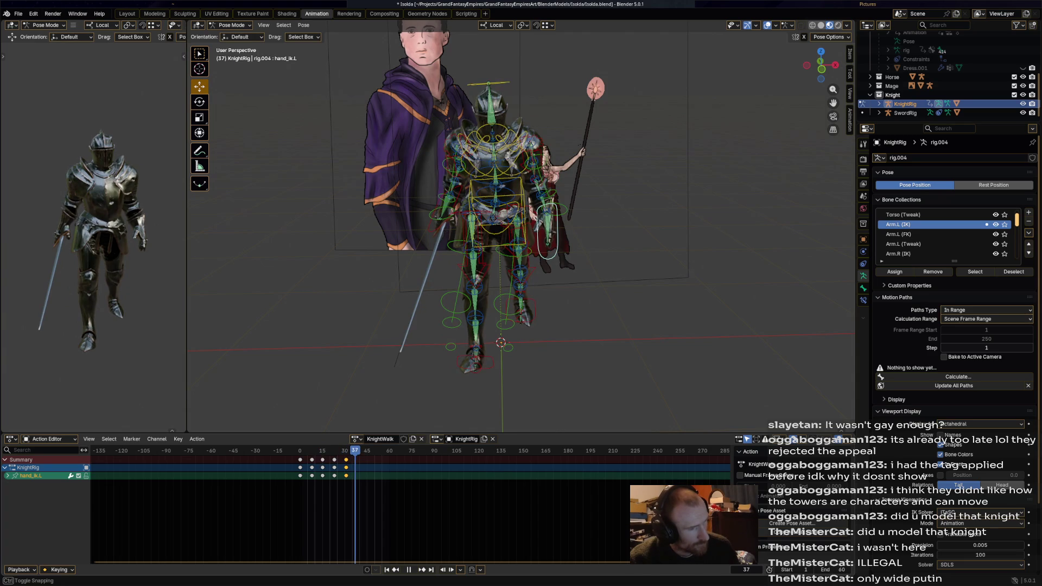
{"action": "key", "text": "space"}
{"action": "middle_click_drag", "start_coordinate": [546, 214], "coordinate": [530, 210]}
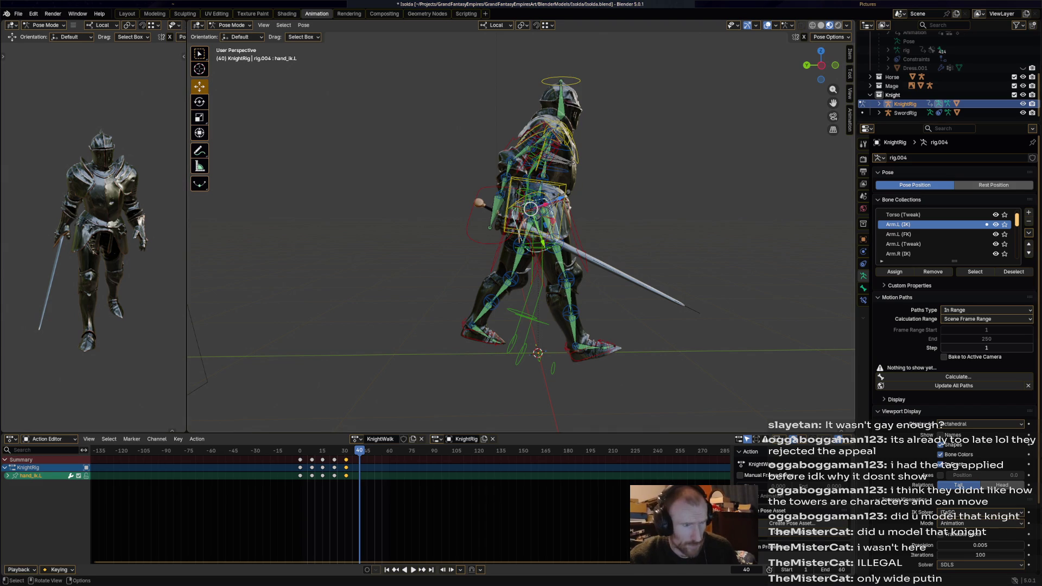
Step: Turn the right foot IK about 18°, slide it along local Y, key it and nudge it forward
{"action": "left_click", "coordinate": [575, 345]}
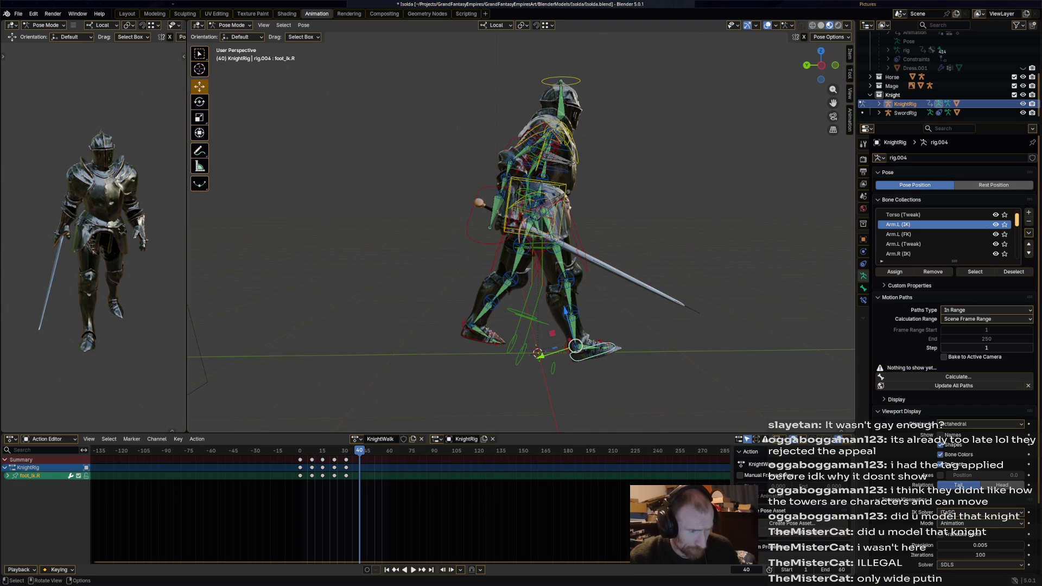
{"action": "key", "text": "g"}
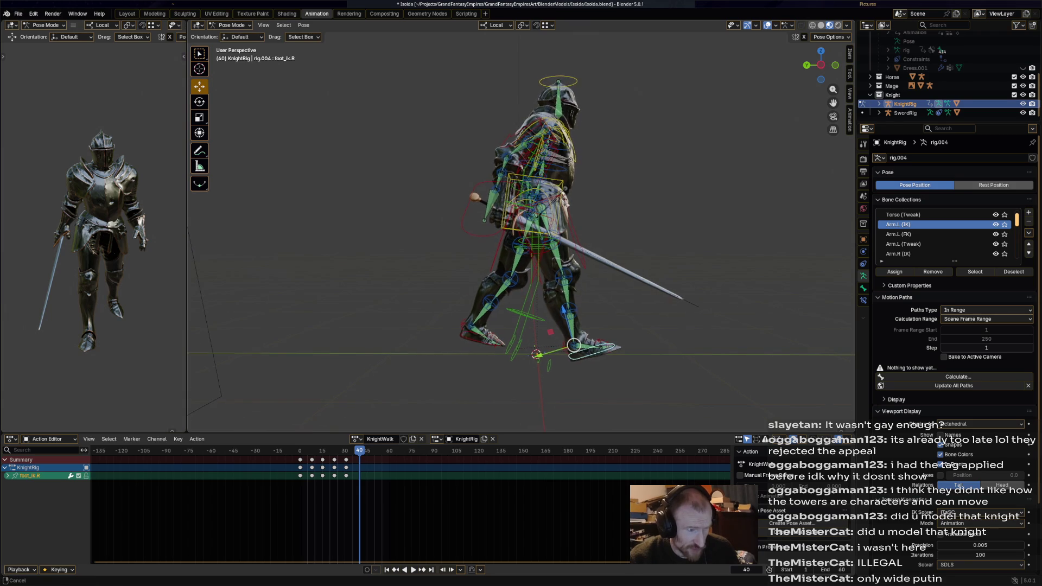
{"action": "middle_click_drag", "start_coordinate": [643, 400], "coordinate": [652, 375]}
{"action": "key", "text": "r"}
{"action": "left_click", "coordinate": [655, 383]}
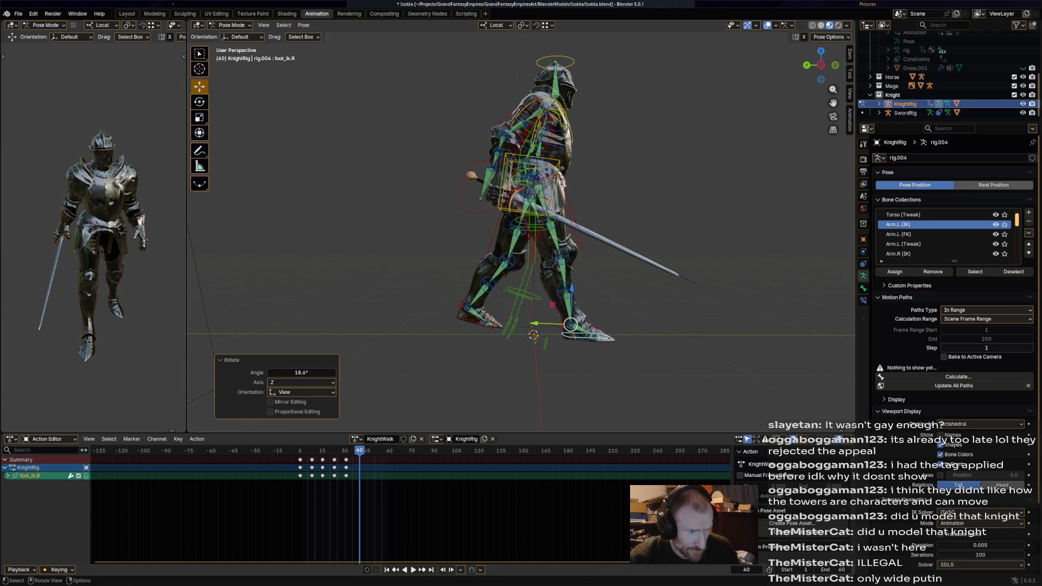
{"action": "key", "text": "g"}
{"action": "key", "text": "y"}
{"action": "key", "text": "y"}
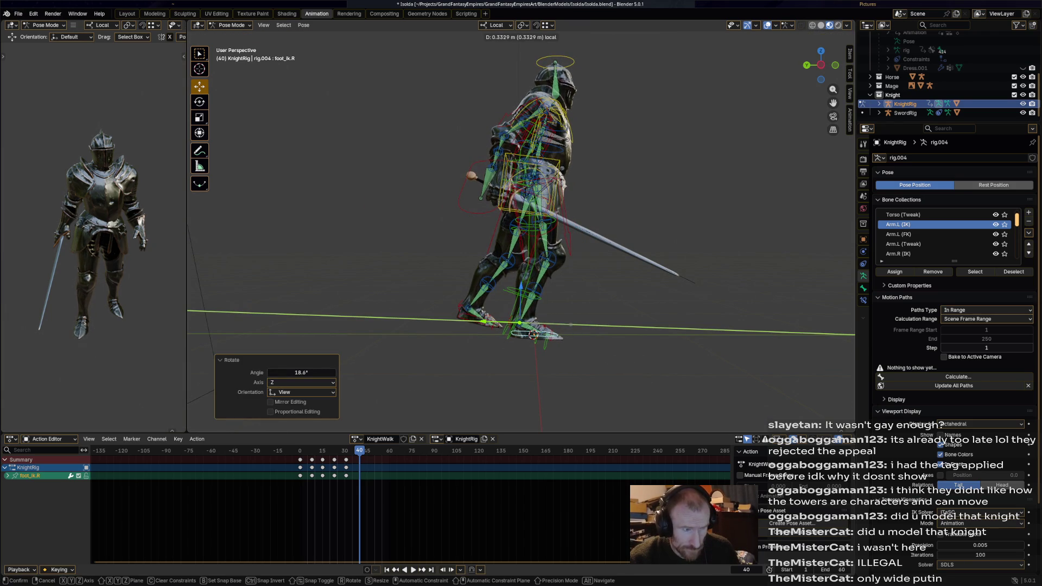
{"action": "key", "text": "Return"}
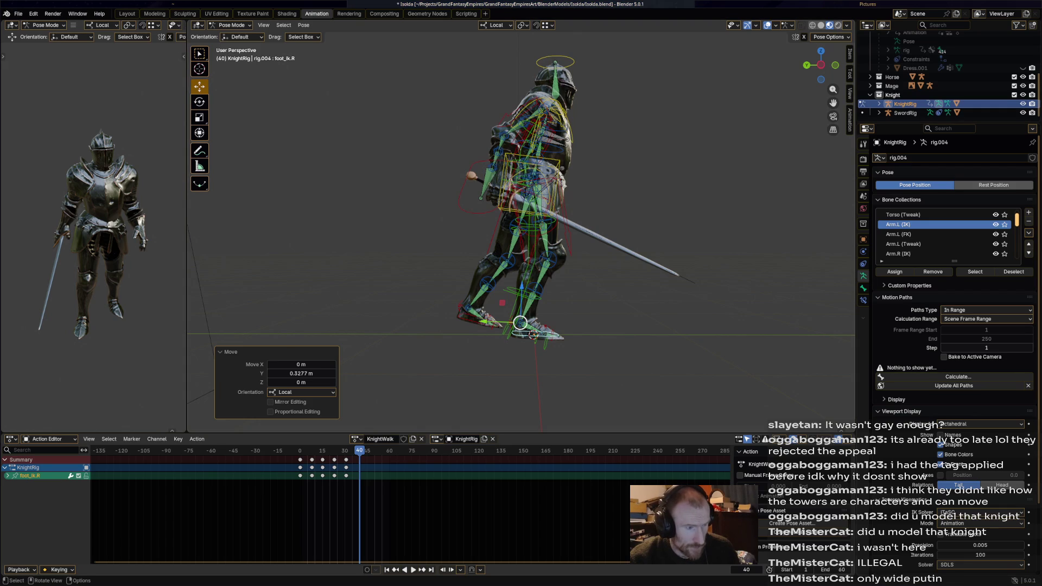
{"action": "key", "text": "i"}
{"action": "left_click_drag", "start_coordinate": [519, 324], "coordinate": [525, 324]}
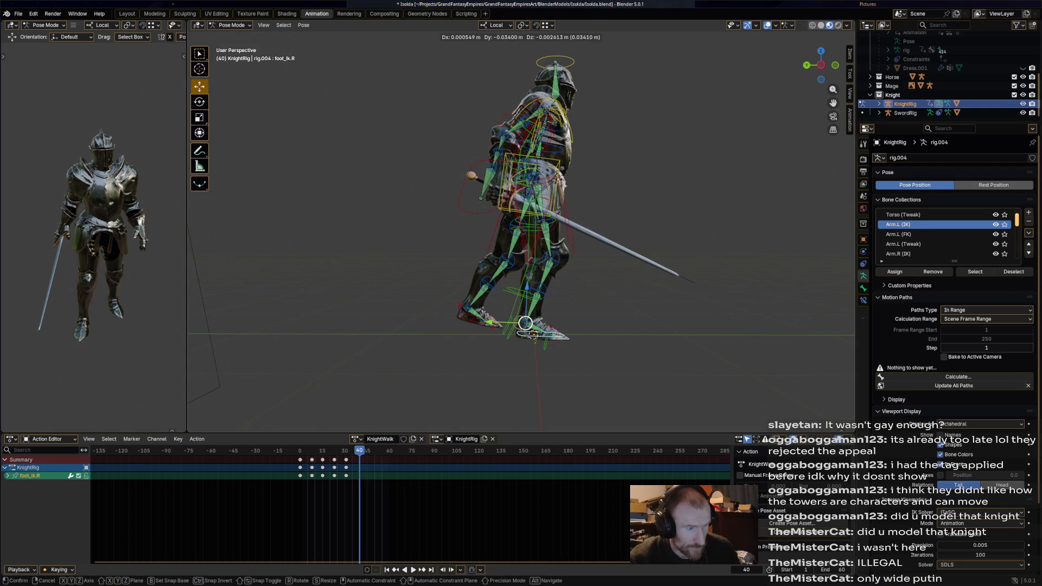
Step: Reposition and rotate the left foot IK control for the frame 40 pose
{"action": "left_click", "coordinate": [476, 315]}
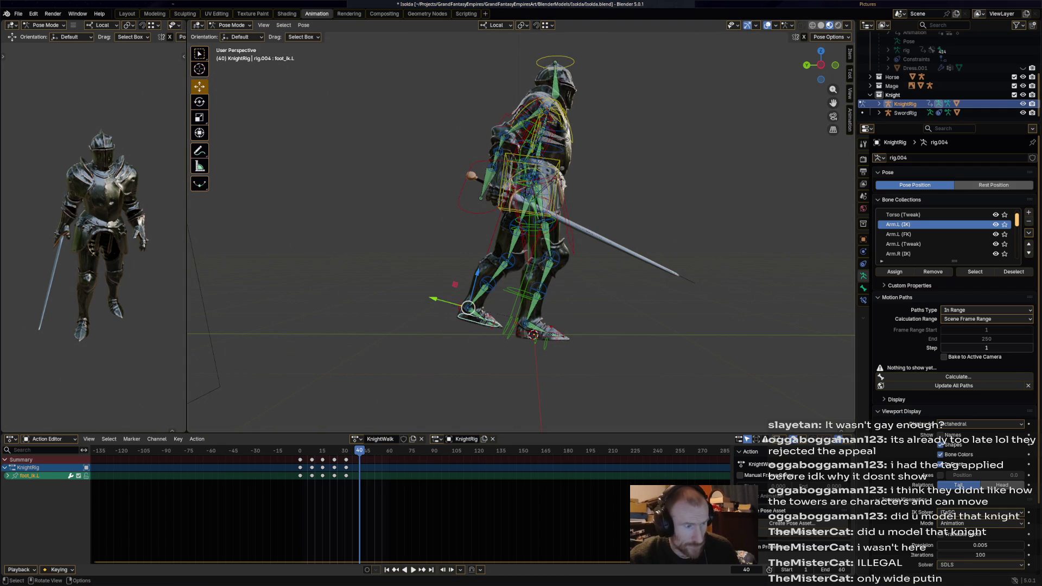
{"action": "key", "text": "g"}
{"action": "key", "text": "r"}
{"action": "left_click", "coordinate": [464, 290]}
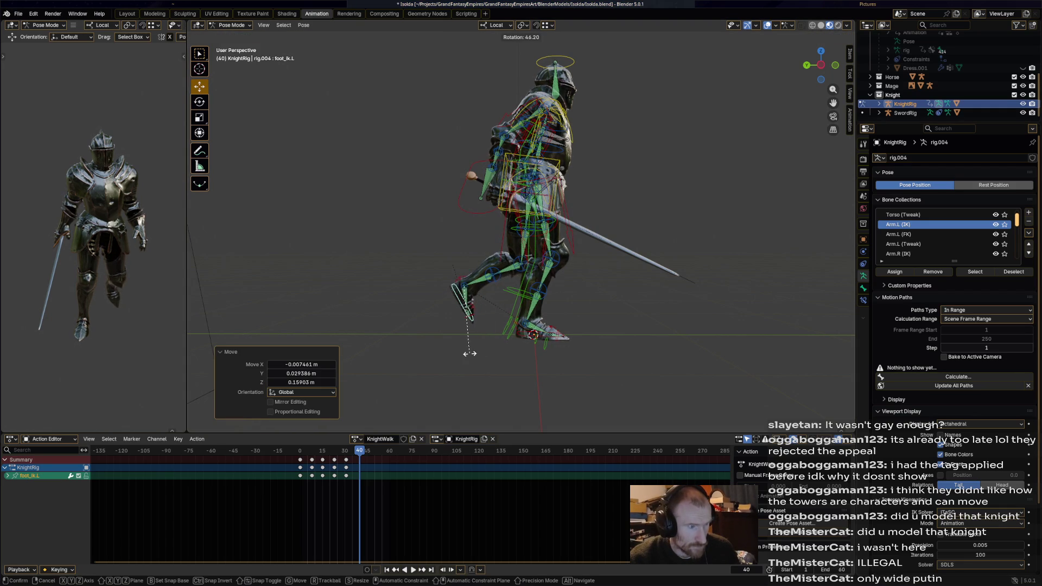
{"action": "key", "text": "g"}
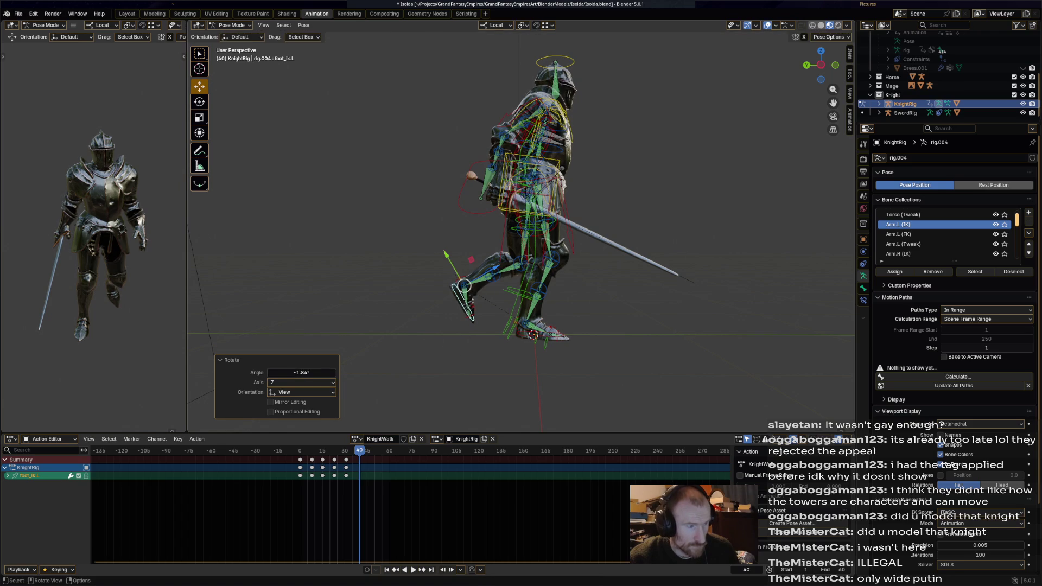
{"action": "left_click", "coordinate": [468, 286]}
{"action": "mouse_move", "coordinate": [468, 286]}
{"action": "middle_mouse_down"}
{"action": "mouse_move", "coordinate": [521, 285]}
{"action": "mouse_move", "coordinate": [505, 196]}
{"action": "middle_mouse_up"}
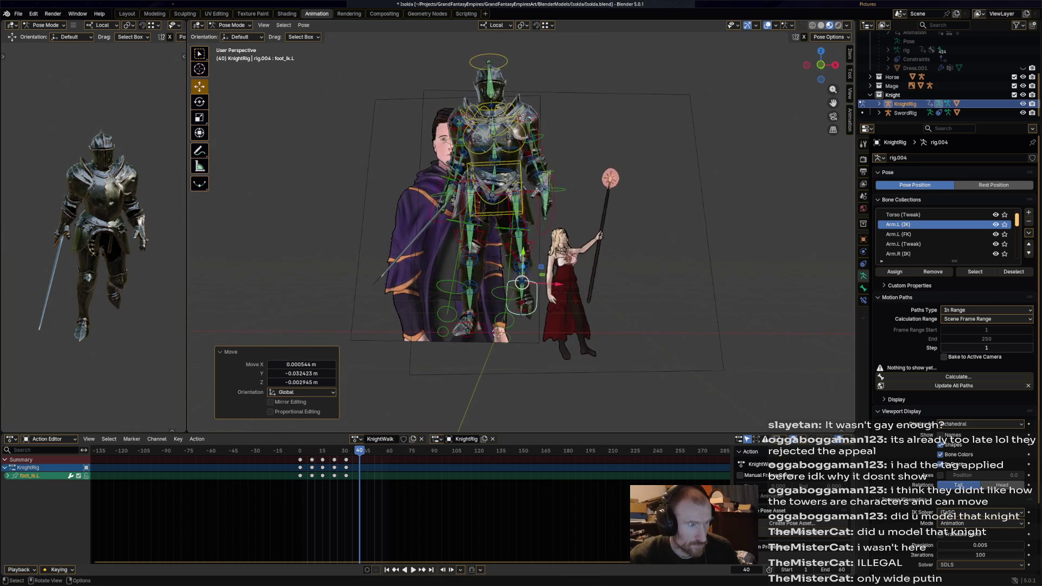
Step: Rotate the torso control, then rotate the hips twice to refine the stance
{"action": "left_click", "coordinate": [497, 188]}
{"action": "key", "text": "r"}
{"action": "left_click", "coordinate": [514, 194]}
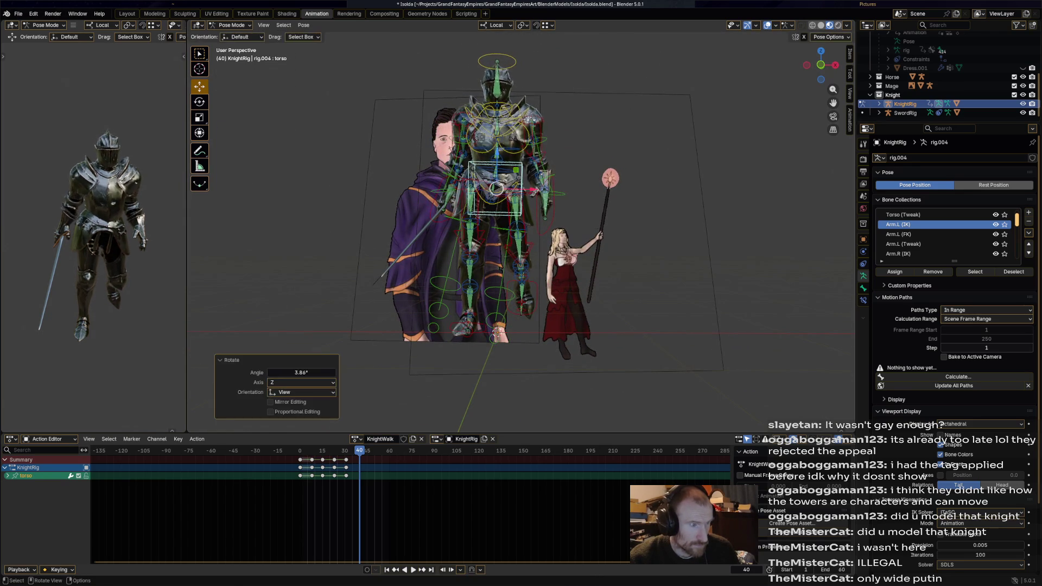
{"action": "key", "text": "r"}
{"action": "left_click", "coordinate": [498, 188]}
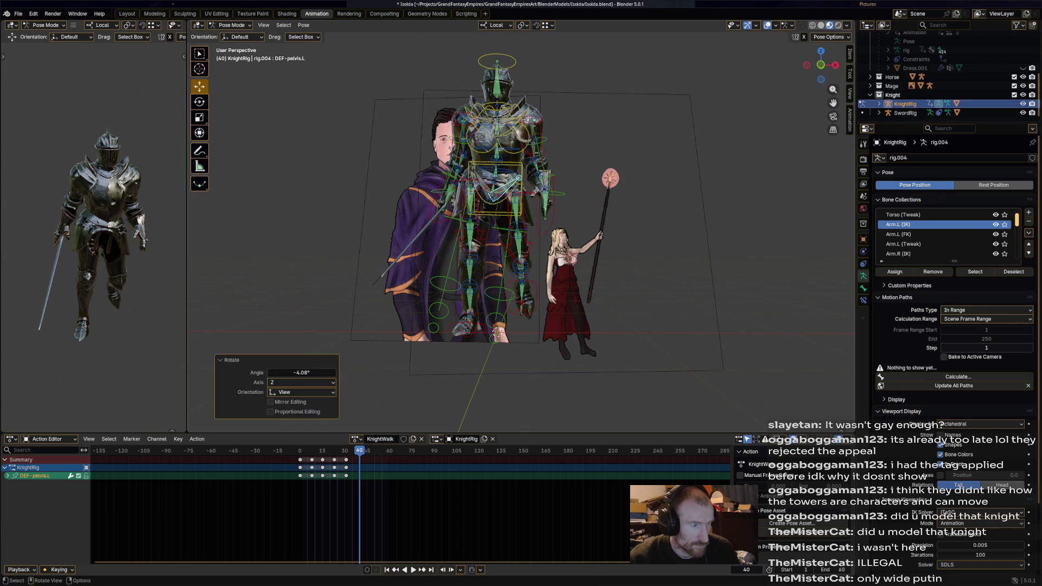
{"action": "key", "text": "r"}
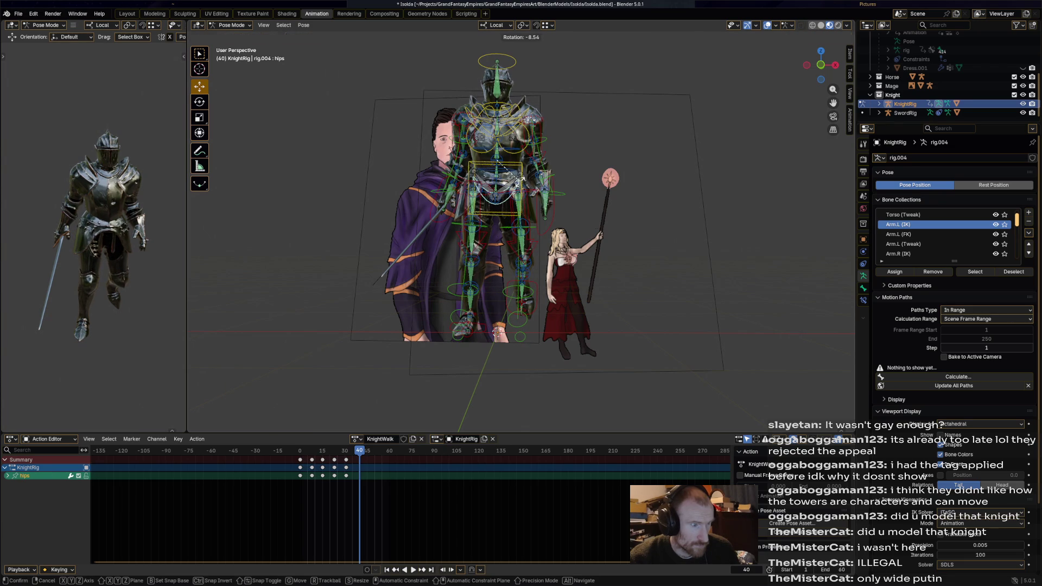
{"action": "left_click", "coordinate": [500, 168]}
{"action": "key", "text": "r"}
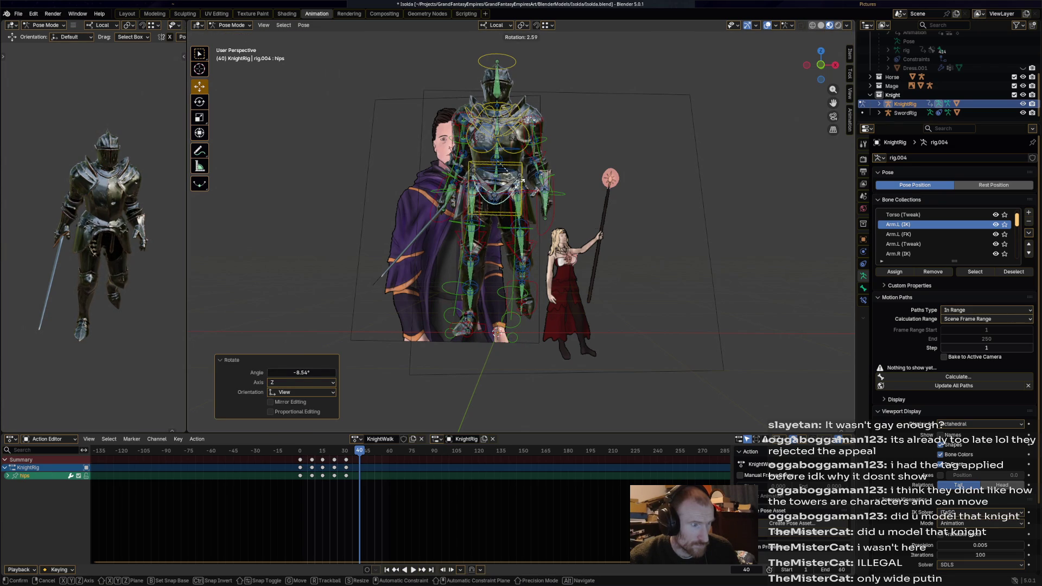
{"action": "mouse_move", "coordinate": [516, 183]}
{"action": "middle_mouse_down"}
{"action": "mouse_move", "coordinate": [577, 239]}
{"action": "mouse_move", "coordinate": [562, 179]}
{"action": "mouse_move", "coordinate": [489, 245]}
{"action": "mouse_move", "coordinate": [522, 180]}
{"action": "mouse_move", "coordinate": [496, 163]}
{"action": "middle_mouse_up"}
{"action": "left_click", "coordinate": [577, 239]}
Step: Rotate the chest control and adjust the neck and head bones
{"action": "left_click", "coordinate": [494, 163]}
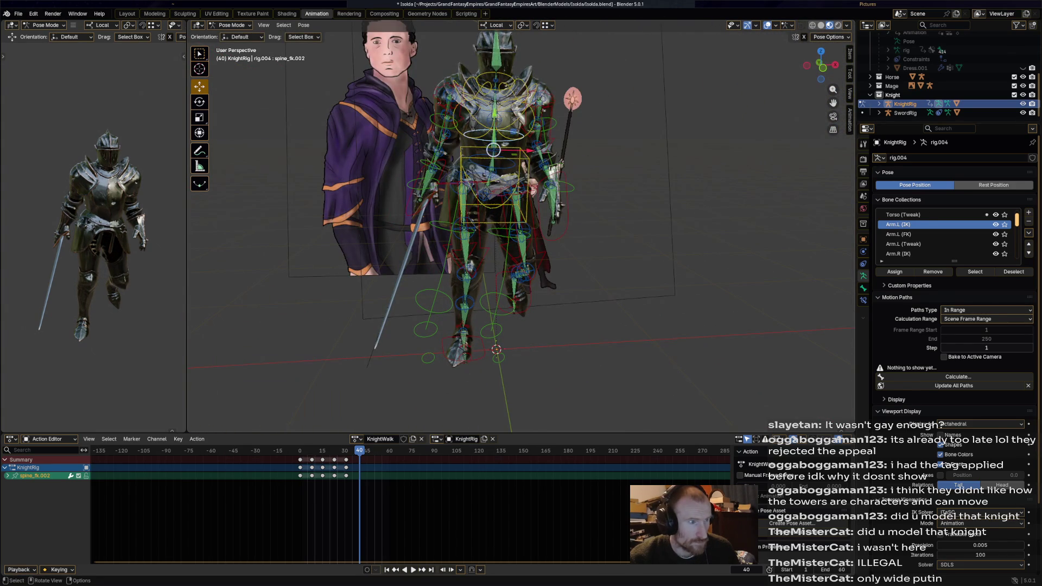
{"action": "left_click", "coordinate": [515, 119]}
{"action": "middle_click_drag", "start_coordinate": [515, 120], "coordinate": [570, 122]}
{"action": "key", "text": "r"}
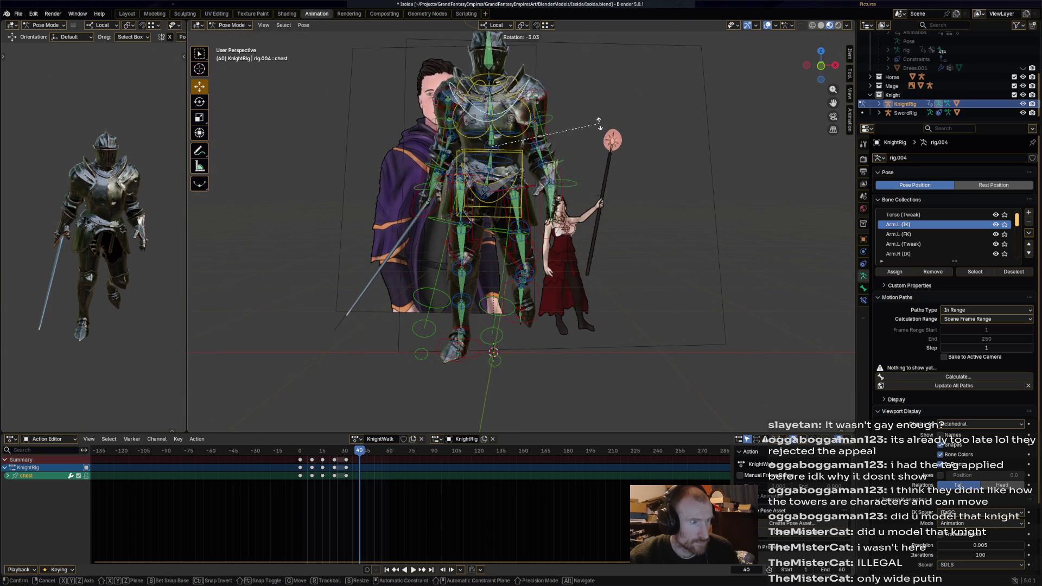
{"action": "left_click", "coordinate": [600, 124]}
{"action": "mouse_move", "coordinate": [600, 124]}
{"action": "middle_mouse_down"}
{"action": "mouse_move", "coordinate": [522, 163]}
{"action": "mouse_move", "coordinate": [538, 163]}
{"action": "middle_mouse_up"}
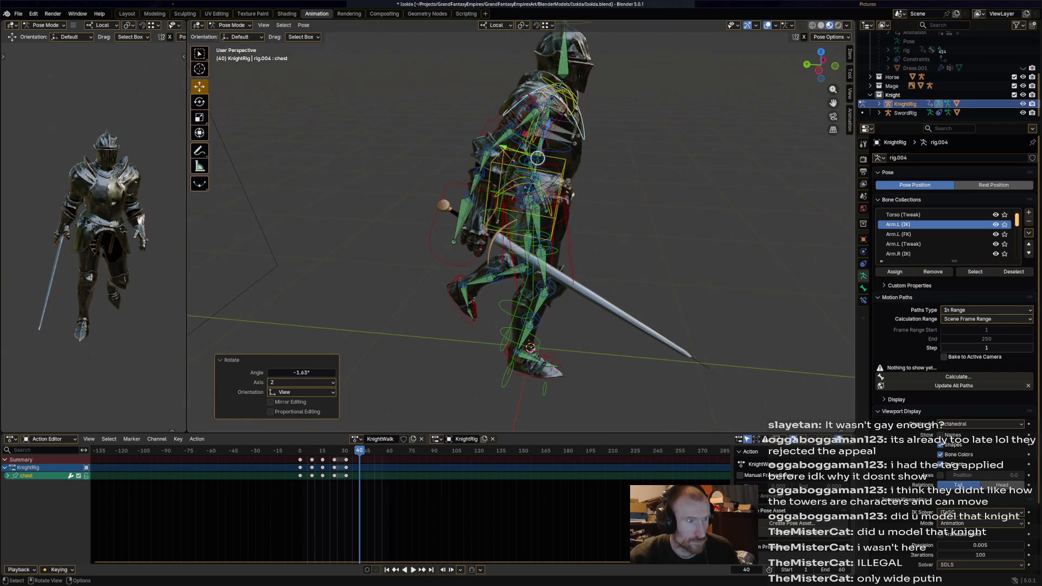
{"action": "left_click", "coordinate": [537, 157]}
{"action": "middle_click_drag", "start_coordinate": [537, 156], "coordinate": [544, 158]}
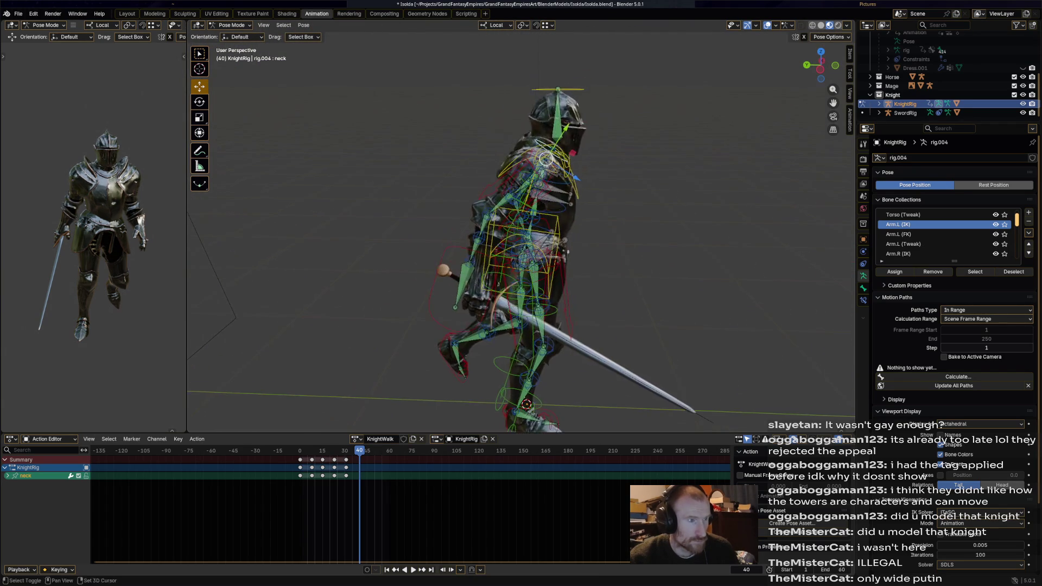
{"action": "left_click", "coordinate": [558, 114]}
{"action": "key", "text": "r"}
Step: Move the right hand IK control twice and rotate it into position
{"action": "left_click", "coordinate": [469, 260]}
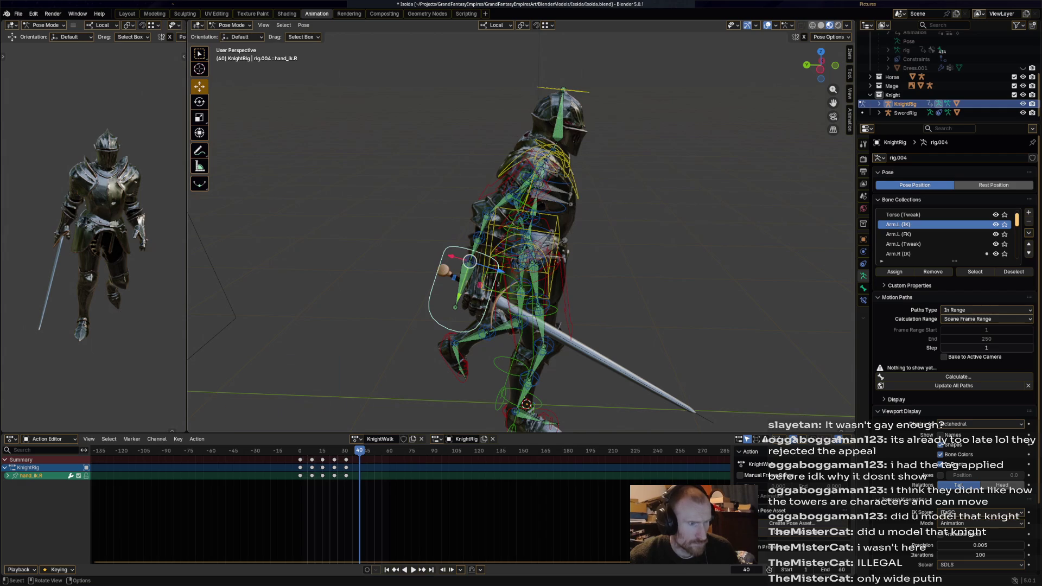
{"action": "key", "text": "g"}
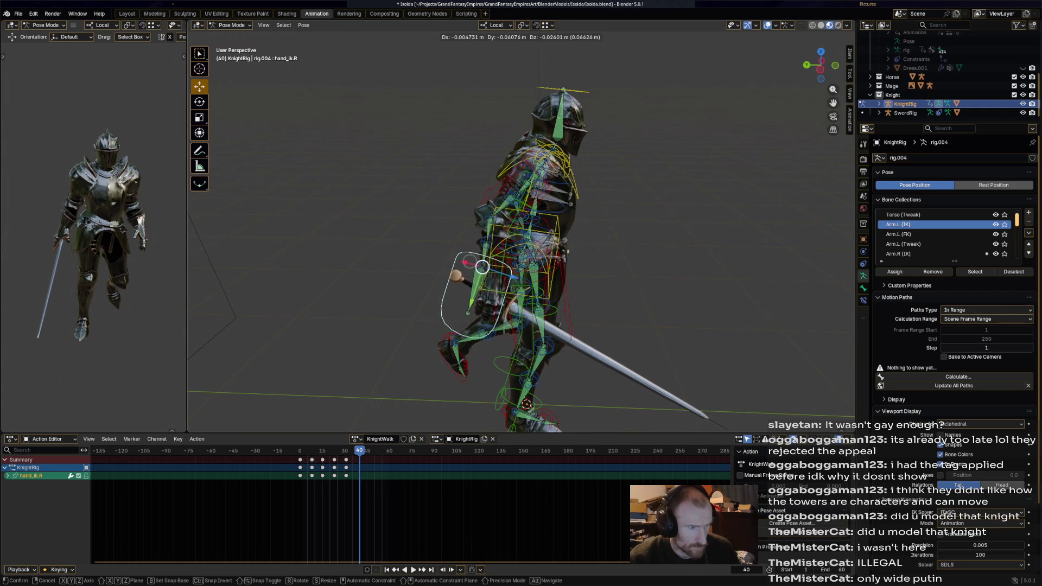
{"action": "left_click", "coordinate": [462, 260]}
{"action": "key", "text": "g"}
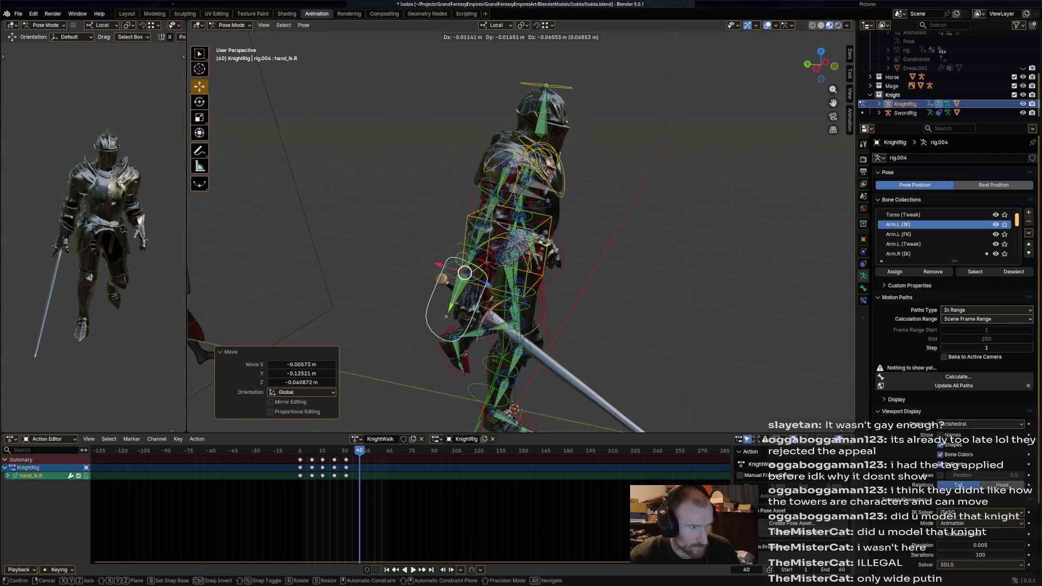
{"action": "left_click", "coordinate": [470, 271]}
{"action": "key", "text": "r"}
{"action": "left_click", "coordinate": [550, 277]}
{"action": "mouse_move", "coordinate": [549, 276]}
{"action": "middle_mouse_down"}
{"action": "mouse_move", "coordinate": [489, 268]}
{"action": "mouse_move", "coordinate": [570, 269]}
{"action": "middle_mouse_up"}
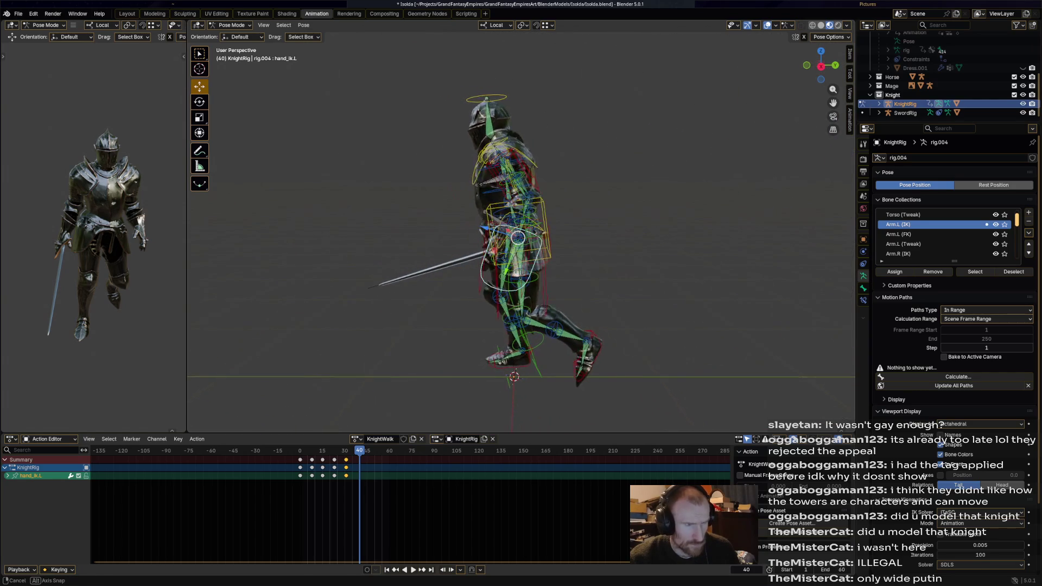
Step: Reposition and rotate the left hand IK control, then select the whole knight rig
{"action": "middle_click_drag", "start_coordinate": [519, 237], "coordinate": [519, 237]}
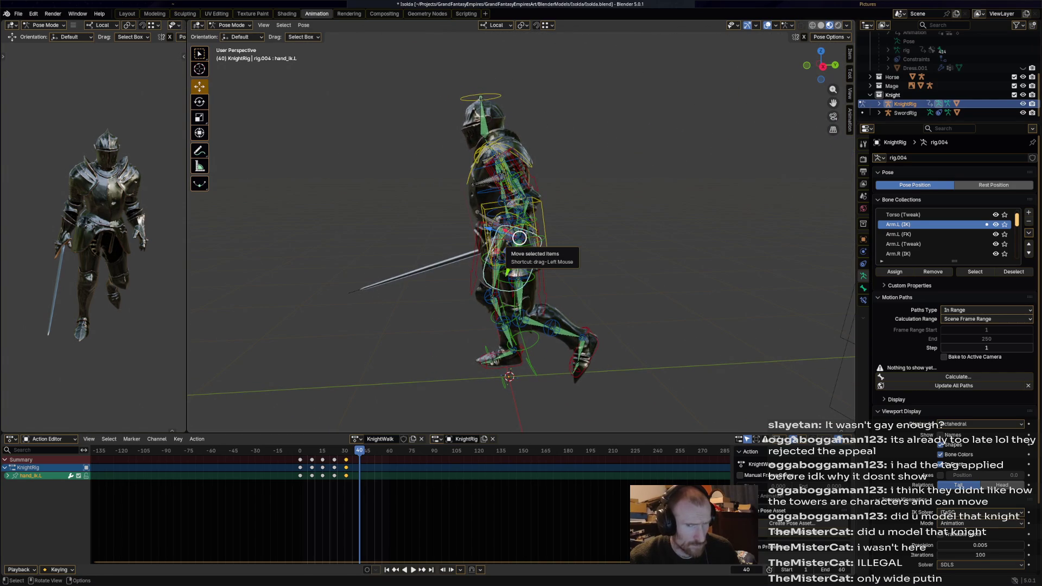
{"action": "left_click_drag", "start_coordinate": [519, 237], "coordinate": [531, 237]}
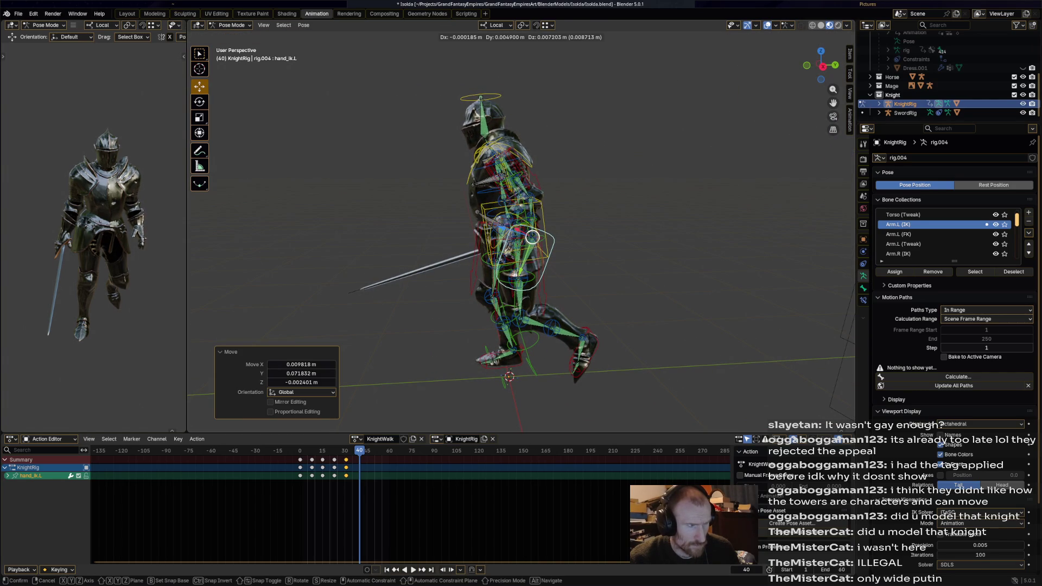
{"action": "key", "text": "r"}
{"action": "left_click", "coordinate": [570, 252]}
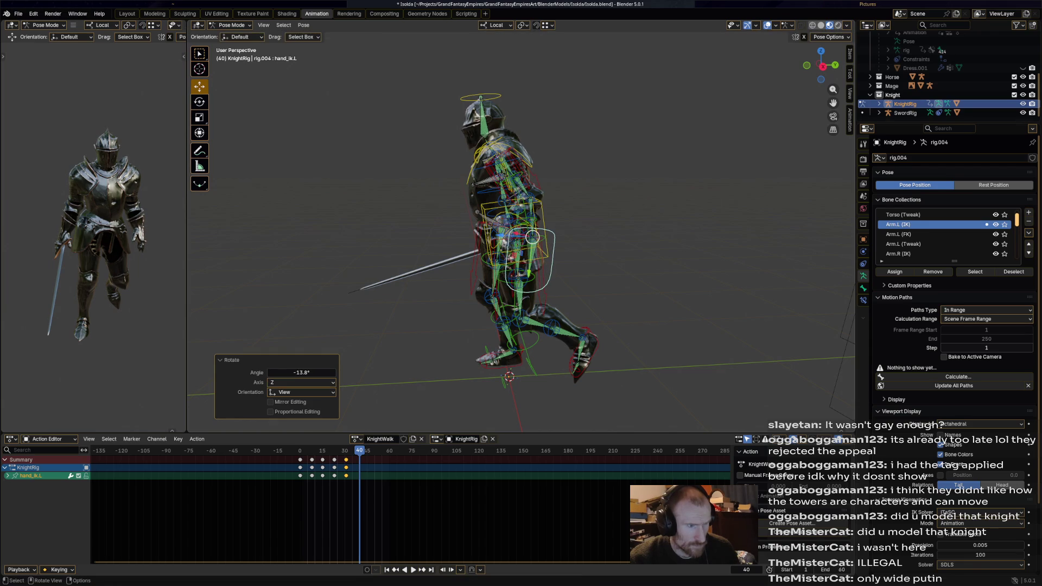
{"action": "middle_click_drag", "start_coordinate": [570, 253], "coordinate": [513, 236]}
{"action": "key", "text": "a"}
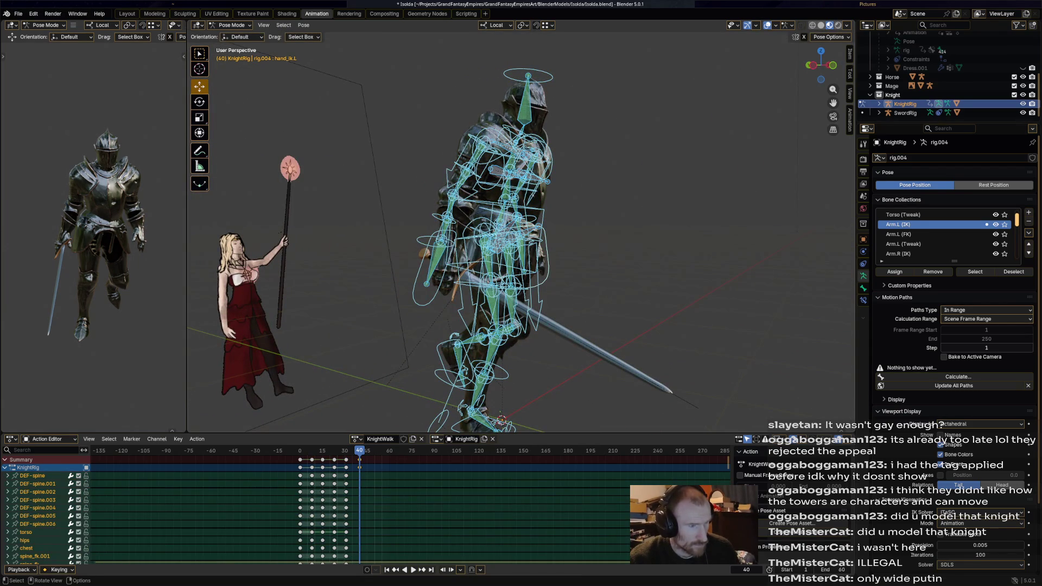
Step: Key the full KnightRig pose at frame 40 and play the cycle back to check it
{"action": "key", "text": "i"}
{"action": "key", "text": "space"}
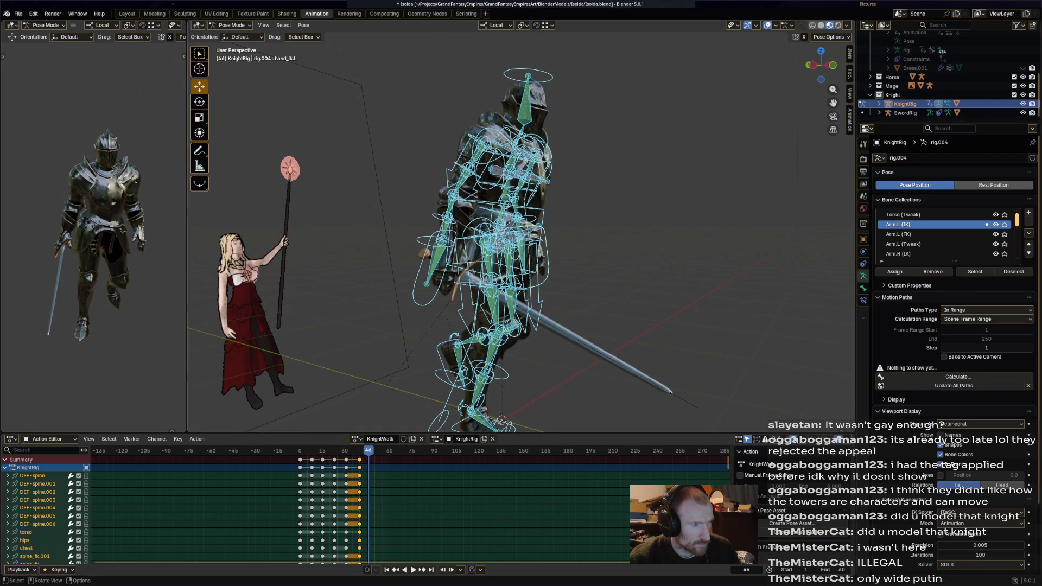
{"action": "middle_click_drag", "start_coordinate": [521, 245], "coordinate": [570, 244]}
{"action": "key", "text": "Left"}
{"action": "key", "text": "Left"}
{"action": "key", "text": "Left"}
{"action": "key", "text": "Left"}
{"action": "key", "text": "Left"}
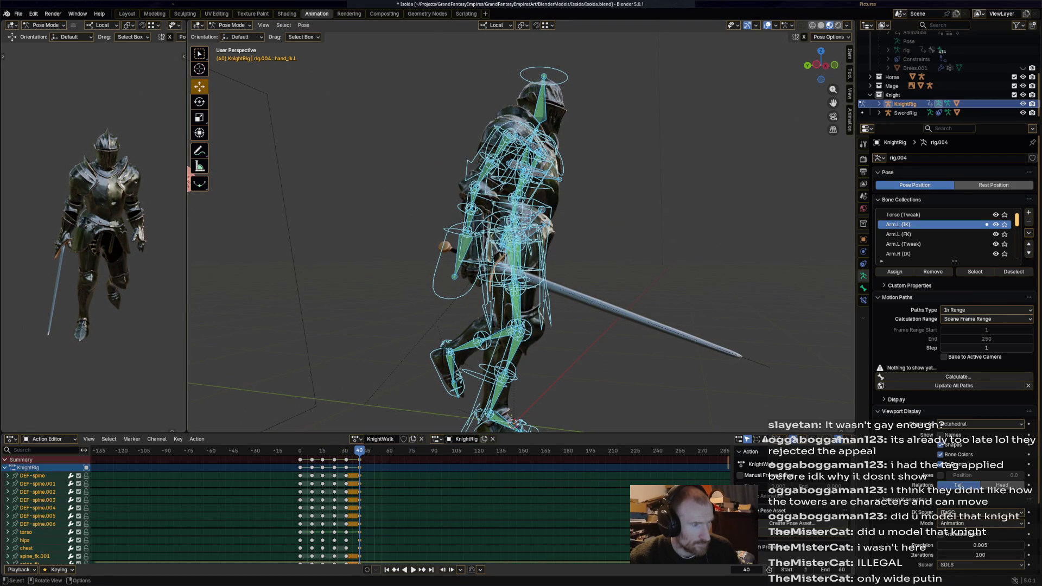
Step: Tilt the torso bone slightly with a small rotation and replay the walk cycle
{"action": "left_click", "coordinate": [505, 233]}
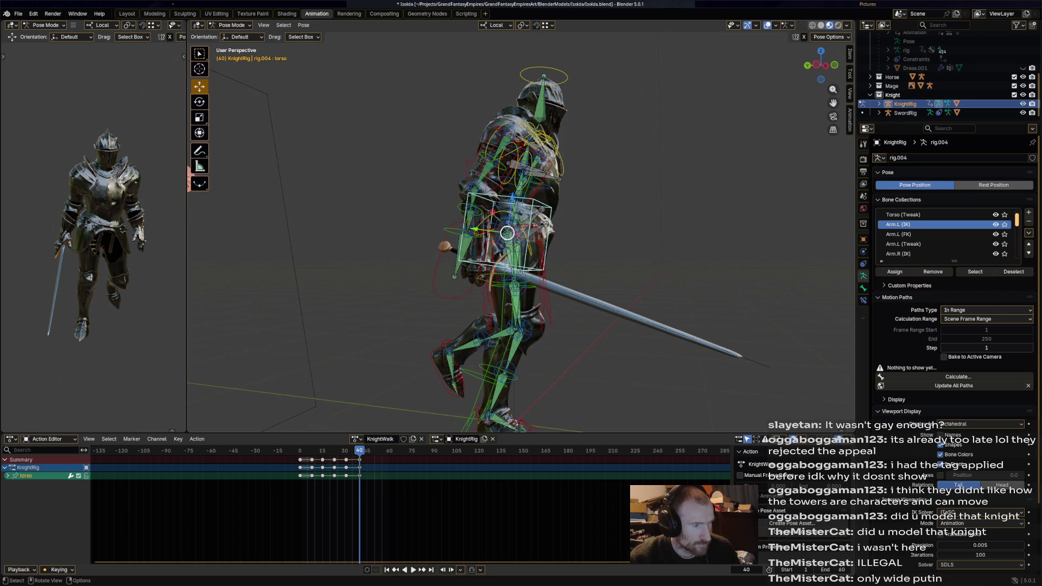
{"action": "key", "text": "r"}
{"action": "left_click", "coordinate": [508, 232]}
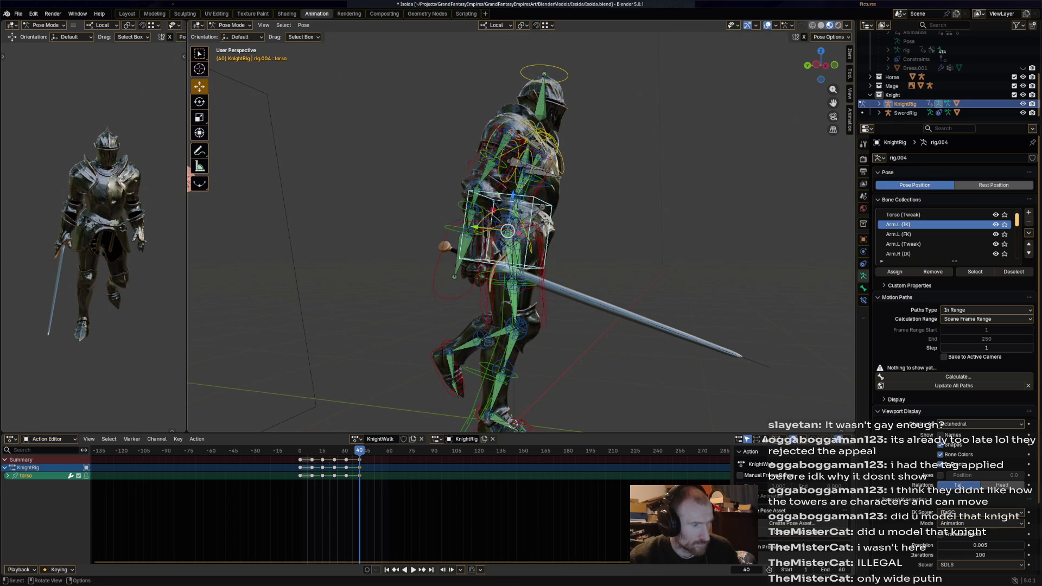
{"action": "key", "text": "space"}
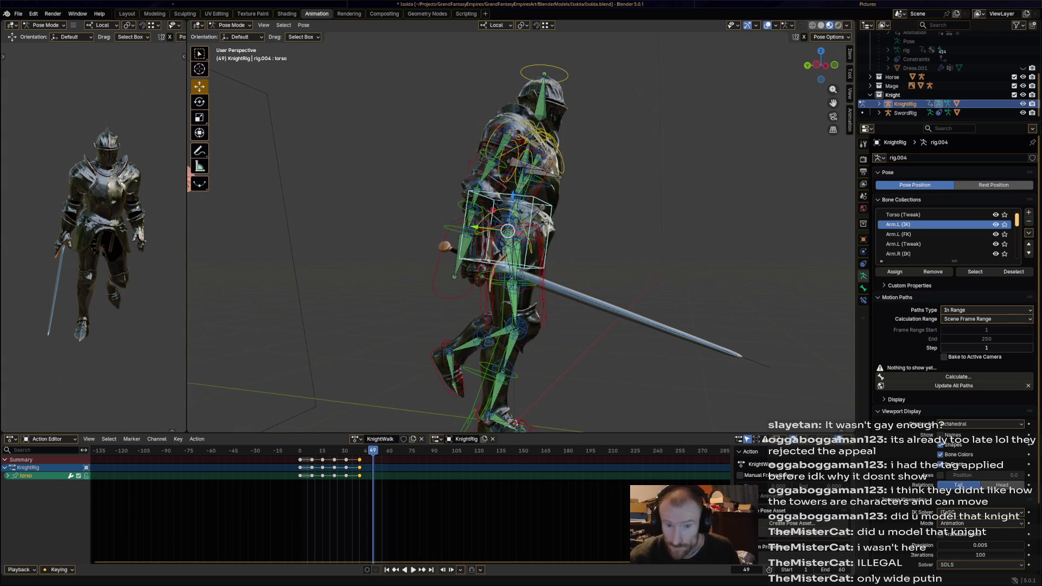
Step: Slide the knight's IK foot along one axis at frame 49 with the floor in view
{"action": "middle_click_drag", "start_coordinate": [521, 245], "coordinate": [538, 212]}
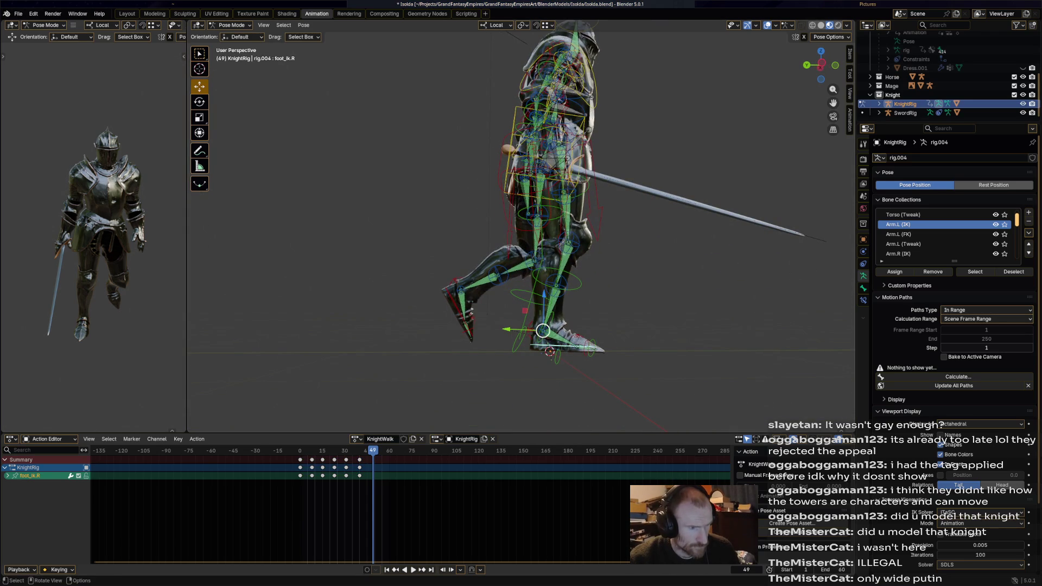
{"action": "scroll", "coordinate": [521, 226], "scroll_direction": "down", "scroll_amount": 2}
{"action": "middle_click_drag", "start_coordinate": [537, 244], "coordinate": [537, 228]}
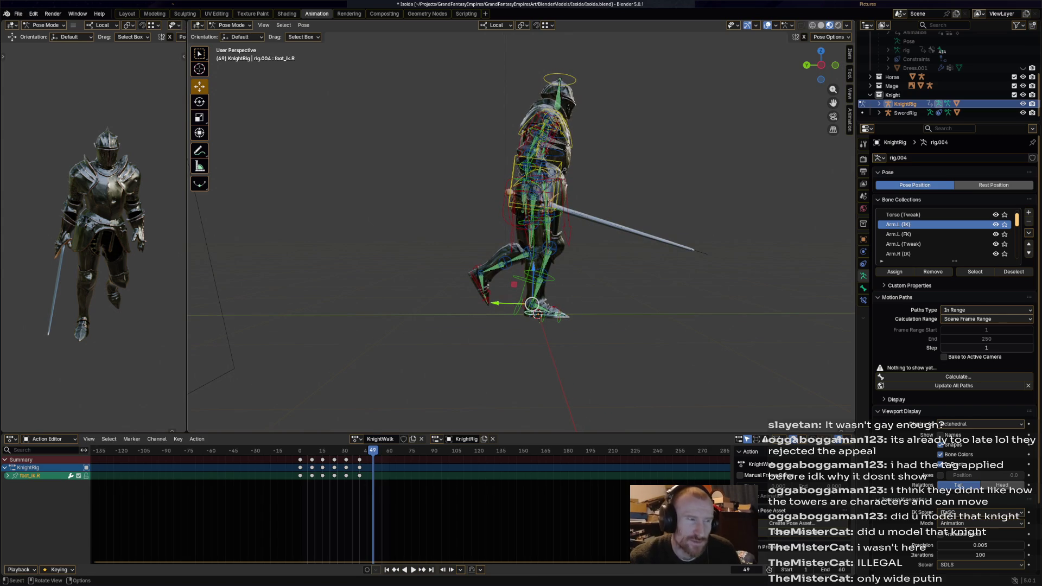
{"action": "mouse_move", "coordinate": [493, 303]}
{"action": "left_mouse_down"}
{"action": "mouse_move", "coordinate": [475, 303]}
{"action": "mouse_move", "coordinate": [525, 275]}
{"action": "left_mouse_up"}
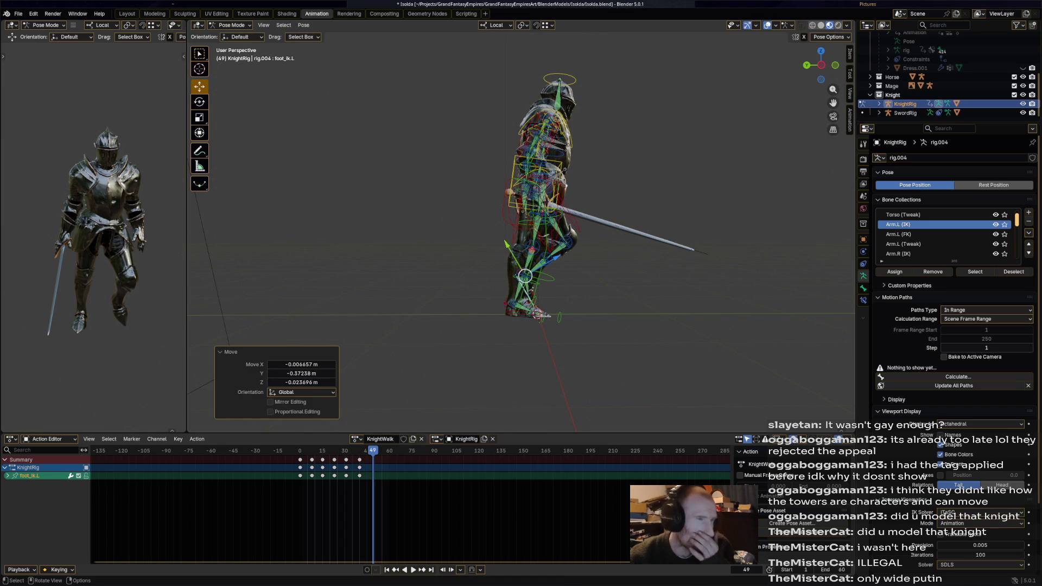
{"action": "middle_click_drag", "start_coordinate": [525, 276], "coordinate": [391, 275]}
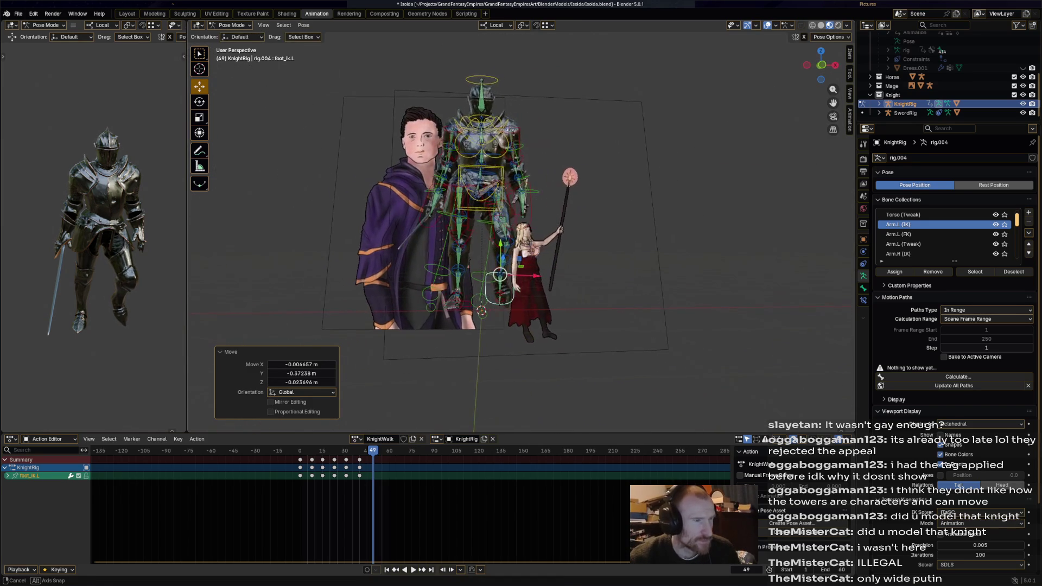
Step: Rotate the hips in three small adjustments, then start moving the right hand IK control
{"action": "left_click", "coordinate": [480, 181]}
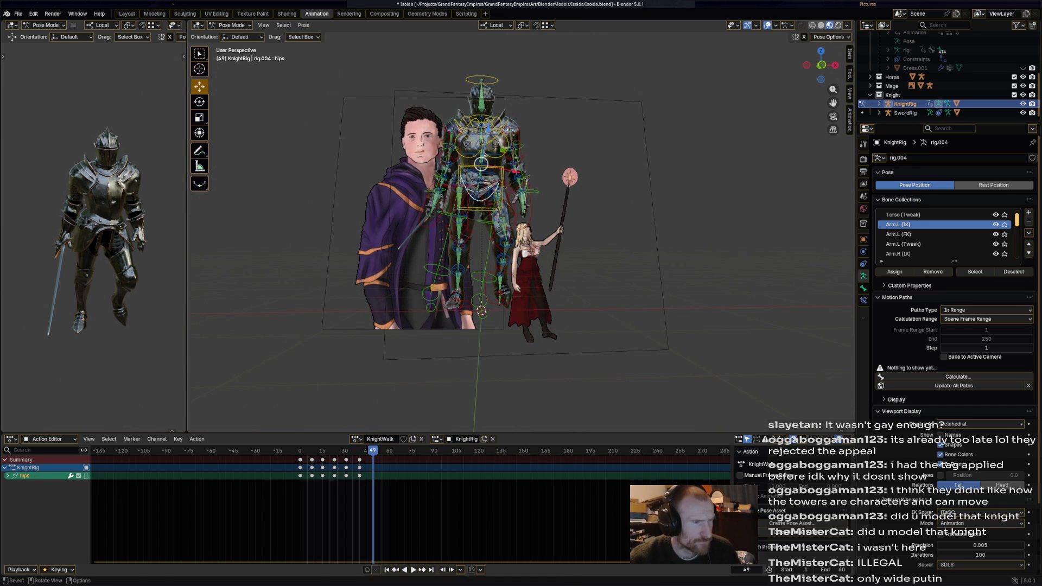
{"action": "key", "text": "r"}
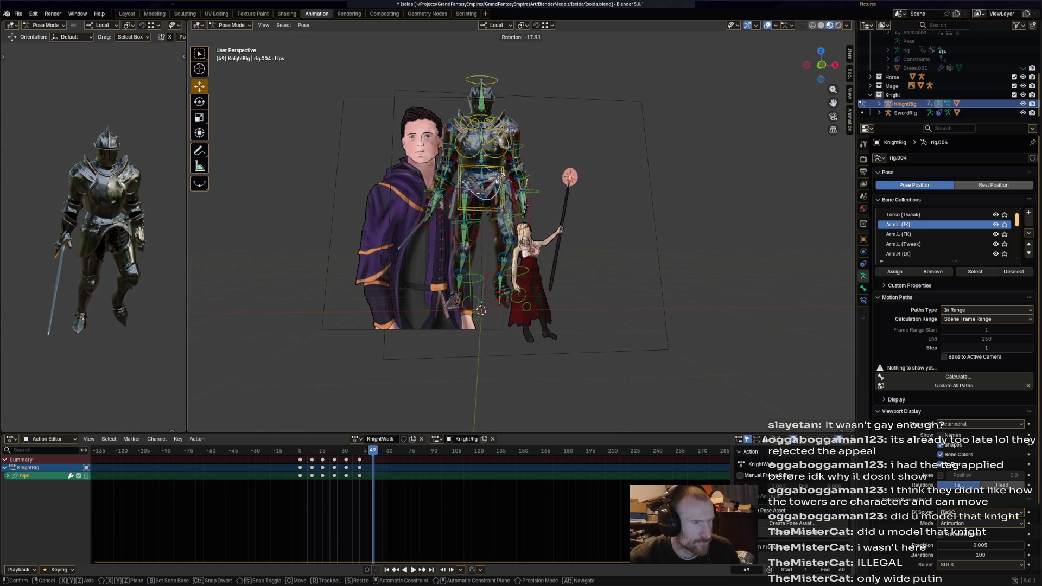
{"action": "left_click", "coordinate": [498, 179]}
{"action": "mouse_move", "coordinate": [499, 179]}
{"action": "middle_mouse_down"}
{"action": "mouse_move", "coordinate": [538, 180]}
{"action": "mouse_move", "coordinate": [488, 261]}
{"action": "mouse_move", "coordinate": [486, 308]}
{"action": "mouse_move", "coordinate": [489, 191]}
{"action": "mouse_move", "coordinate": [652, 199]}
{"action": "mouse_move", "coordinate": [570, 204]}
{"action": "mouse_move", "coordinate": [619, 202]}
{"action": "middle_mouse_up"}
{"action": "key", "text": "r"}
{"action": "key", "text": "Return"}
{"action": "key", "text": "r"}
{"action": "key", "text": "Return"}
{"action": "left_click", "coordinate": [489, 191]}
{"action": "key", "text": "g"}
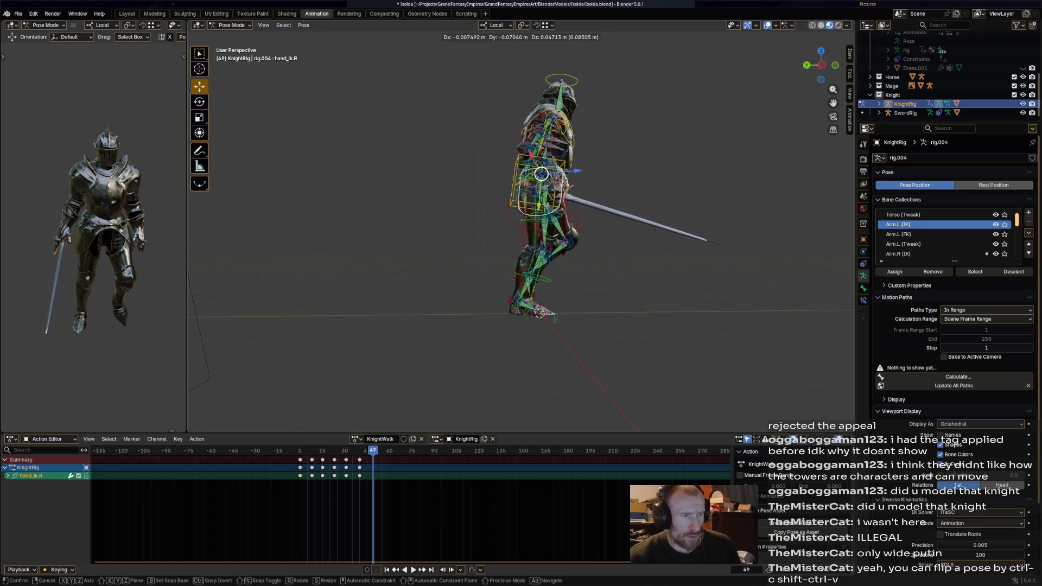
Step: Reposition the right hand IK control and rotate it into place at frame 49
{"action": "left_click", "coordinate": [570, 175]}
{"action": "key", "text": "r"}
{"action": "key", "text": "Escape"}
{"action": "key", "text": "g"}
{"action": "left_click", "coordinate": [661, 224]}
{"action": "key", "text": "r"}
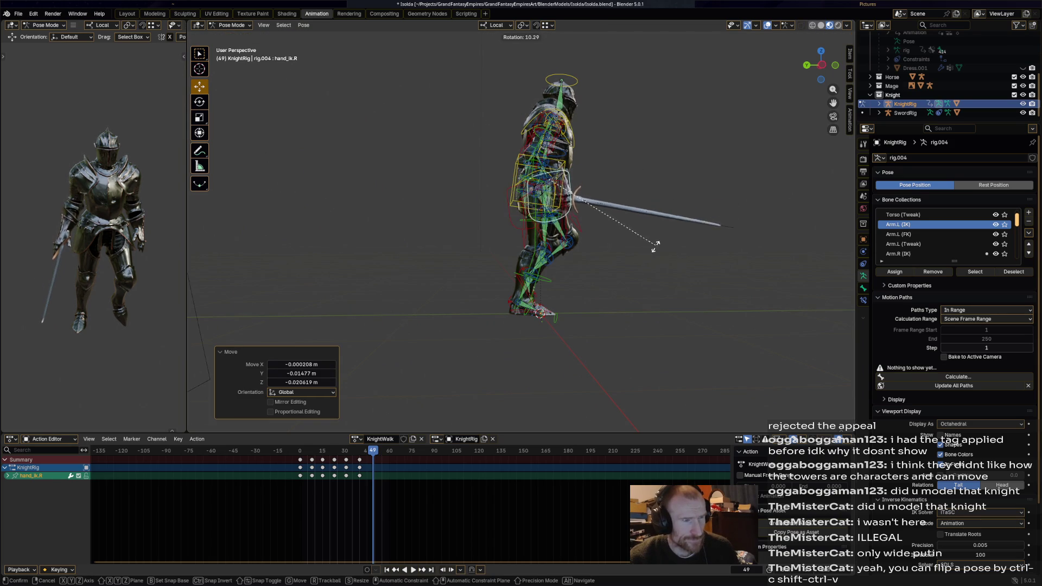
{"action": "left_click", "coordinate": [656, 232]}
{"action": "middle_click_drag", "start_coordinate": [656, 233], "coordinate": [570, 228]}
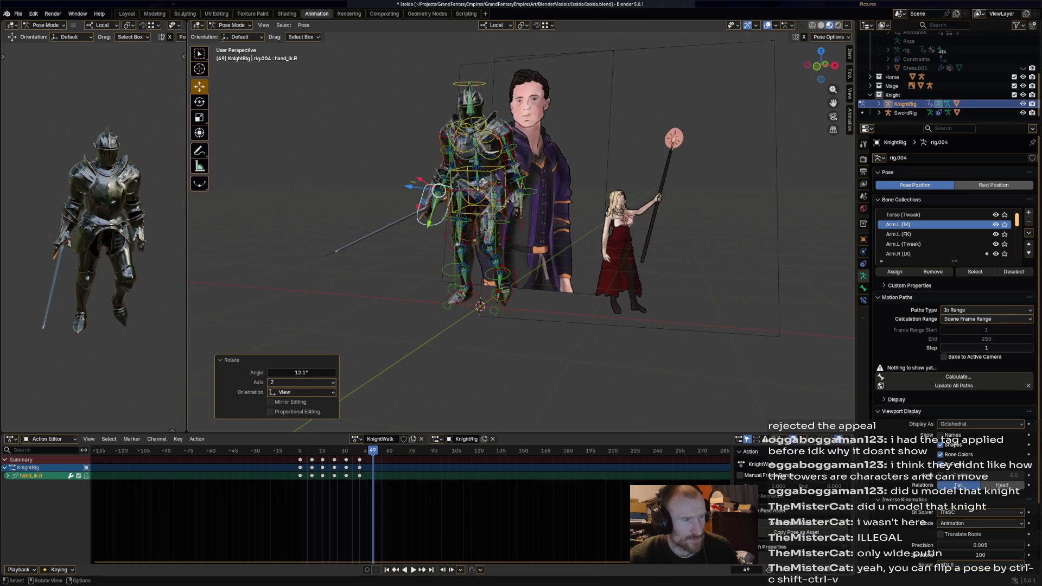
Step: Move and rotate the left hand IK control in several small passes against the reference
{"action": "middle_click_drag", "start_coordinate": [440, 195], "coordinate": [522, 196]}
{"action": "key", "text": "g"}
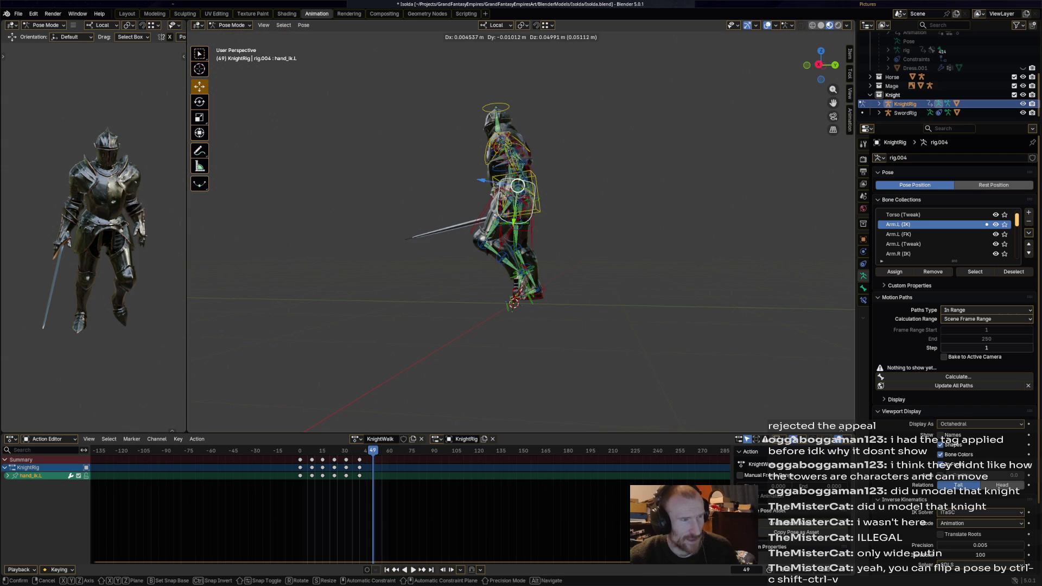
{"action": "left_click", "coordinate": [506, 217]}
{"action": "key", "text": "r"}
{"action": "left_click", "coordinate": [506, 217]}
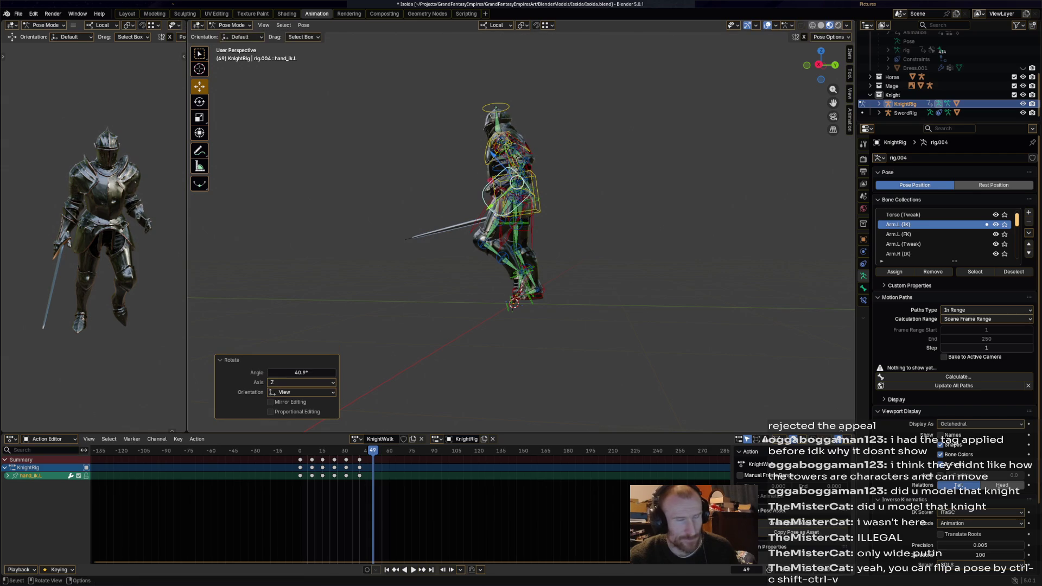
{"action": "key", "text": "g"}
{"action": "left_click", "coordinate": [525, 186]}
{"action": "key", "text": "r"}
{"action": "left_click", "coordinate": [558, 173]}
{"action": "mouse_move", "coordinate": [558, 173]}
{"action": "middle_mouse_down"}
{"action": "mouse_move", "coordinate": [595, 200]}
{"action": "mouse_move", "coordinate": [525, 189]}
{"action": "mouse_move", "coordinate": [537, 163]}
{"action": "mouse_move", "coordinate": [481, 204]}
{"action": "mouse_move", "coordinate": [537, 138]}
{"action": "middle_mouse_up"}
{"action": "key", "text": "r"}
{"action": "left_click", "coordinate": [596, 199]}
Step: Rotate the chest slightly, then key every bone of the rig at frame 49
{"action": "left_click", "coordinate": [526, 187]}
{"action": "left_click", "coordinate": [480, 203]}
{"action": "key", "text": "r"}
{"action": "key", "text": "r"}
{"action": "key", "text": "Escape"}
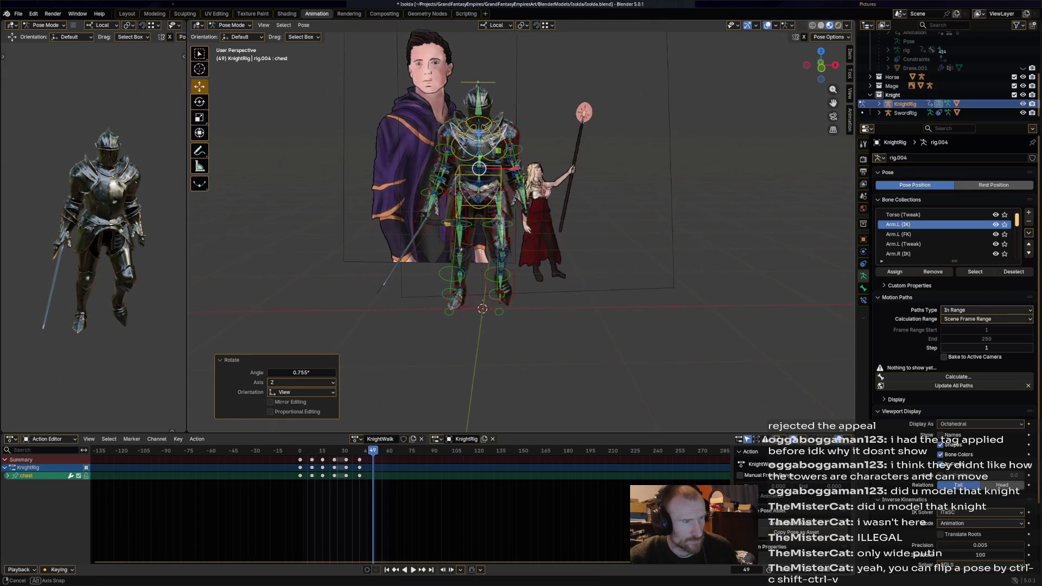
{"action": "key", "text": "a"}
{"action": "key", "text": "i"}
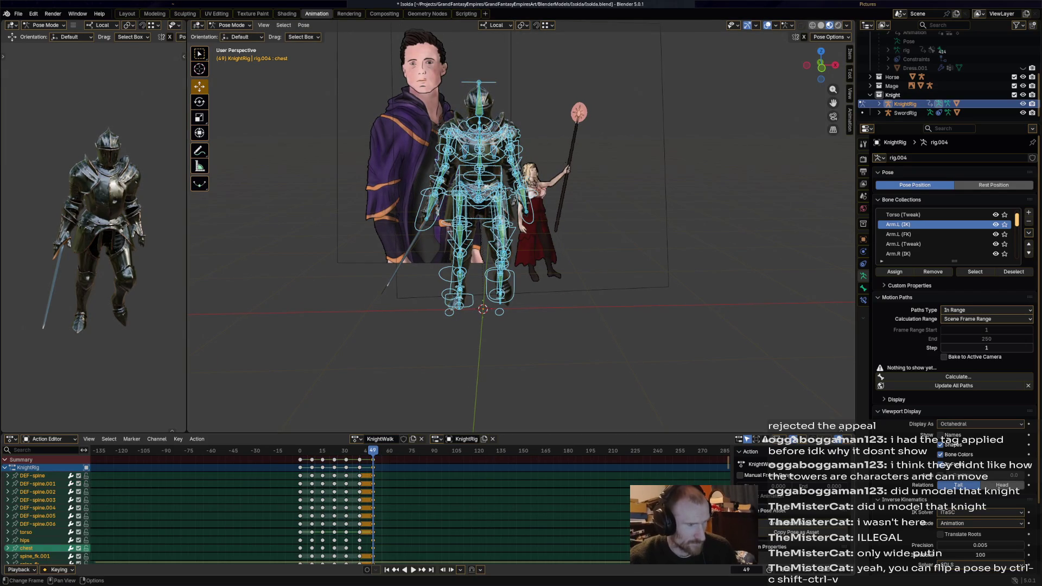
{"action": "key", "text": "space"}
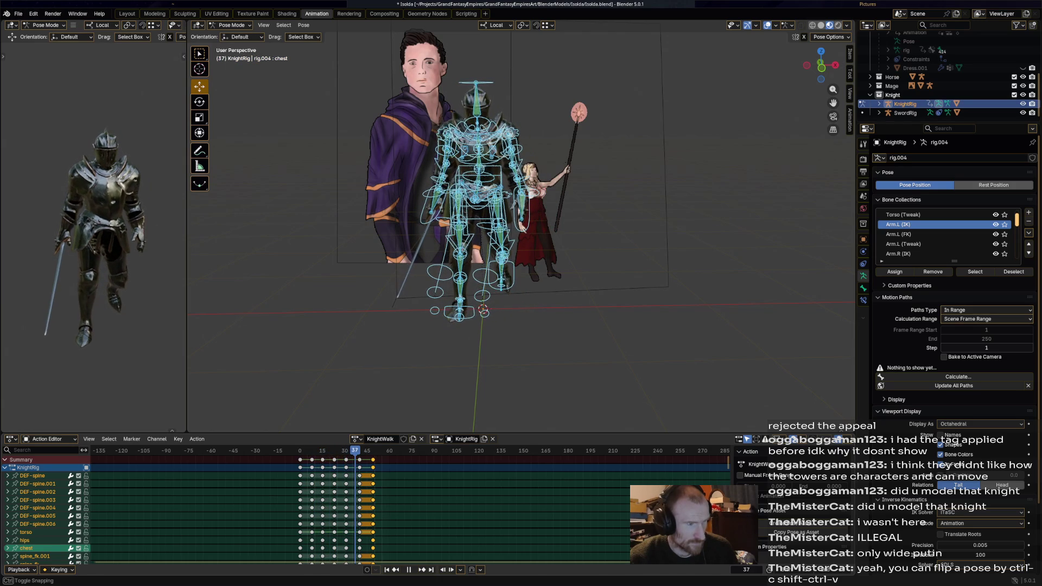
{"action": "key", "text": "Left"}
{"action": "key", "text": "Left"}
{"action": "key", "text": "Left"}
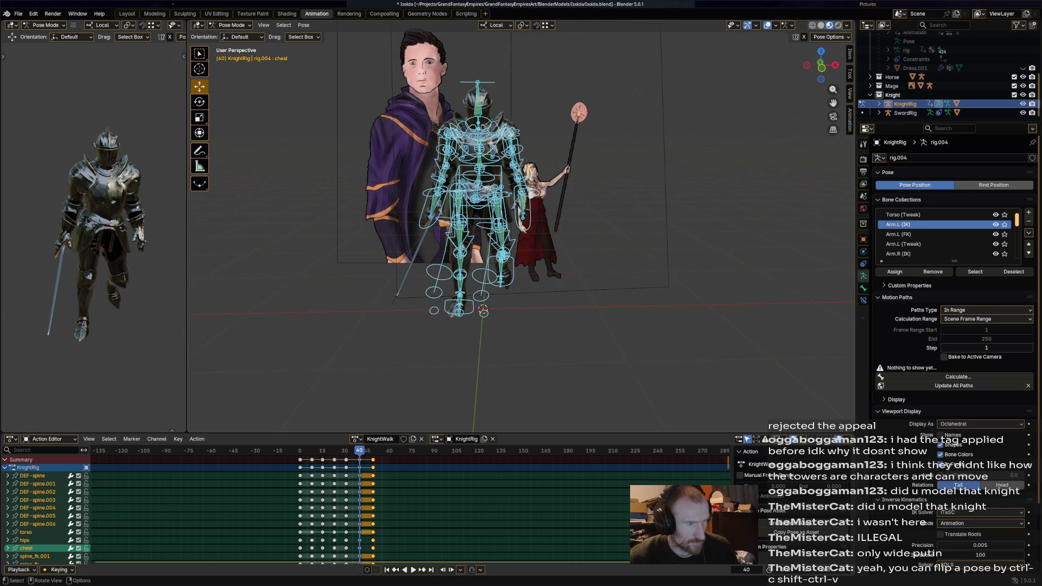
{"action": "left_click", "coordinate": [480, 192]}
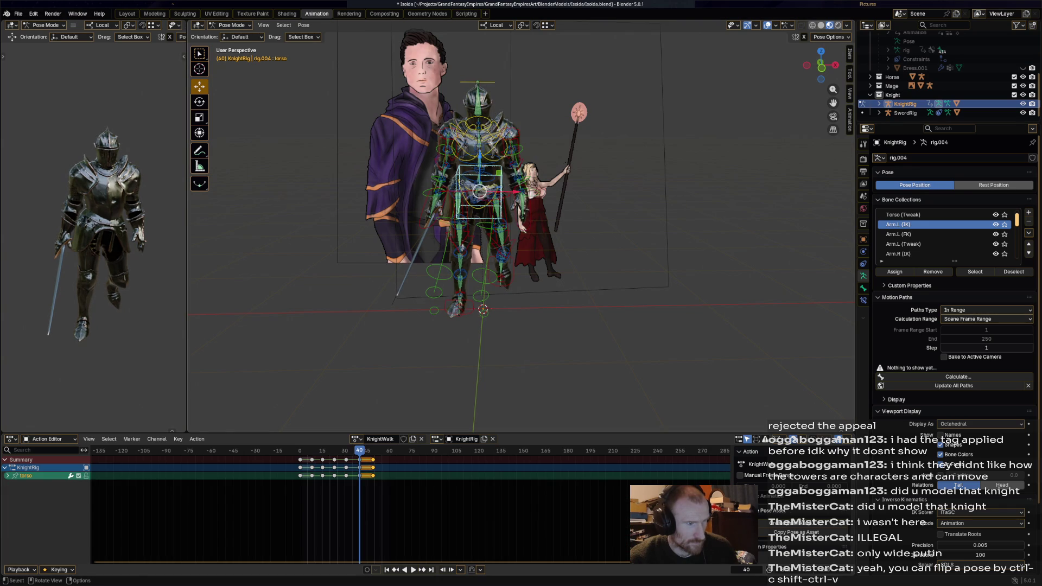
Step: Shift the torso sideways, key it at frame 40 and play the cycle
{"action": "key", "text": "g"}
{"action": "left_click", "coordinate": [483, 191]}
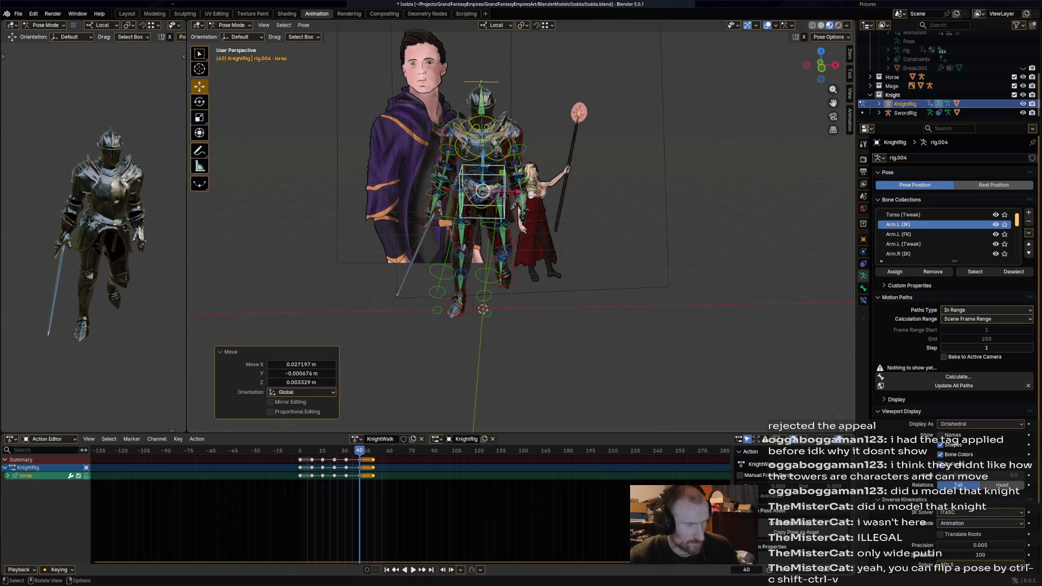
{"action": "key", "text": "i"}
{"action": "key", "text": "space"}
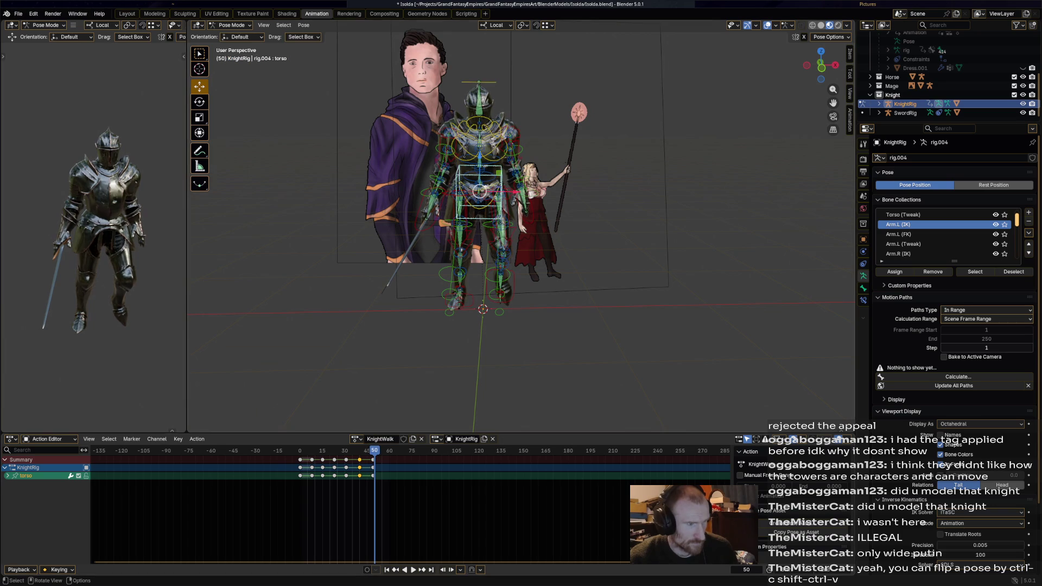
Step: Move the torso again, cancel a stray rotation, key it at frame 50 and play back
{"action": "key", "text": "g"}
{"action": "left_click", "coordinate": [482, 192]}
{"action": "key", "text": "r"}
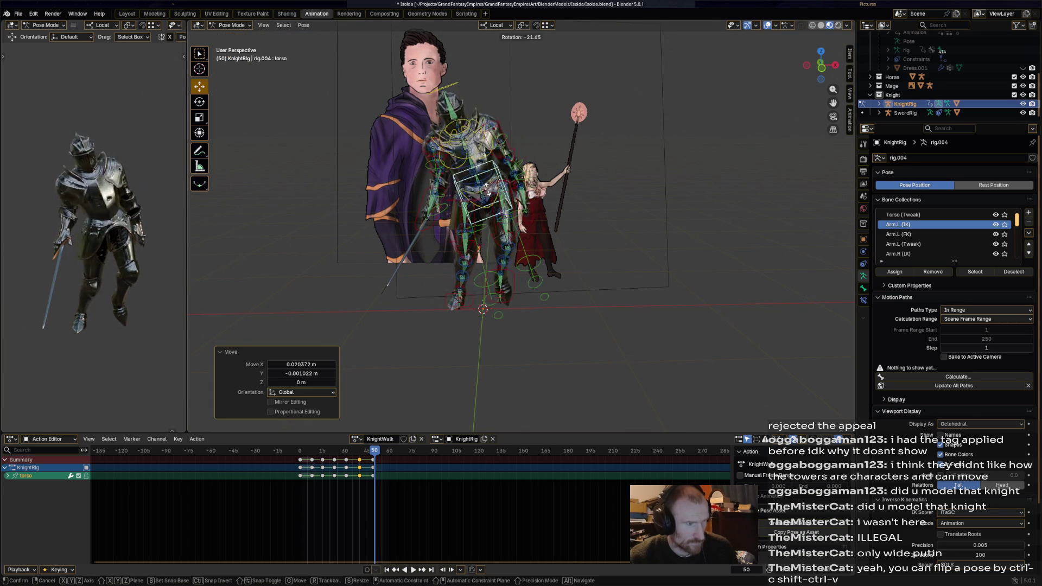
{"action": "key", "text": "Escape"}
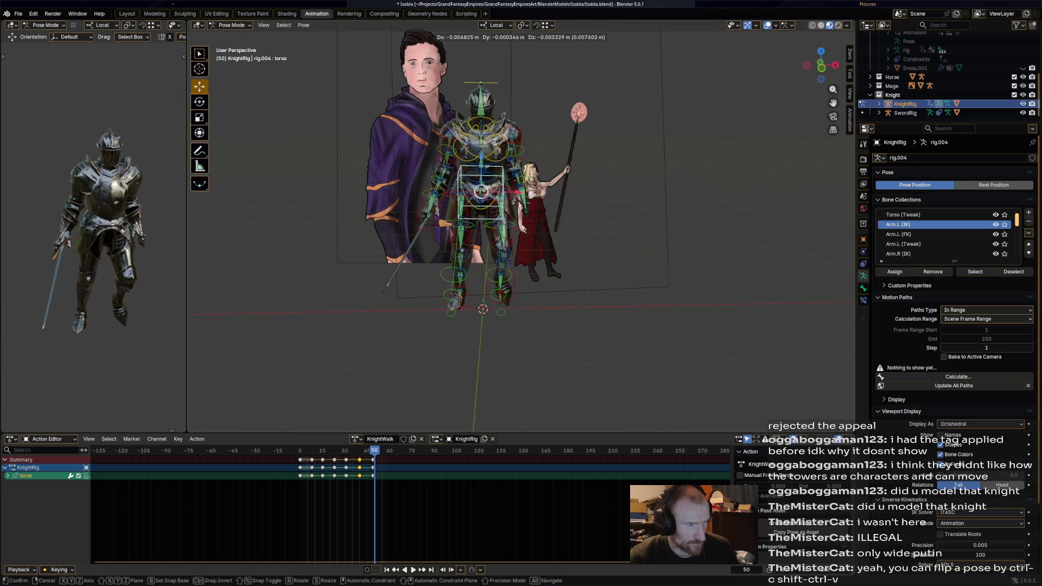
{"action": "key", "text": "ctrl+shift+v"}
{"action": "key", "text": "i"}
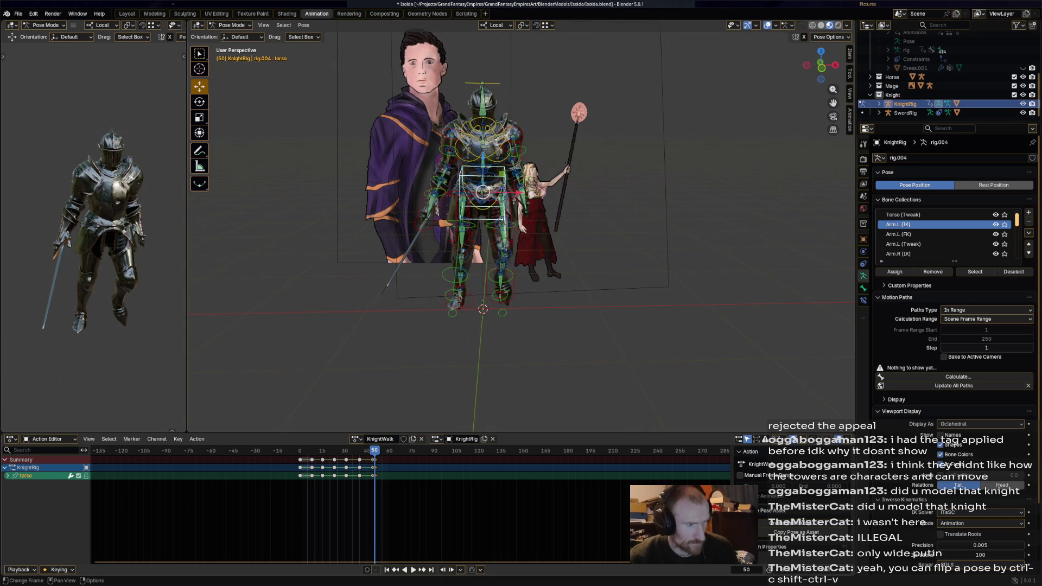
{"action": "key", "text": "space"}
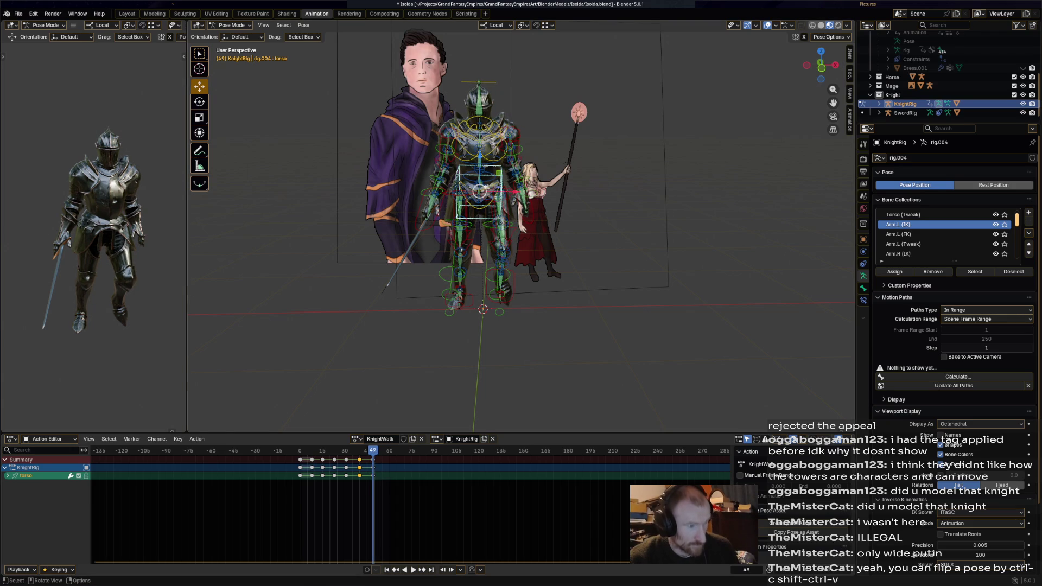
Step: Nudge the torso slightly at frame 49, key it and replay the walk cycle
{"action": "left_click_drag", "start_coordinate": [481, 193], "coordinate": [482, 193]}
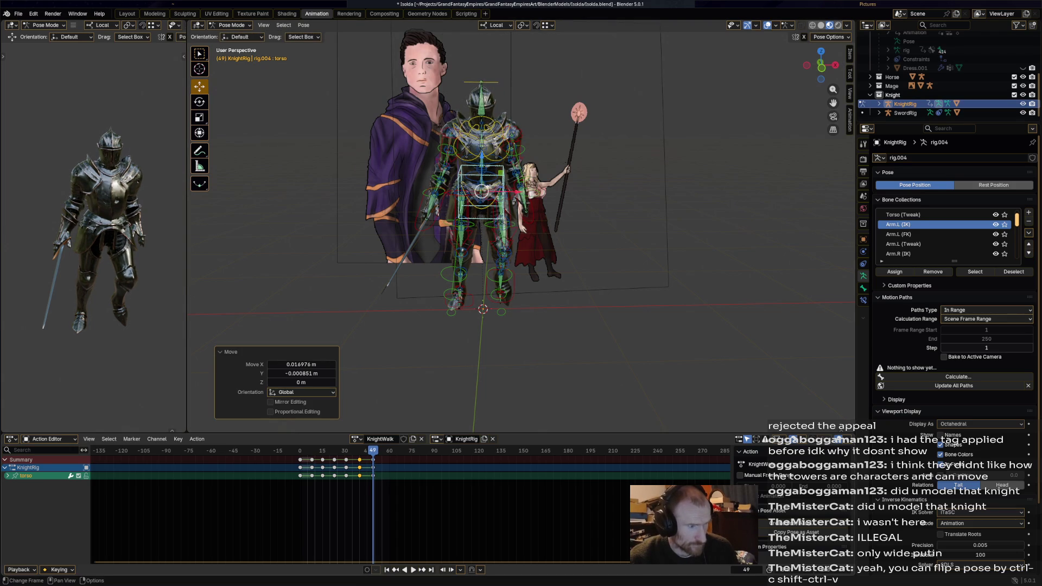
{"action": "key", "text": "i"}
{"action": "key", "text": "space"}
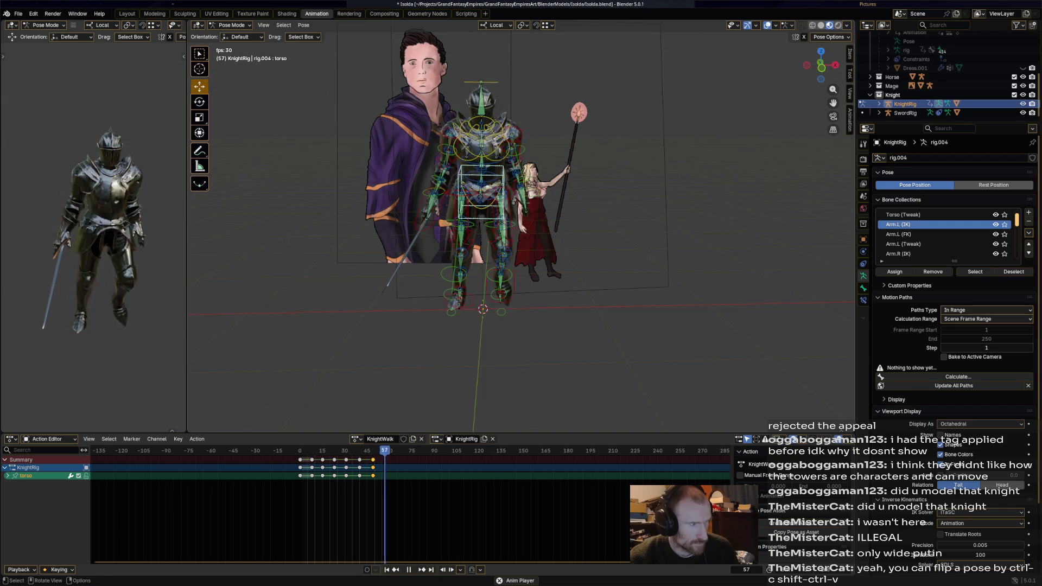
{"action": "key", "text": "space"}
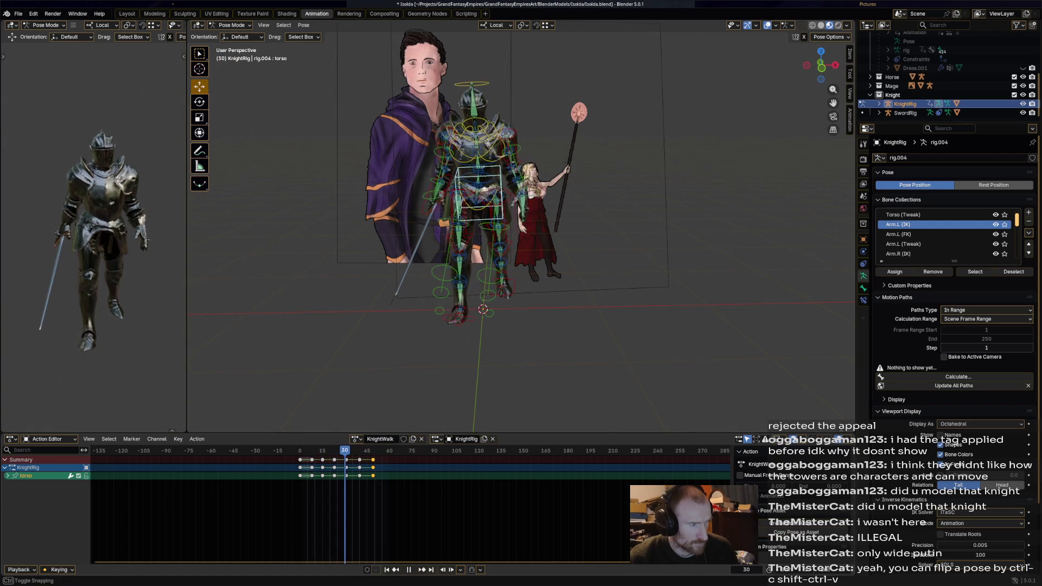
Step: Rotate and key foot_ik.L at frame 41, shift its keys in time, then preview the cycle
{"action": "key", "text": "Left"}
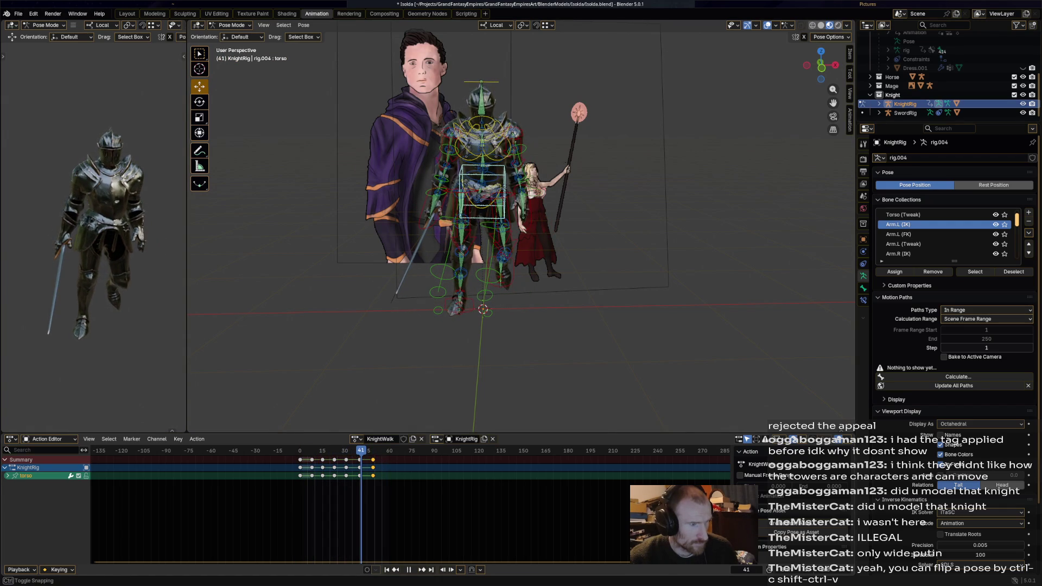
{"action": "key", "text": "r"}
{"action": "left_click", "coordinate": [529, 252]}
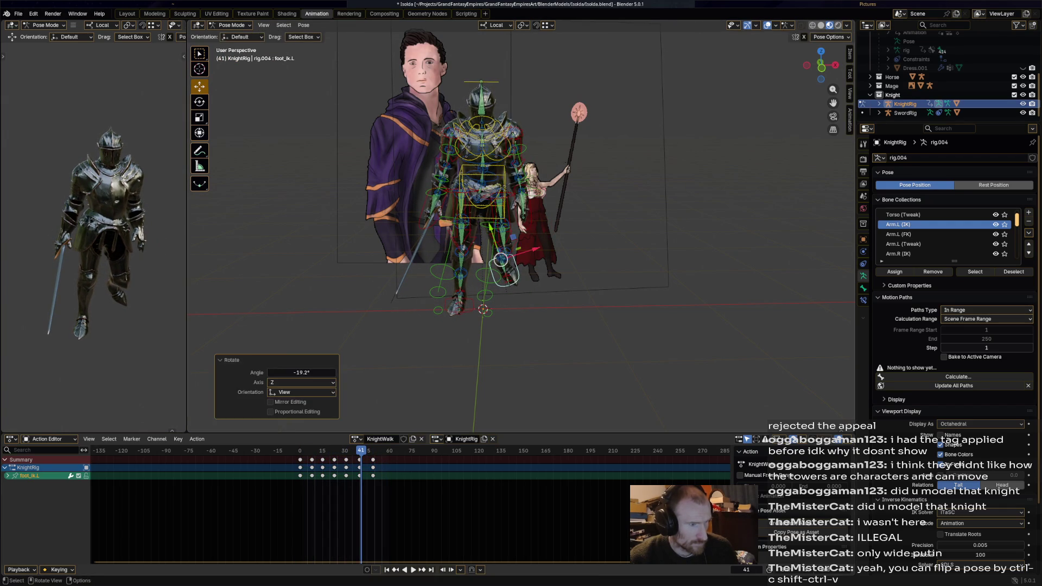
{"action": "key", "text": "i"}
{"action": "key", "text": "g"}
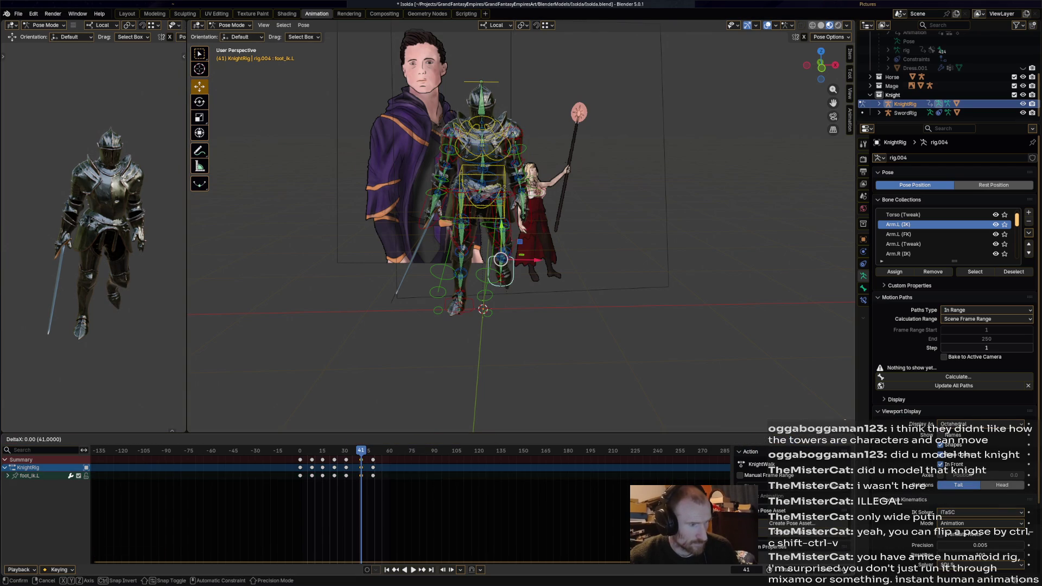
{"action": "key", "text": "Return"}
{"action": "key", "text": "space"}
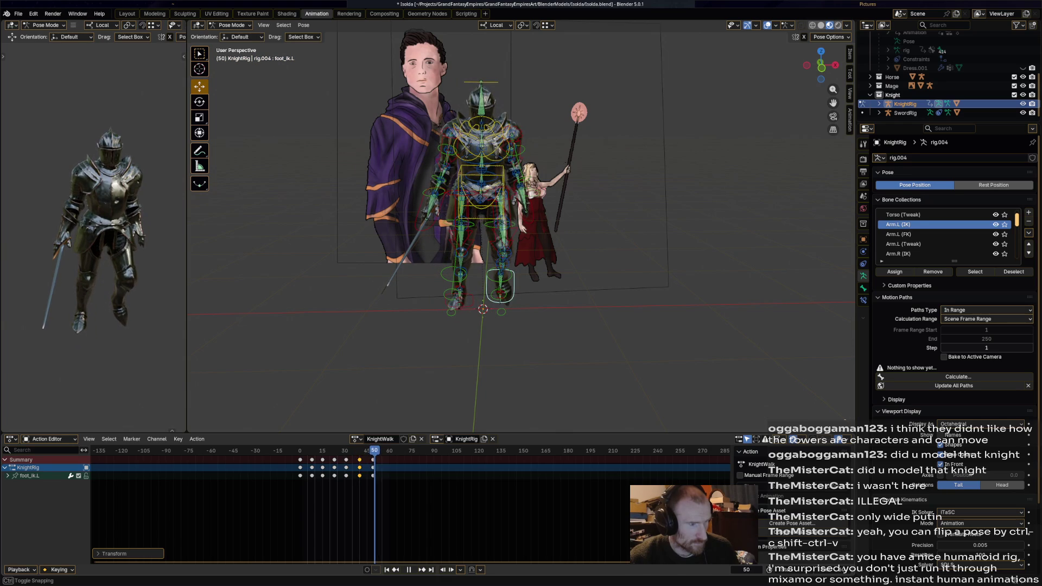
Step: Nudge and key the left foot IK control at frame 49, then replay to check
{"action": "key", "text": "Left"}
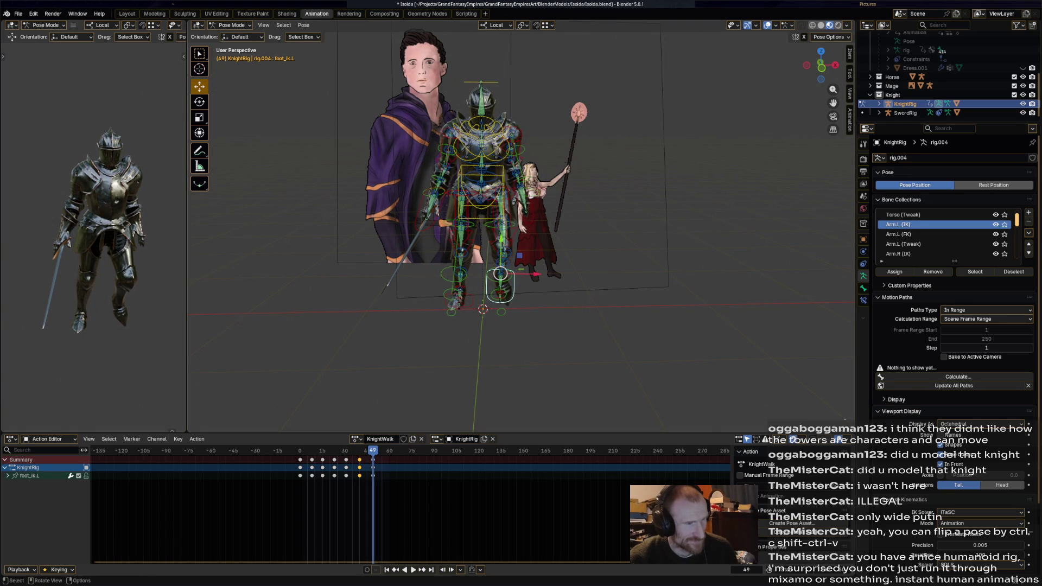
{"action": "left_click_drag", "start_coordinate": [500, 276], "coordinate": [506, 286]}
{"action": "key", "text": "i"}
{"action": "key", "text": "space"}
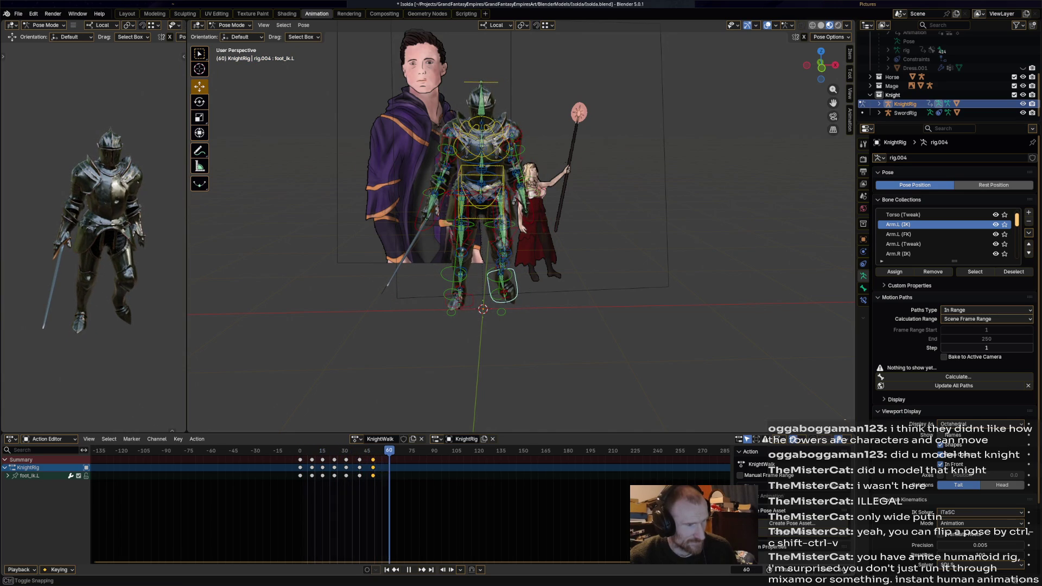
{"action": "mouse_move", "coordinate": [522, 244]}
{"action": "middle_mouse_down"}
{"action": "mouse_move", "coordinate": [457, 245]}
{"action": "mouse_move", "coordinate": [489, 244]}
{"action": "middle_mouse_up"}
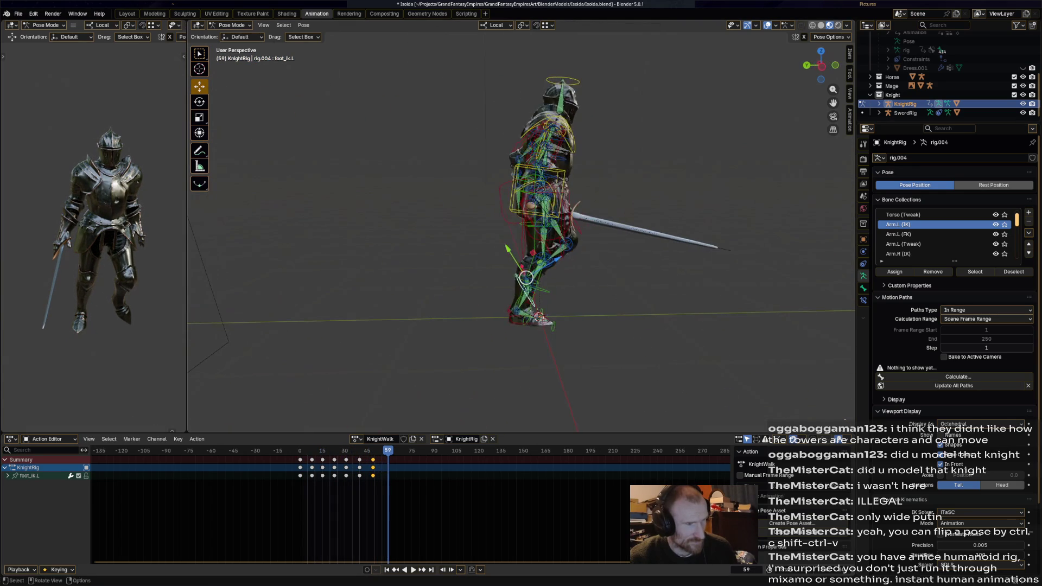
{"action": "key", "text": "a"}
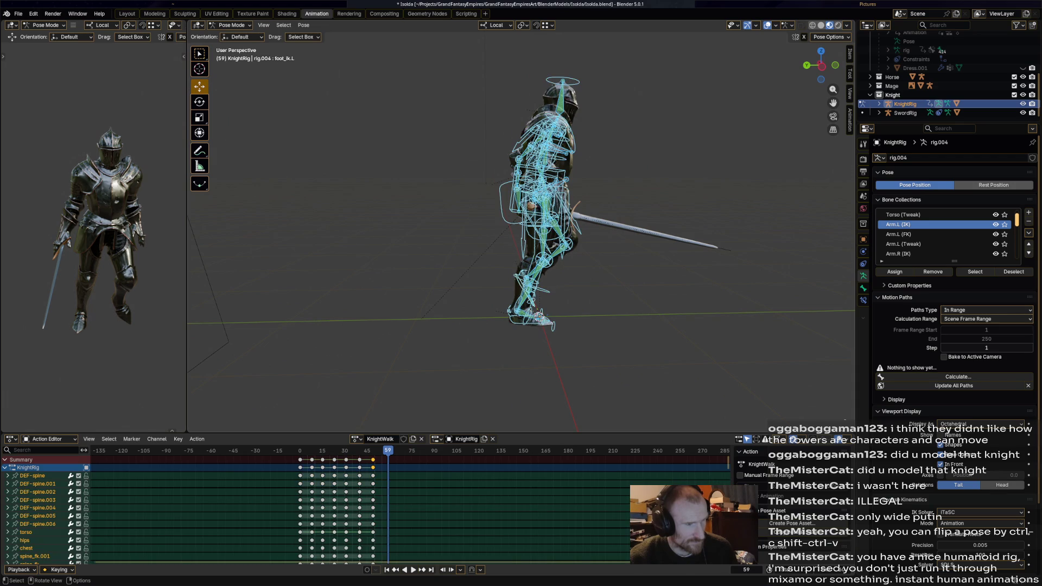
{"action": "key", "text": "space"}
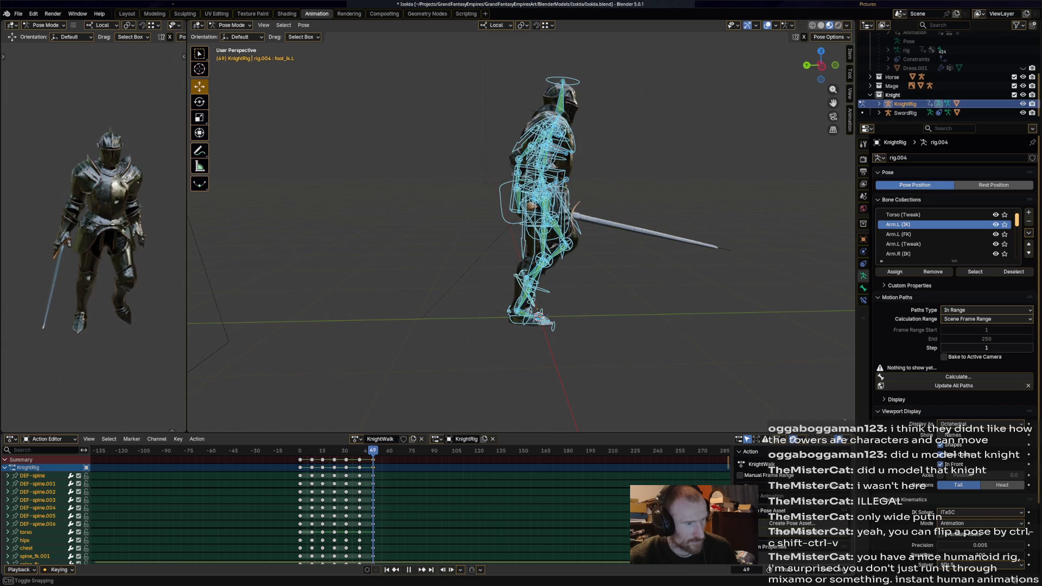
{"action": "key", "text": "space"}
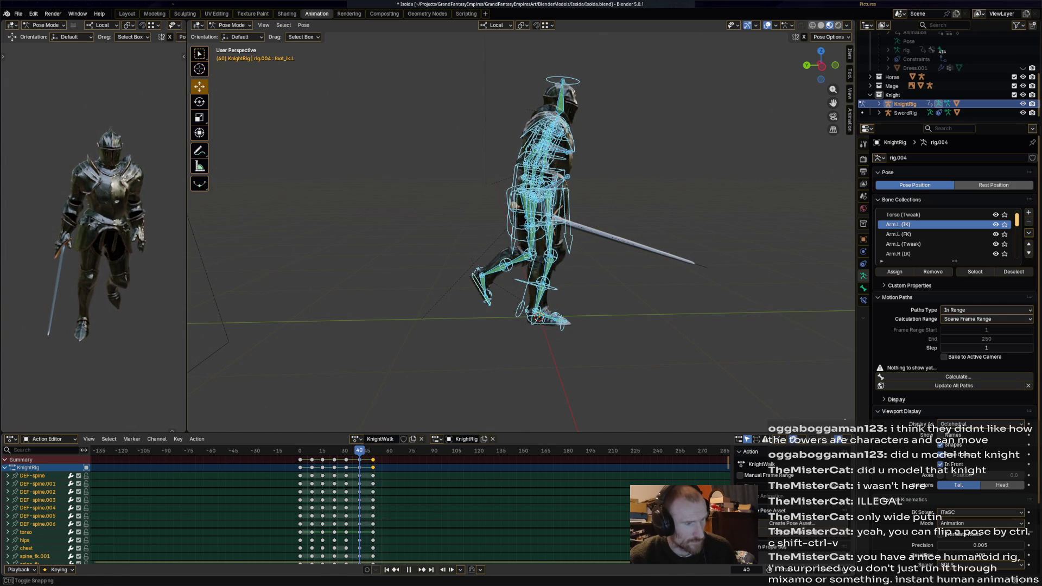
Step: Move the torso control slightly, key it, and play back to review
{"action": "left_click", "coordinate": [534, 187]}
{"action": "key", "text": "g"}
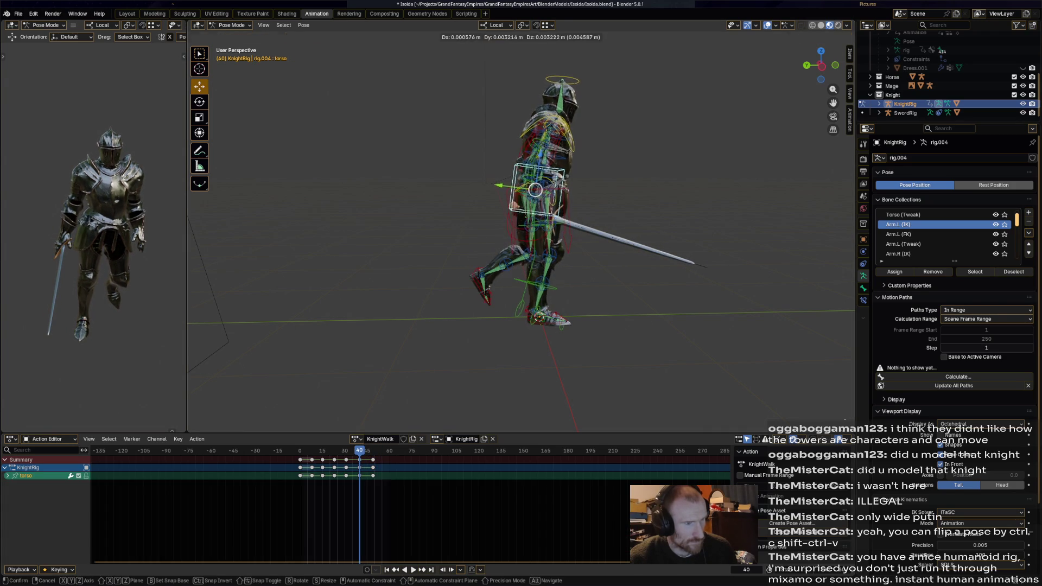
{"action": "left_click", "coordinate": [534, 188]}
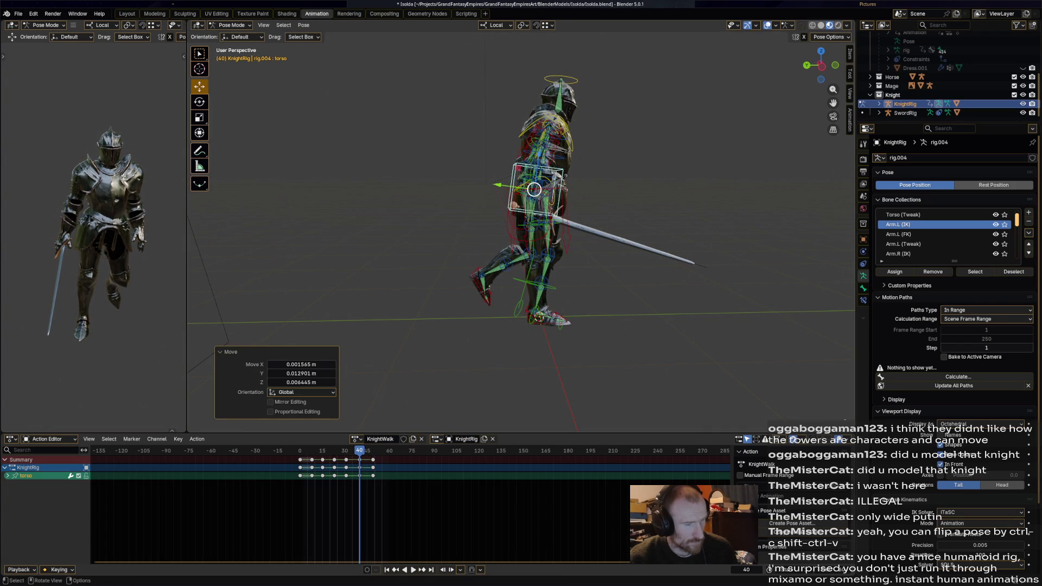
{"action": "key", "text": "i"}
{"action": "key", "text": "space"}
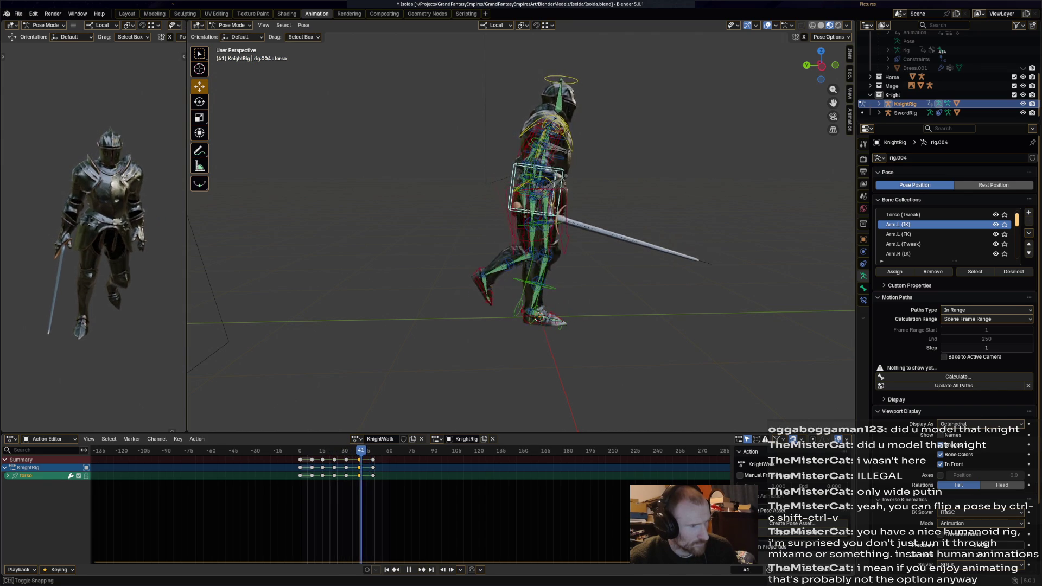
Step: Nudge the torso again at frame 40 and preview the walk cycle
{"action": "key", "text": "g"}
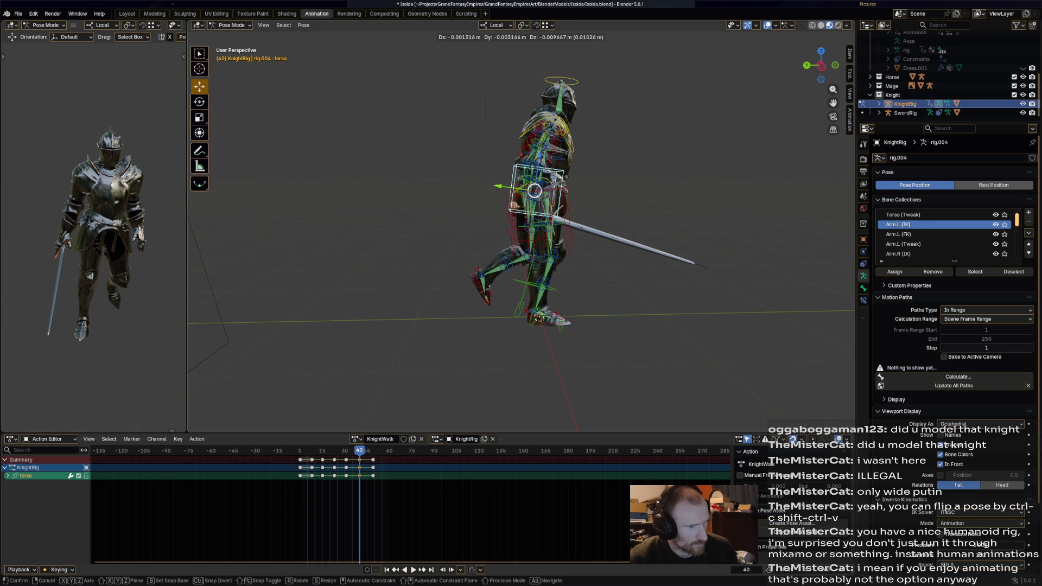
{"action": "key", "text": "Return"}
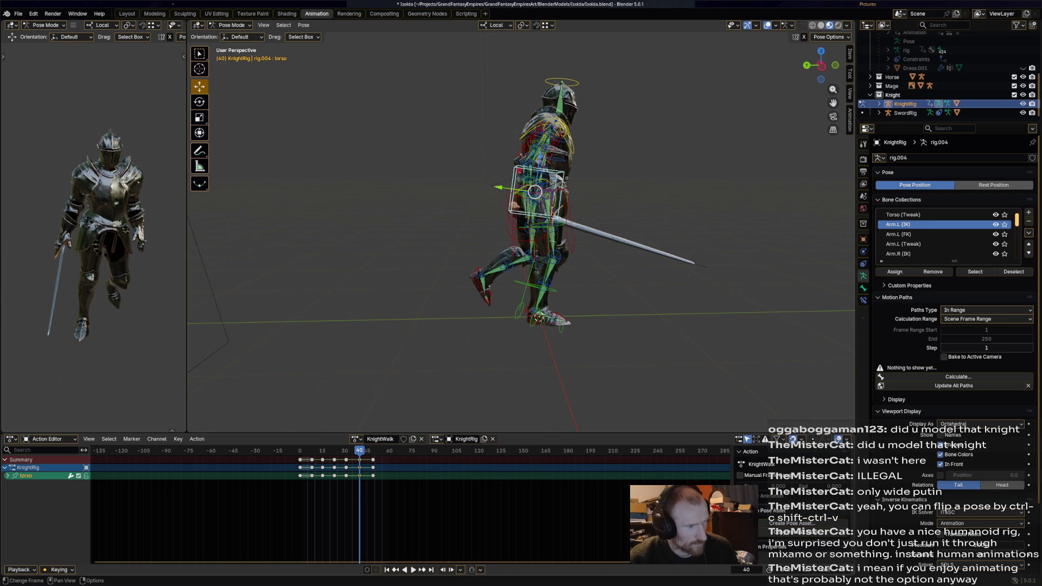
{"action": "key", "text": "shift+ctrl+space"}
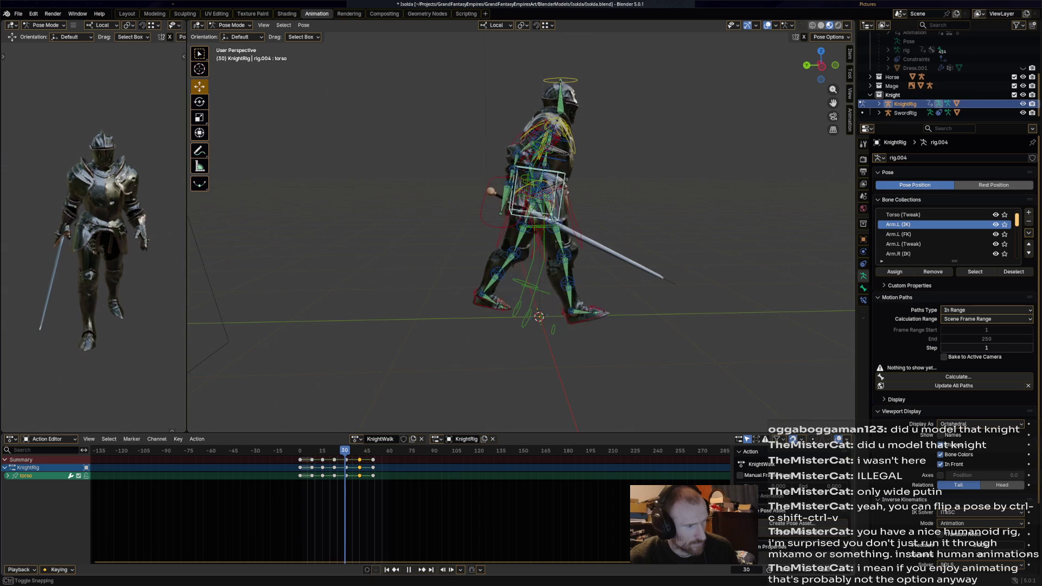
Step: Reposition and key the torso at frame 31, then play forward
{"action": "key", "text": "shift+ctrl+space"}
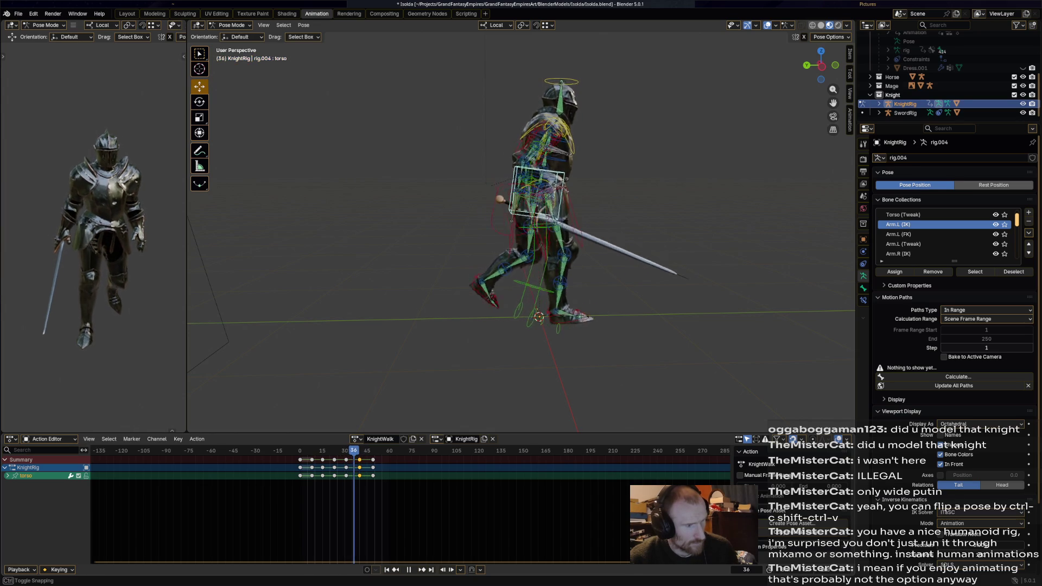
{"action": "key", "text": "g"}
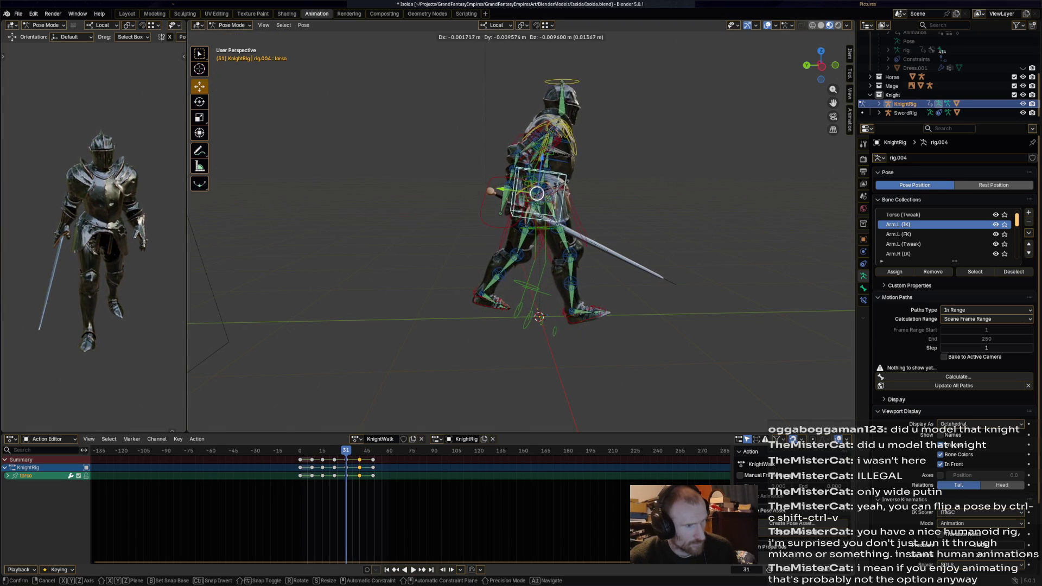
{"action": "key", "text": "Return"}
{"action": "key", "text": "i"}
{"action": "key", "text": "space"}
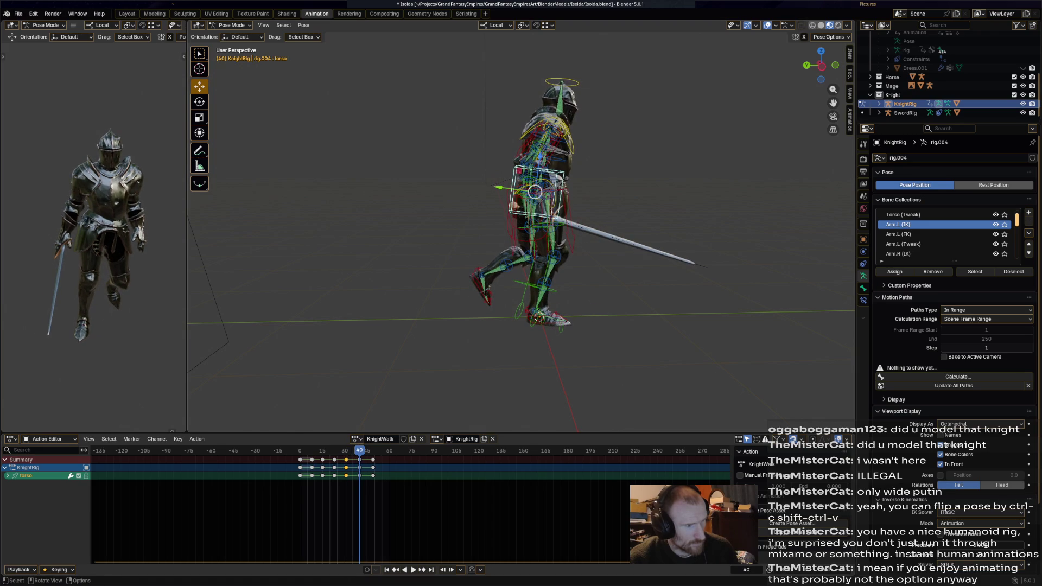
Step: Reposition and key the torso at frame 40, then replay the cycle
{"action": "key", "text": "g"}
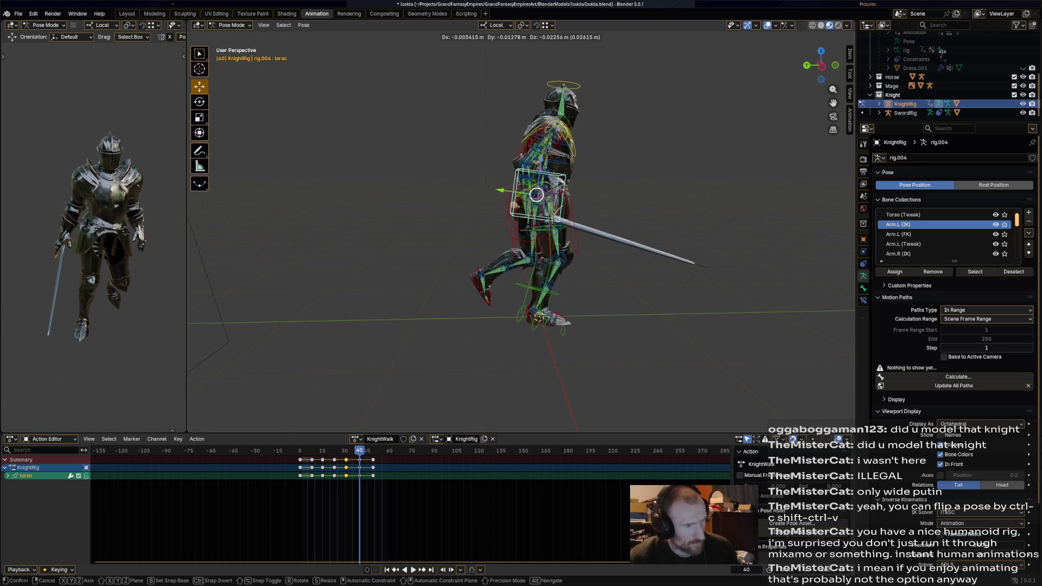
{"action": "key", "text": "Return"}
{"action": "key", "text": "i"}
{"action": "key", "text": "space"}
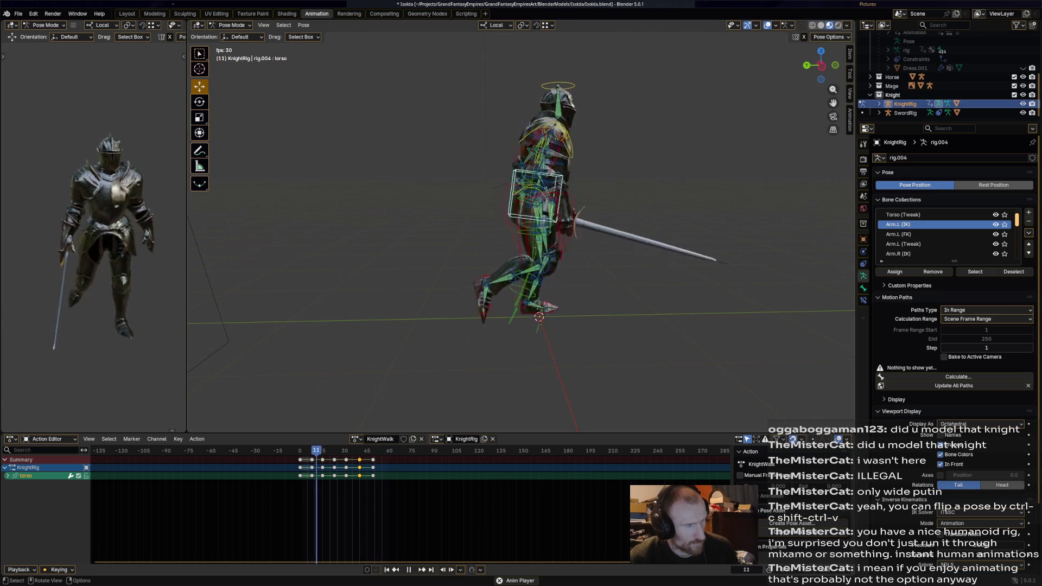
Step: Pause near frame 49, nudge and key the torso pose, and resume playback
{"action": "key", "text": "space"}
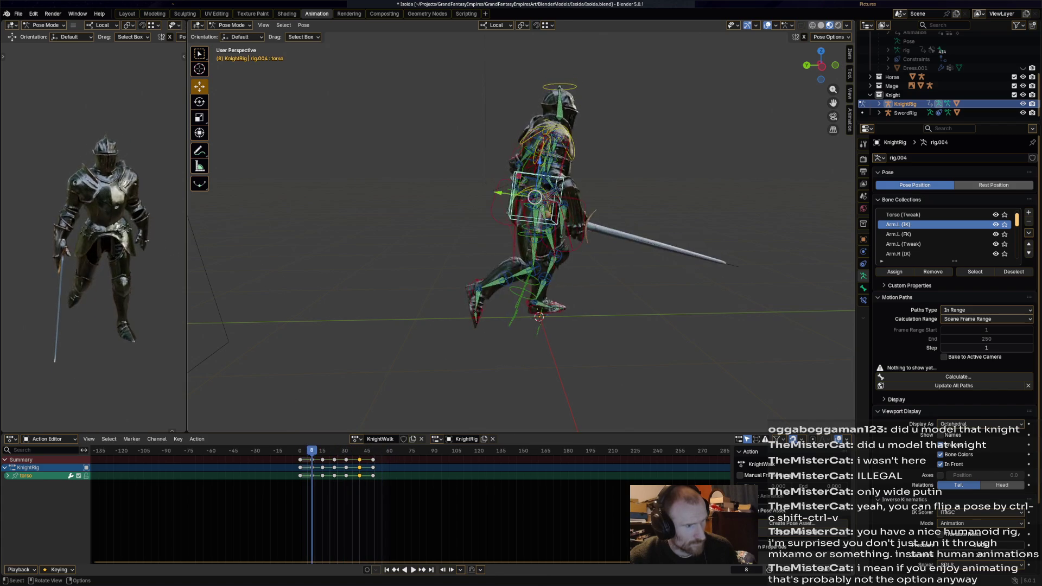
{"action": "key", "text": "space"}
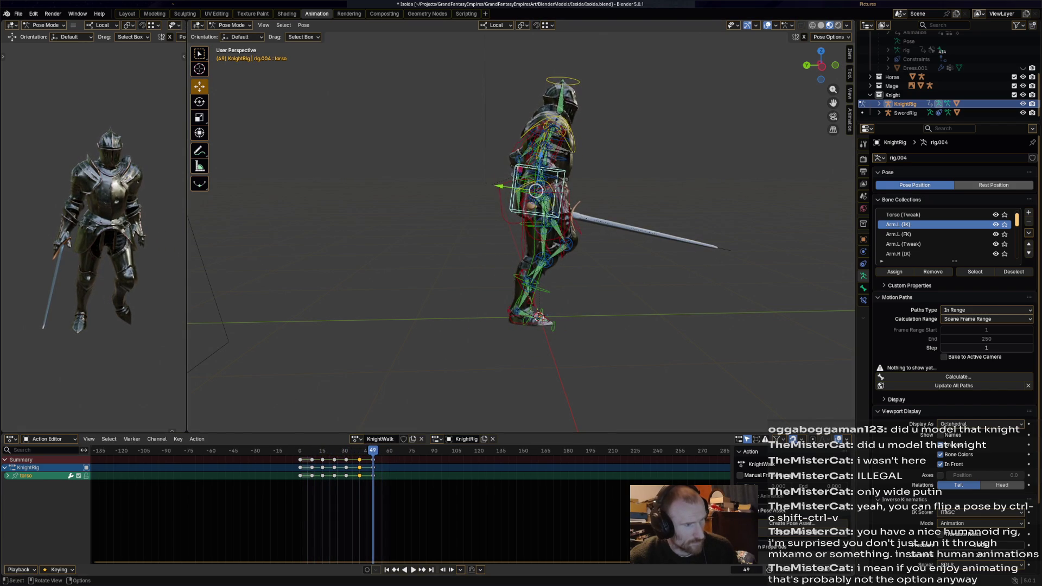
{"action": "key", "text": "ctrl+shift+v"}
{"action": "key", "text": "i"}
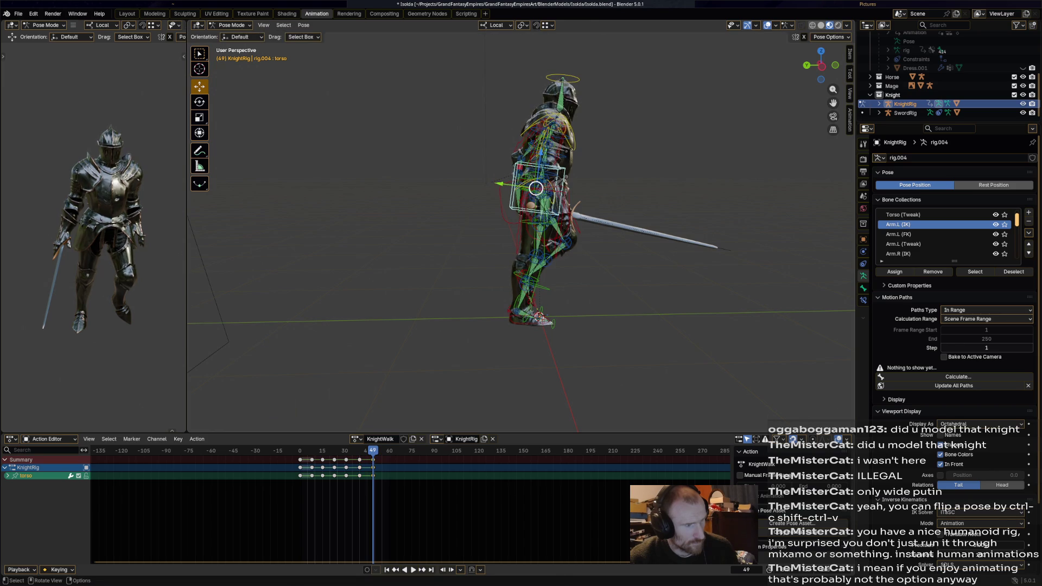
{"action": "key", "text": "space"}
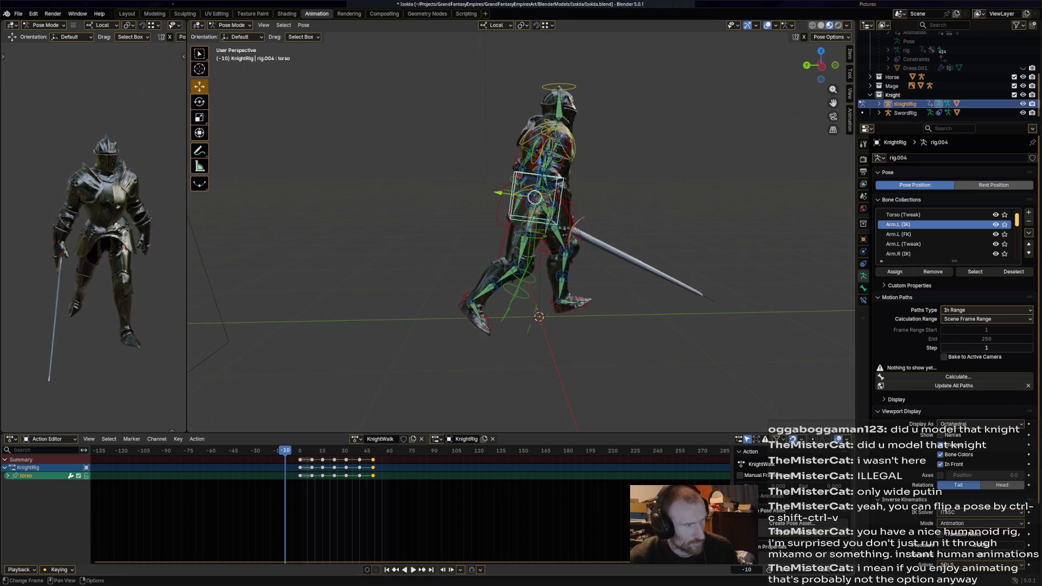
Step: Stop playback and replay the walk cycle from the first frame
{"action": "key", "text": "space"}
{"action": "key", "text": "space"}
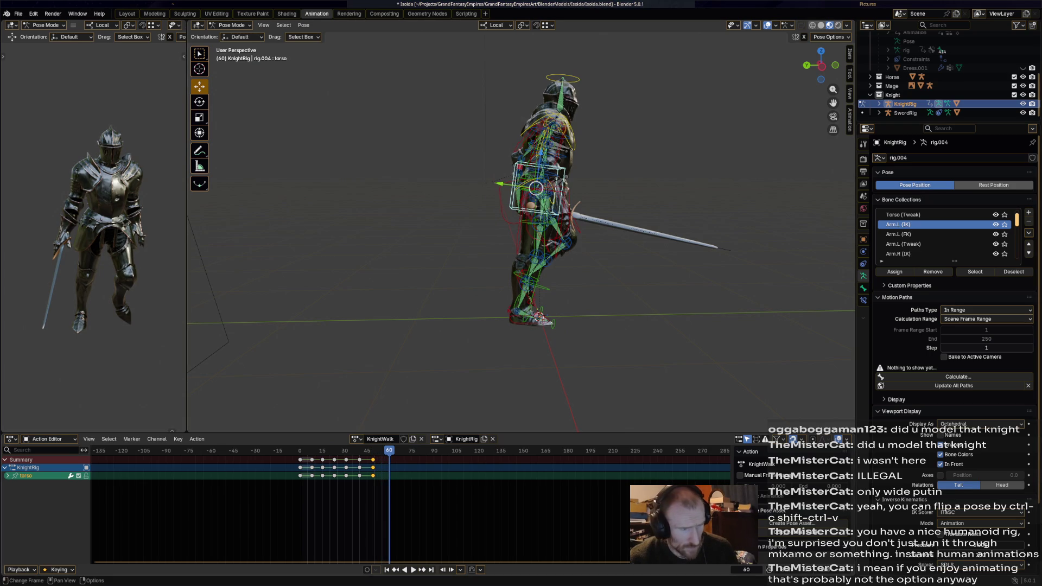
{"action": "key", "text": "shift+Left"}
{"action": "key", "text": "space"}
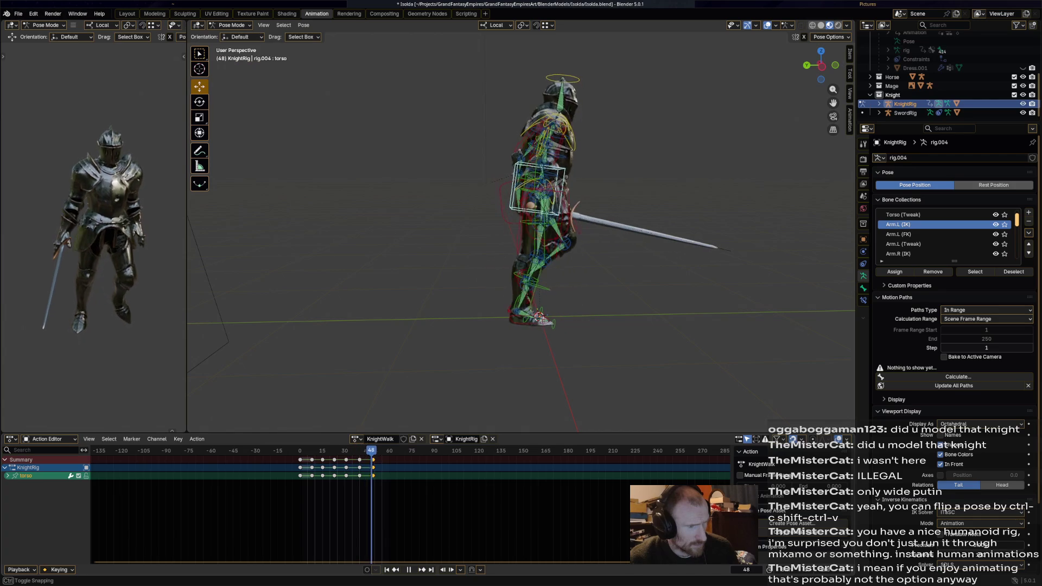
Step: Copy the frame 0 torso keys to frame 60 so the cycle loops, then play it
{"action": "left_click", "coordinate": [301, 460]}
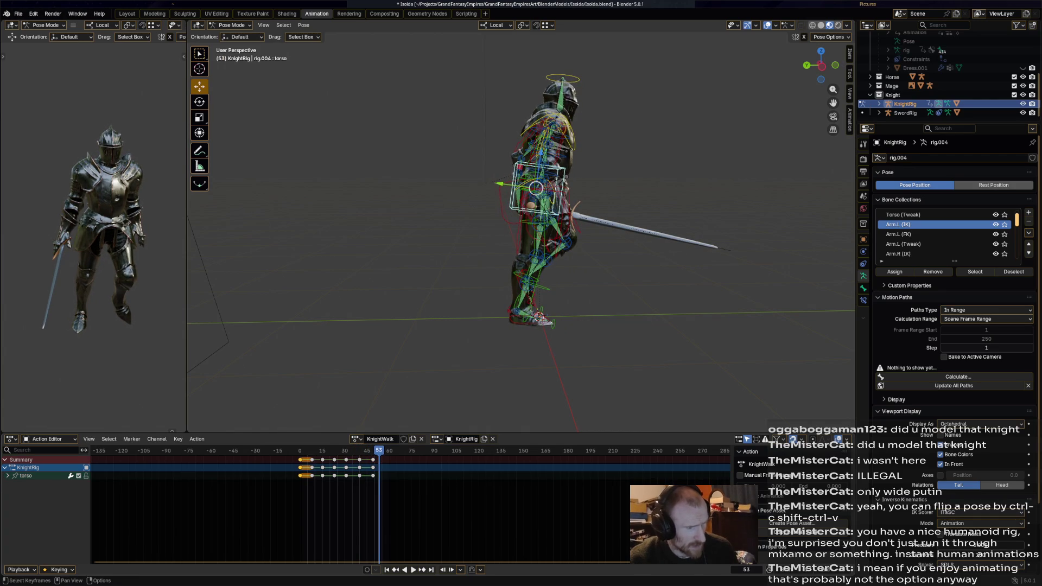
{"action": "key", "text": "ctrl+c"}
{"action": "key", "text": "Right"}
{"action": "key", "text": "Right"}
{"action": "key", "text": "Right"}
{"action": "key", "text": "ctrl+v"}
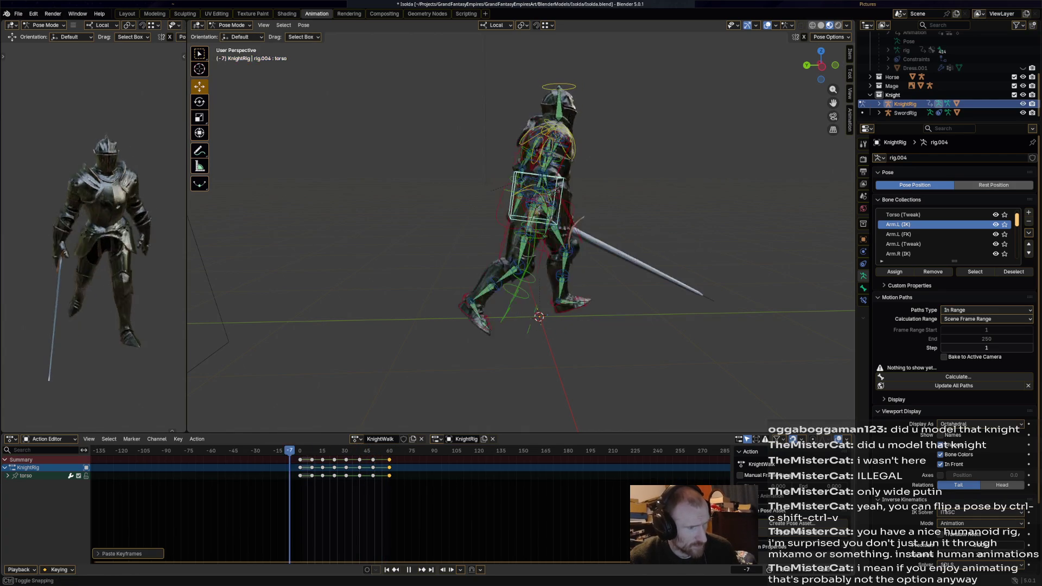
{"action": "key", "text": "shift+Left"}
{"action": "key", "text": "space"}
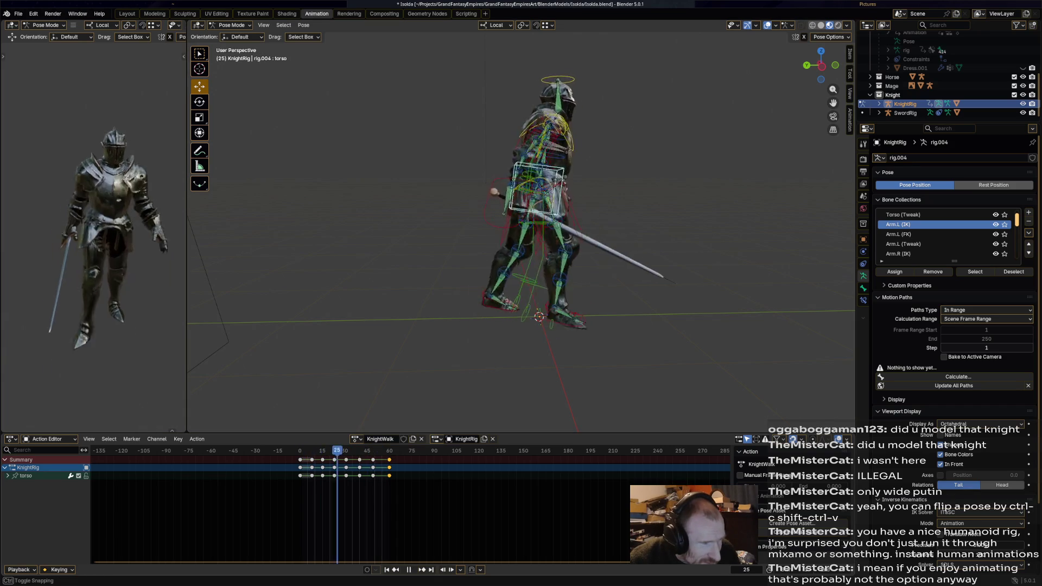
Step: Scrub through frames 49-59 and delete the stray torso keys near frame 52
{"action": "key", "text": "space"}
{"action": "left_click_drag", "start_coordinate": [348, 450], "coordinate": [373, 451]}
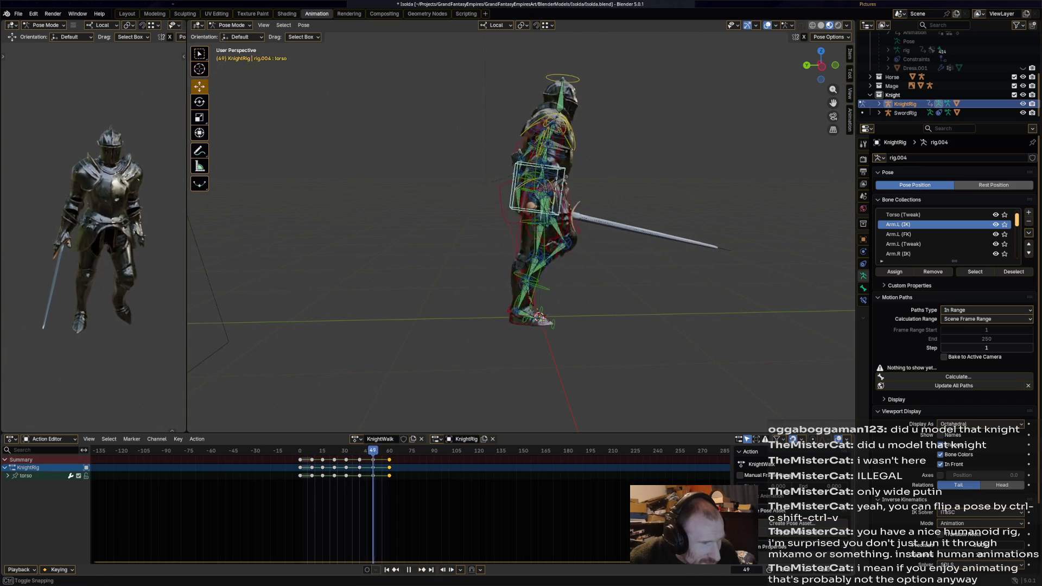
{"action": "left_click_drag", "start_coordinate": [385, 451], "coordinate": [374, 450]}
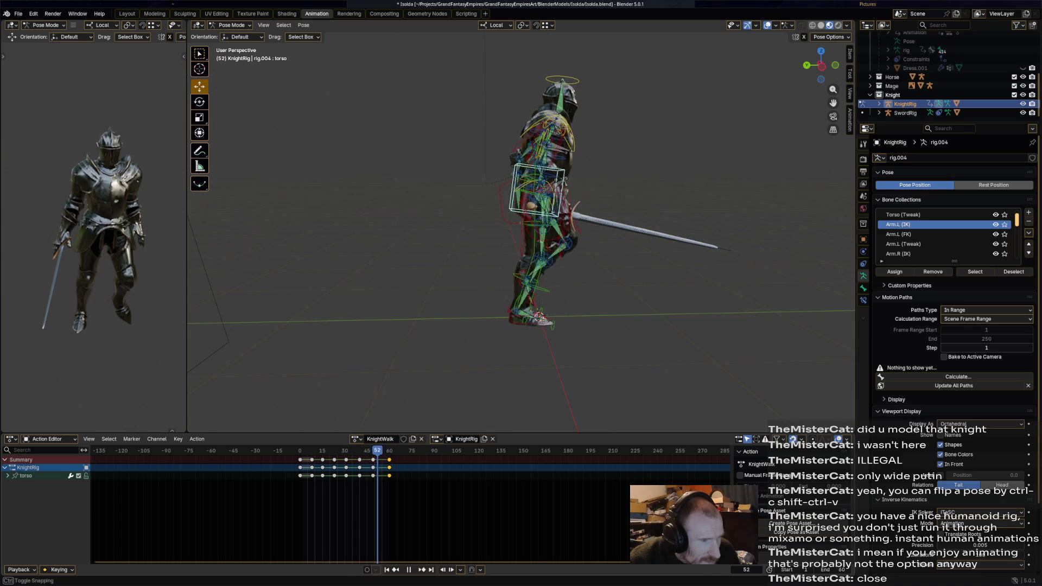
{"action": "key", "text": "x"}
Step: Undo the key deletion, retime the torso keys at frame 35 with G, and replay from the start
{"action": "key", "text": "Return"}
{"action": "key", "text": "ctrl+z"}
{"action": "key", "text": "space"}
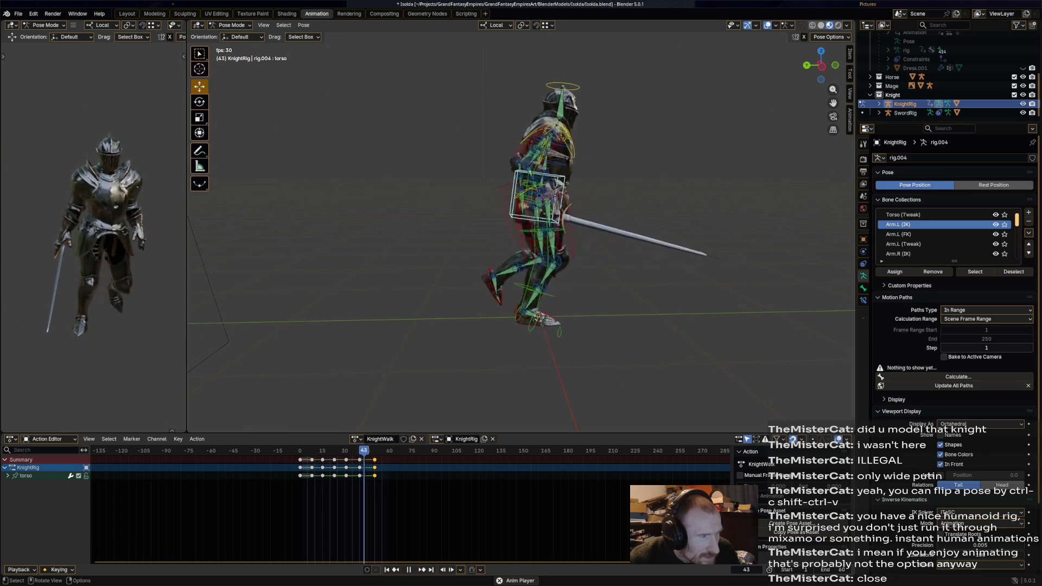
{"action": "key", "text": "space"}
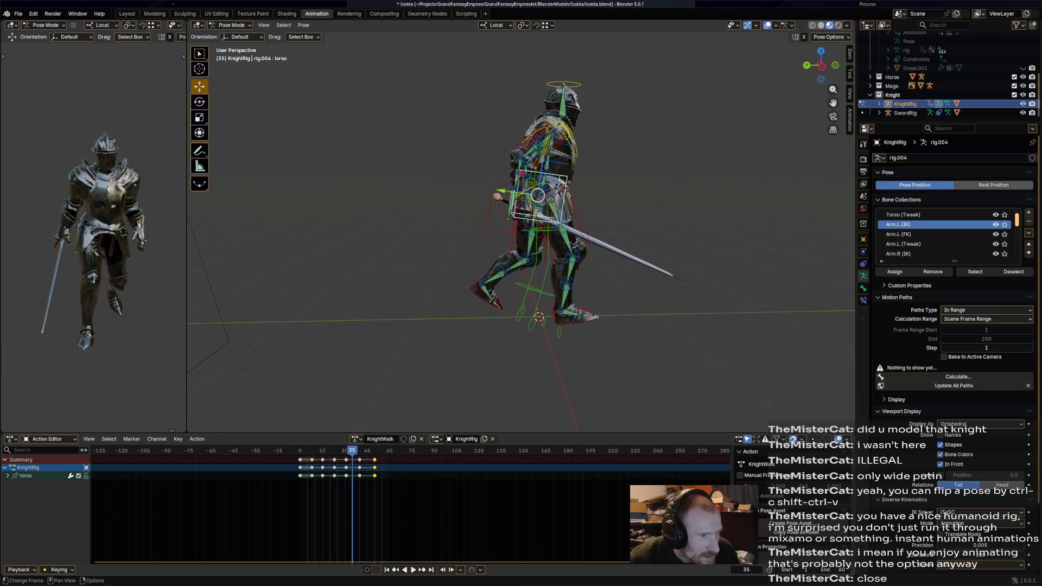
{"action": "key", "text": "g"}
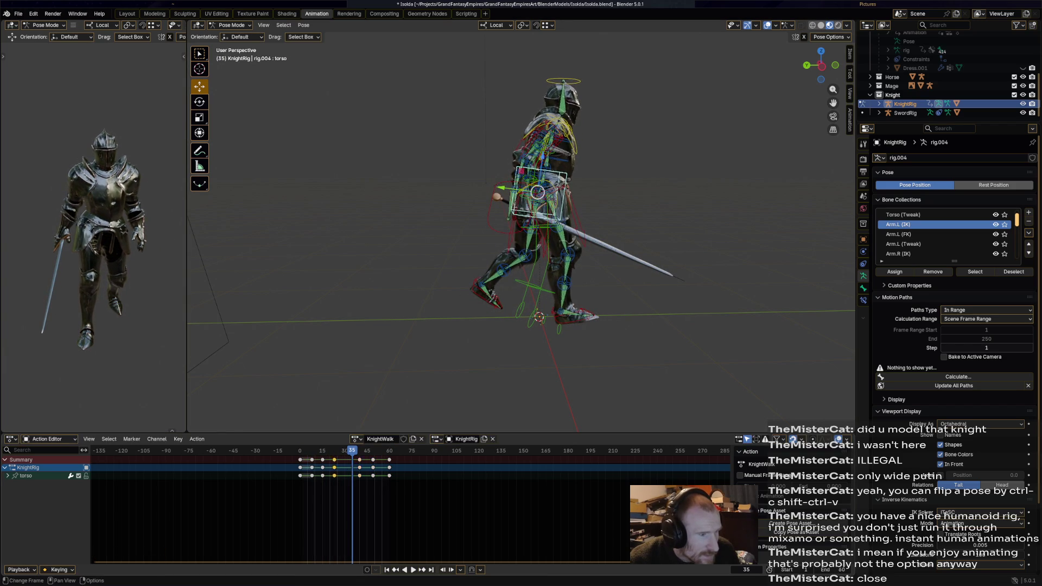
{"action": "key", "text": "Return"}
{"action": "key", "text": "shift+Left"}
{"action": "key", "text": "space"}
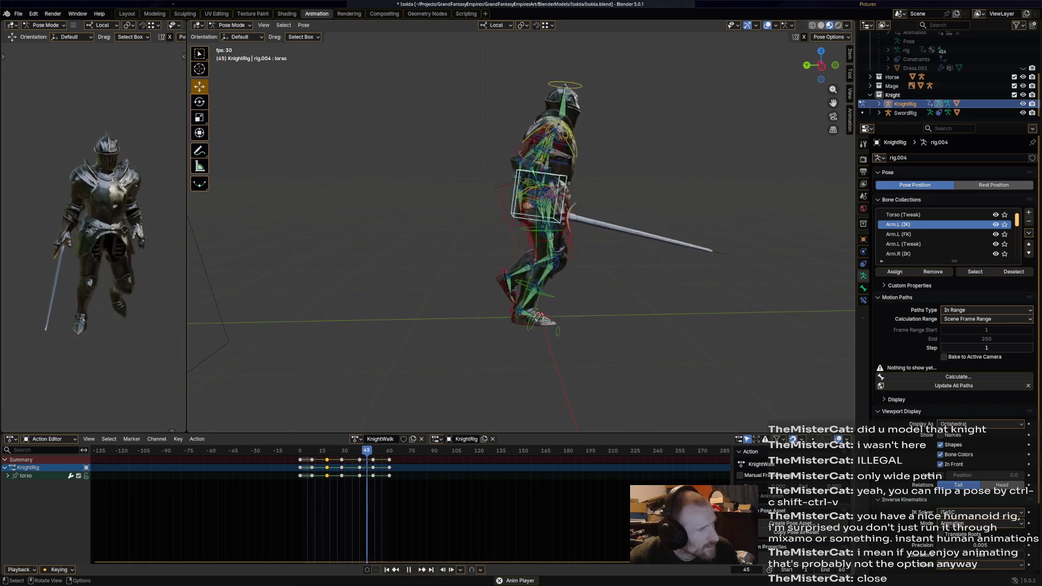
Step: Step through frames 35-60 inspecting and adjusting the torso pose
{"action": "key", "text": "space"}
{"action": "key", "text": "Right"}
{"action": "key", "text": "Right"}
{"action": "key", "text": "Right"}
{"action": "key", "text": "Right"}
{"action": "key", "text": "Right"}
{"action": "key", "text": "Right"}
{"action": "key", "text": "Right"}
{"action": "key", "text": "Right"}
{"action": "key", "text": "Right"}
{"action": "key", "text": "Right"}
{"action": "key", "text": "Right"}
{"action": "key", "text": "Right"}
{"action": "key", "text": "Right"}
{"action": "key", "text": "Right"}
{"action": "key", "text": "Right"}
{"action": "key", "text": "Right"}
{"action": "key", "text": "Right"}
{"action": "key", "text": "Right"}
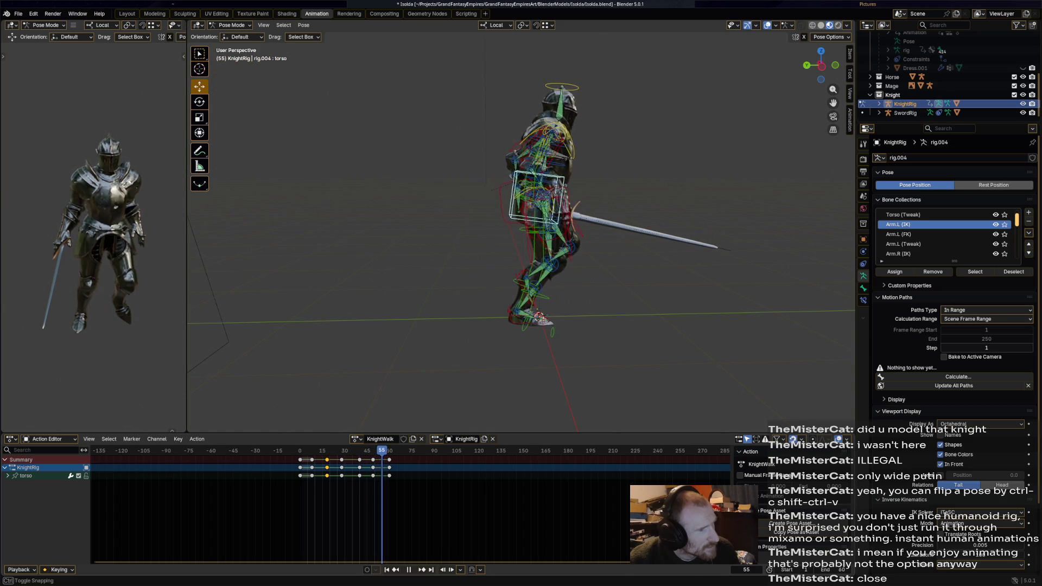
{"action": "key", "text": "Right"}
{"action": "key", "text": "Left"}
{"action": "key", "text": "Left"}
{"action": "key", "text": "Left"}
{"action": "key", "text": "Left"}
{"action": "key", "text": "Left"}
{"action": "key", "text": "Left"}
{"action": "key", "text": "Left"}
{"action": "key", "text": "Left"}
{"action": "key", "text": "Left"}
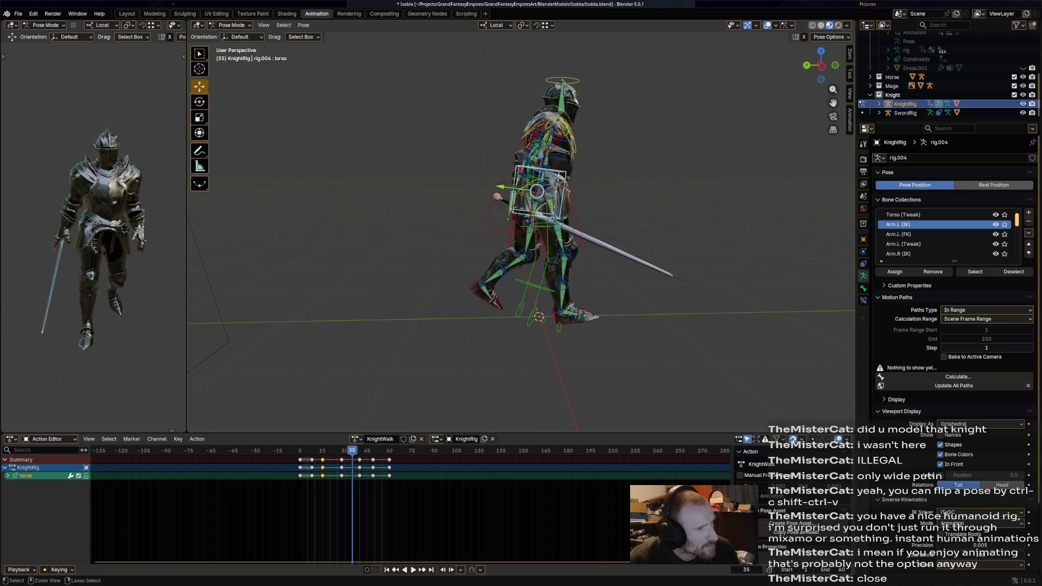
{"action": "key", "text": "Right"}
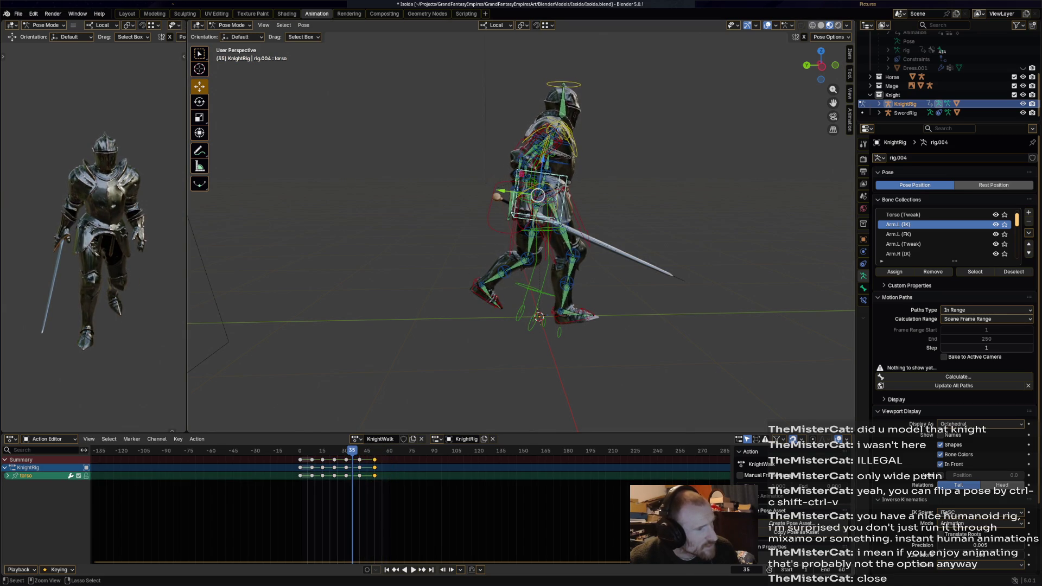
{"action": "key", "text": "Right"}
{"action": "key", "text": "Right"}
{"action": "key", "text": "Right"}
{"action": "key", "text": "Right"}
{"action": "key", "text": "Right"}
{"action": "key", "text": "Right"}
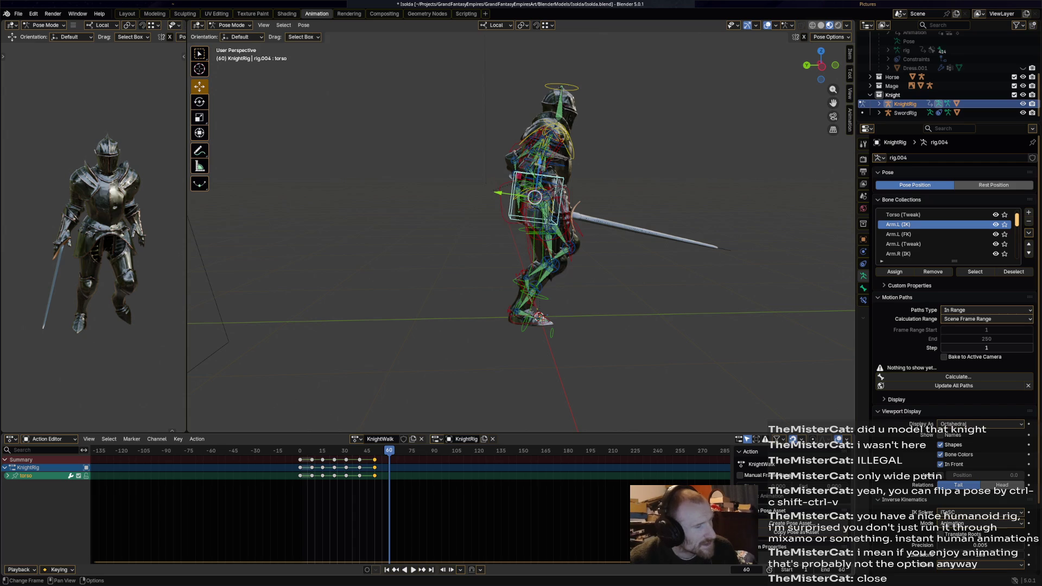
Step: Undo recent pose changes, select the whole rig's frame 0 keys and attempt pasting them at frame 60
{"action": "key", "text": "a"}
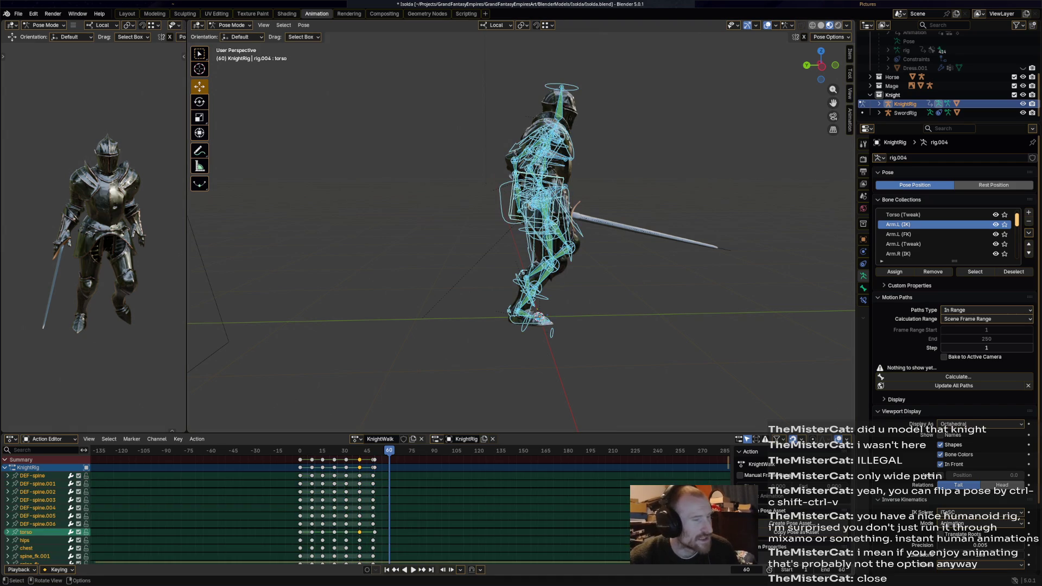
{"action": "key", "text": "ctrl+z"}
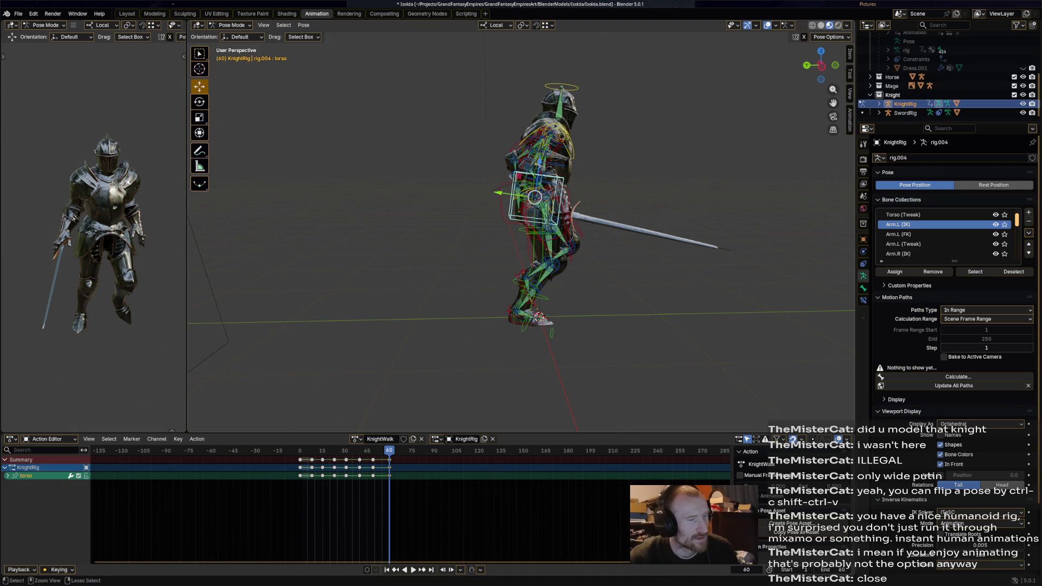
{"action": "key", "text": "ctrl+z"}
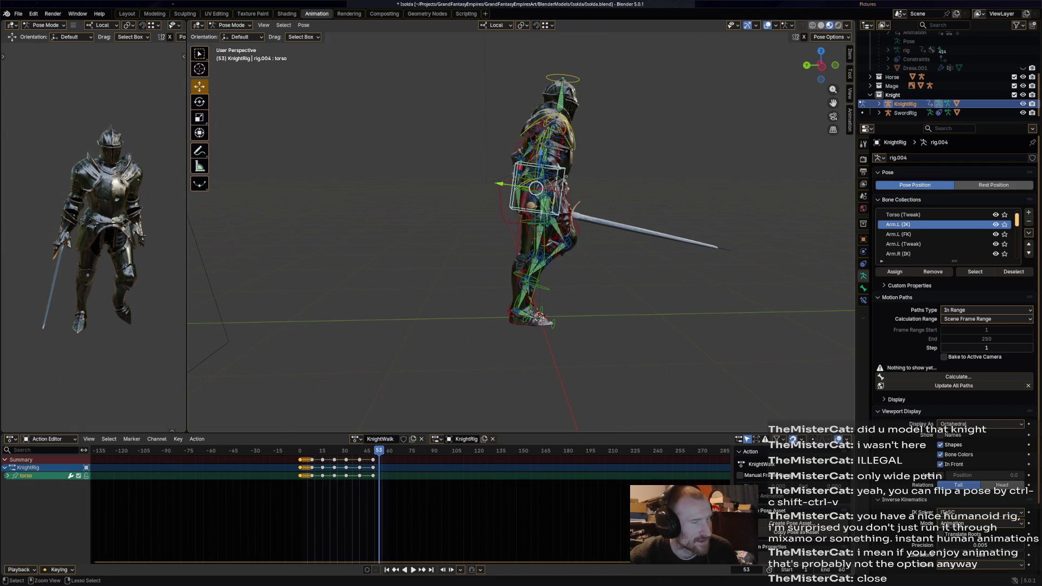
{"action": "key", "text": "ctrl+z"}
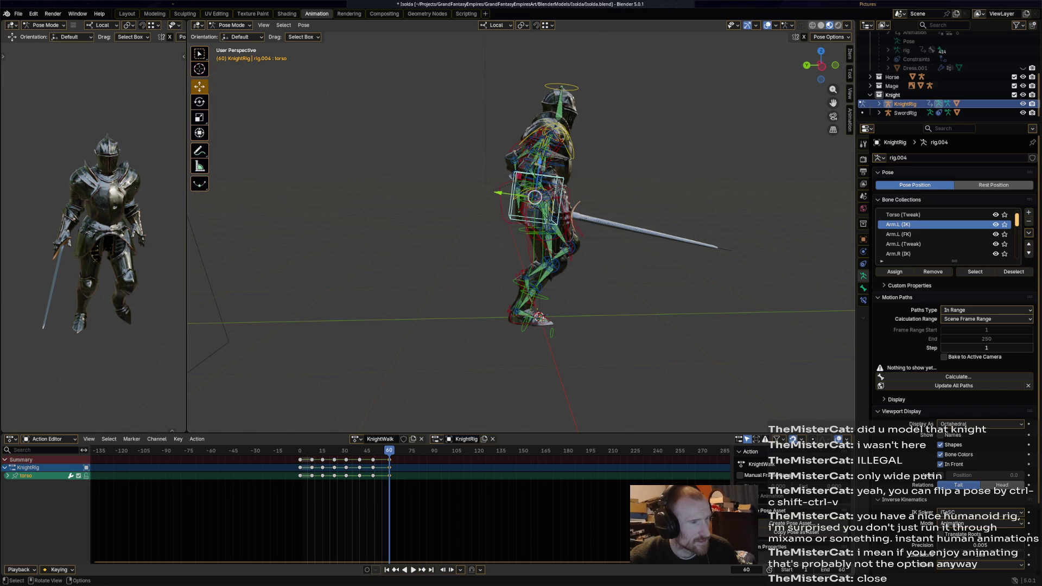
{"action": "key", "text": "a"}
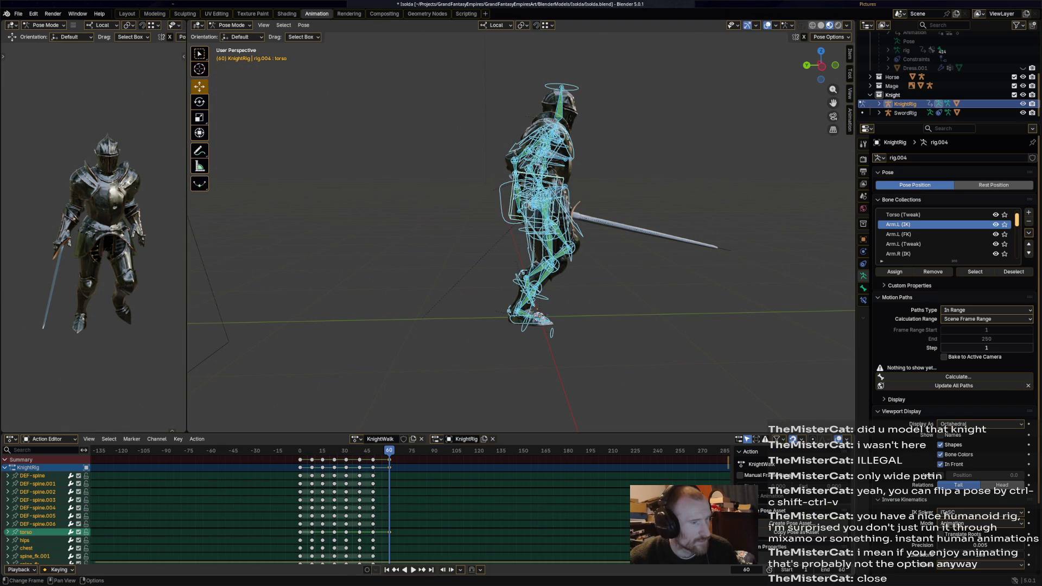
{"action": "left_click", "coordinate": [310, 504], "text": "ctrl"}
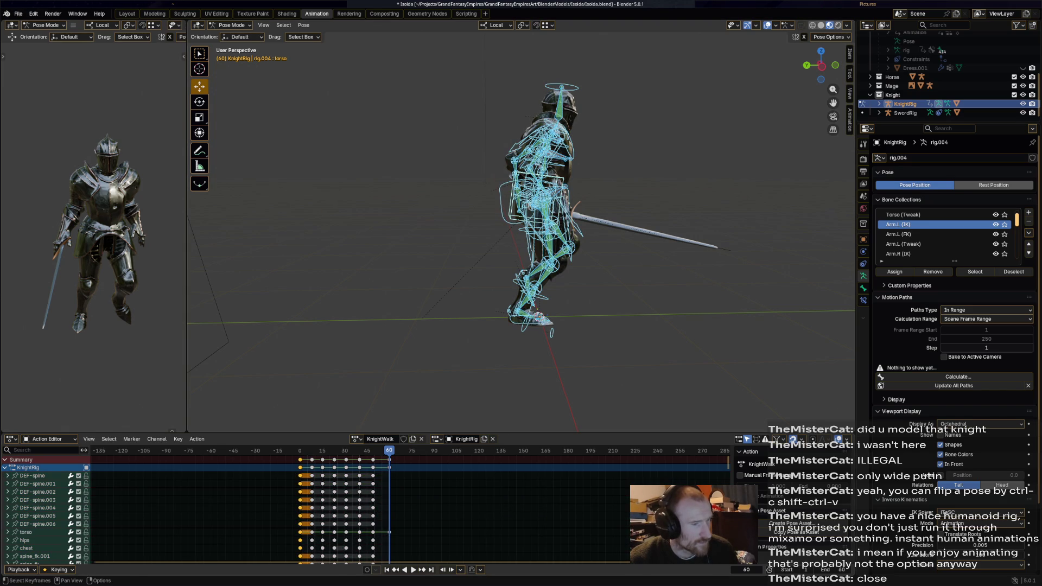
{"action": "key", "text": "ctrl+shift+v"}
{"action": "key", "text": "Delete"}
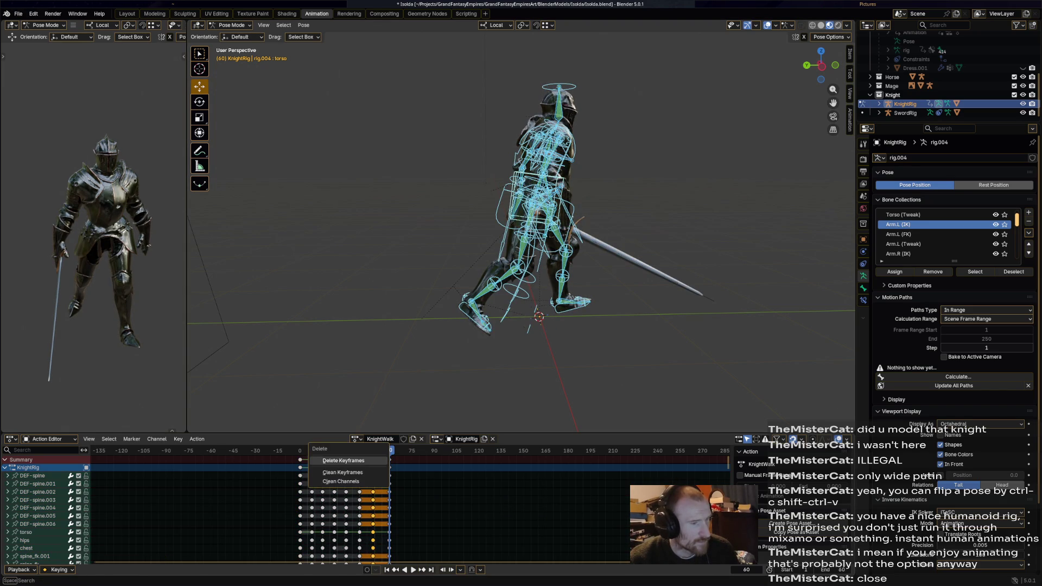
Step: Box-select the whole rig's late-cycle keys near frame 60, slide them earlier, and play back
{"action": "key", "text": "ctrl+shift+v"}
{"action": "key", "text": "b"}
{"action": "key", "text": "g"}
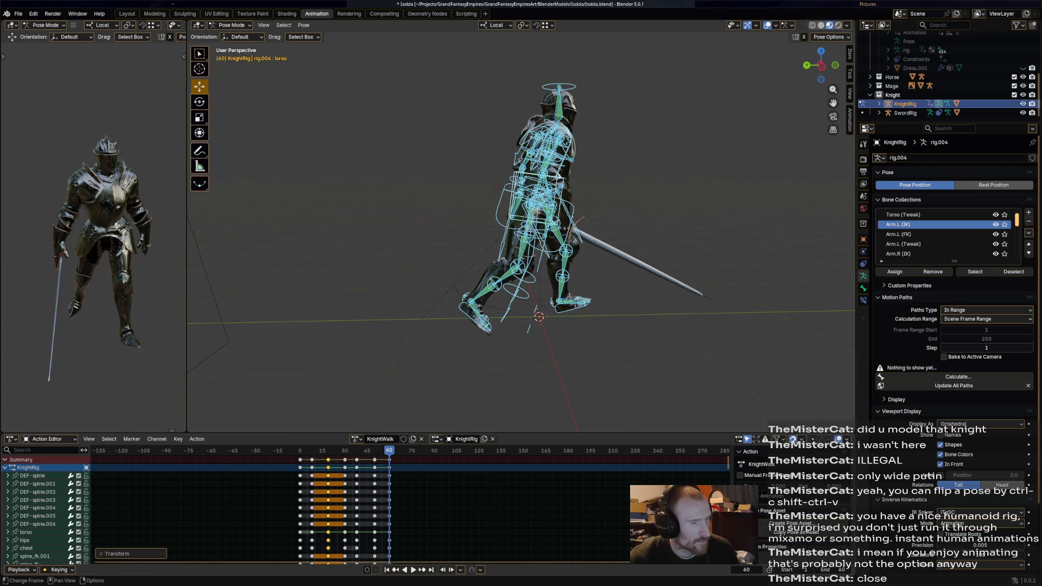
{"action": "key", "text": "space"}
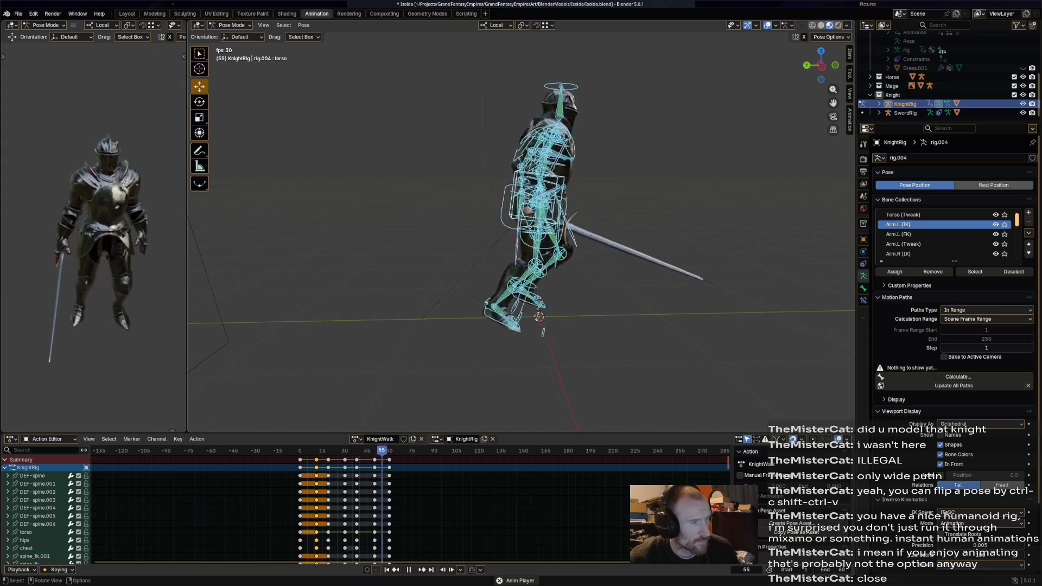
{"action": "key", "text": "space"}
Step: Shift the selected keys again so the stride plays nine frames earlier, then review around frame 42
{"action": "key", "text": "Right"}
{"action": "key", "text": "Right"}
{"action": "key", "text": "Right"}
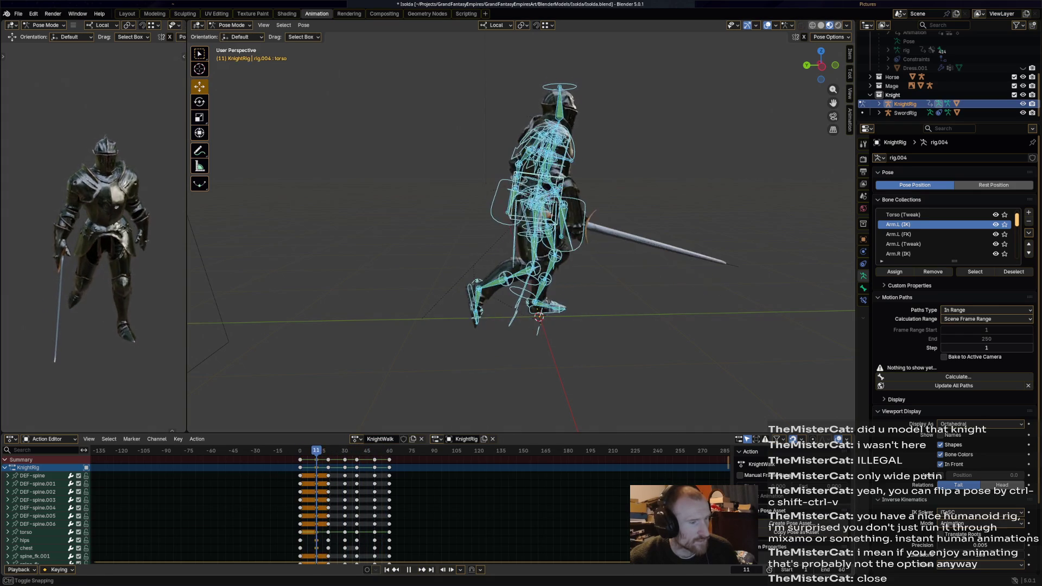
{"action": "key", "text": "g"}
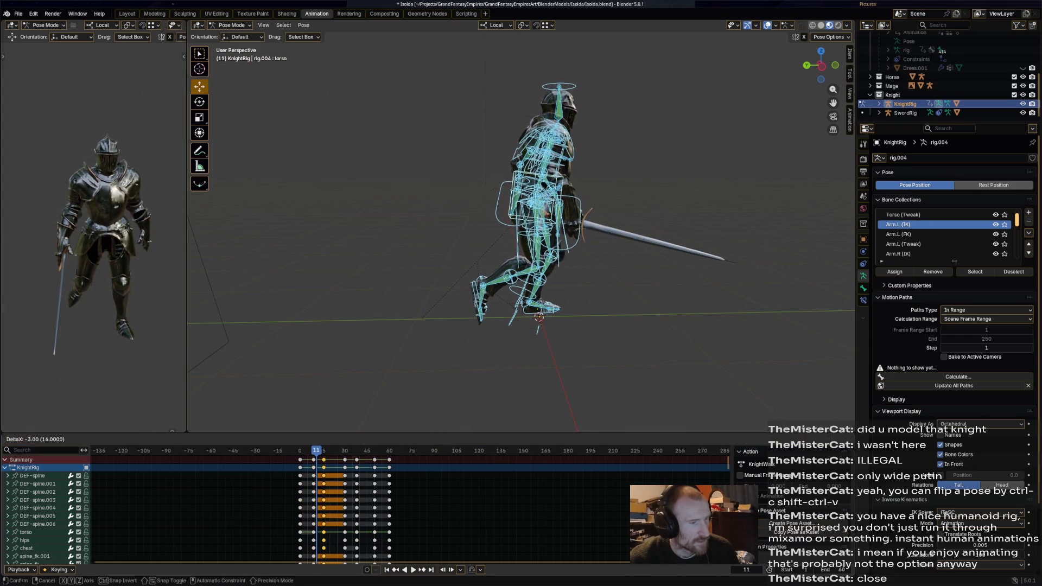
{"action": "key", "text": "Return"}
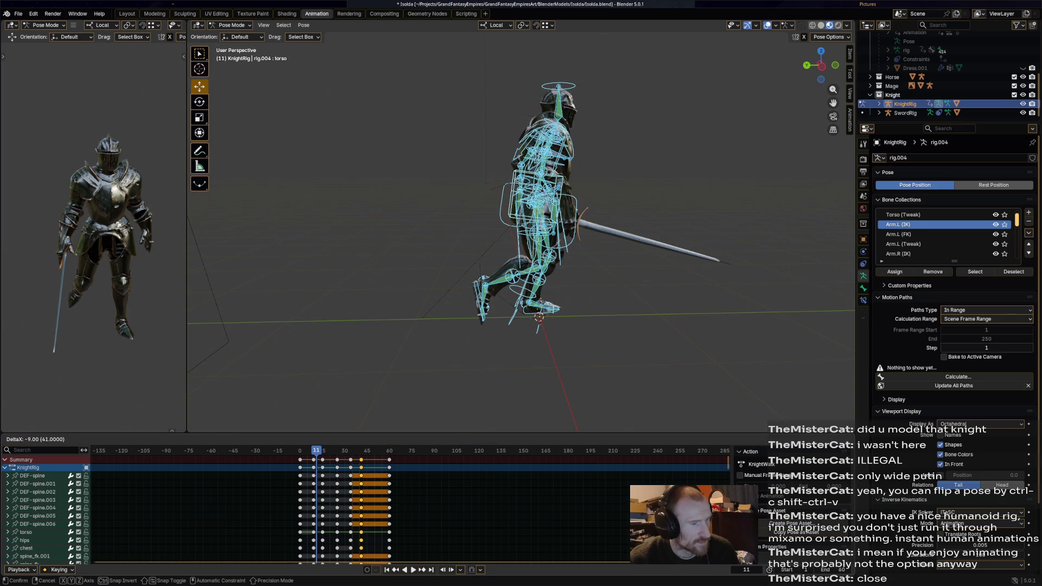
{"action": "key", "text": "space"}
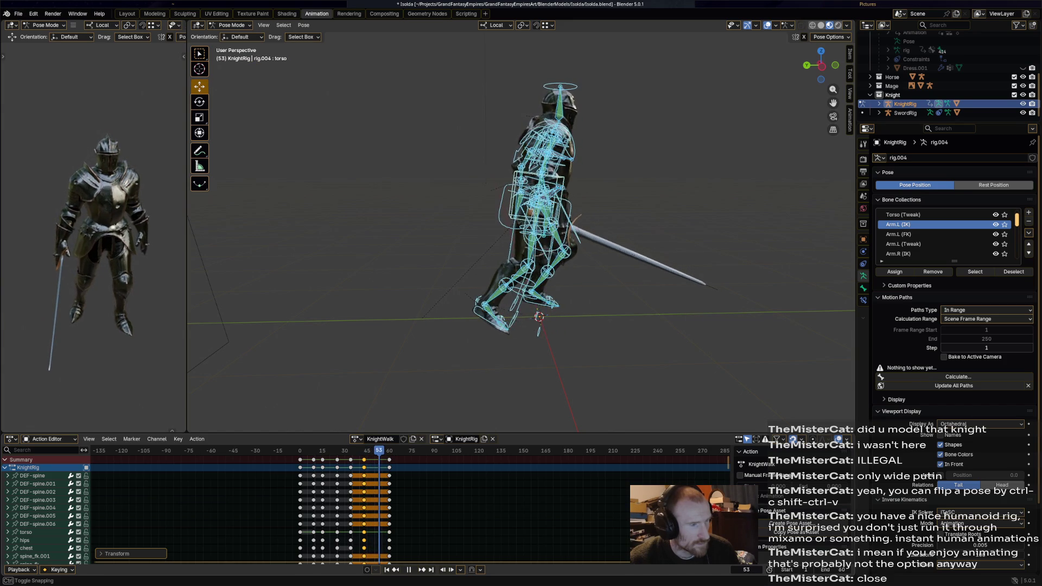
{"action": "key", "text": "Left"}
{"action": "key", "text": "Left"}
{"action": "key", "text": "Left"}
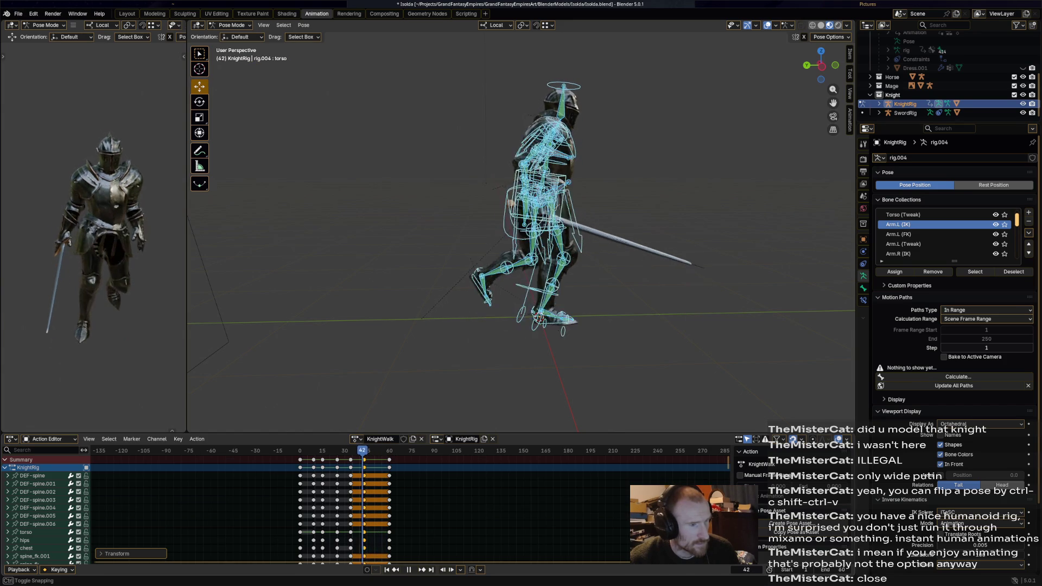
{"action": "key", "text": "Right"}
{"action": "key", "text": "Right"}
{"action": "key", "text": "Right"}
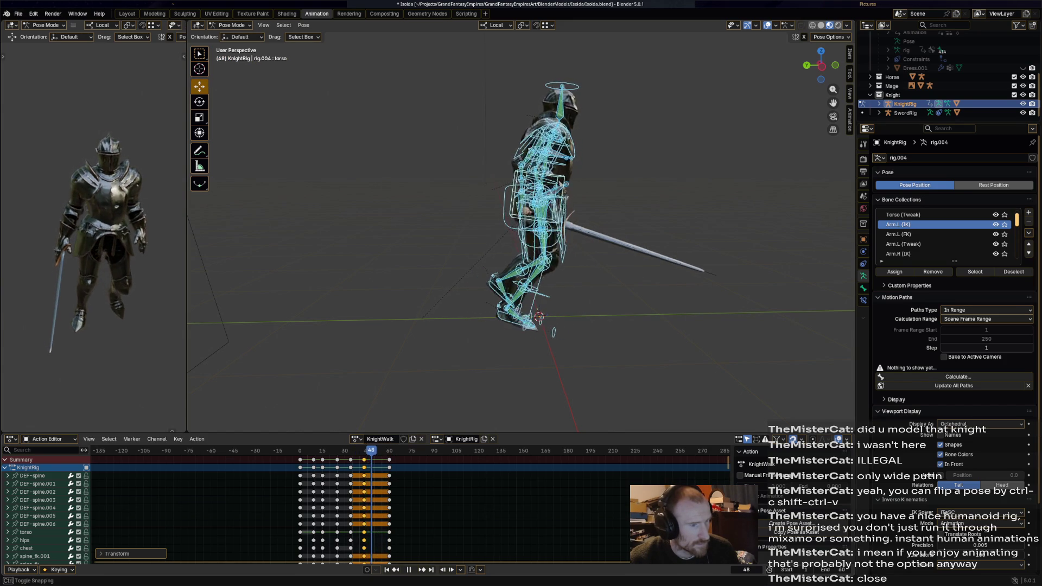
Step: At frame 50 rotate and reposition foot_ik.R and raise the torso slightly
{"action": "left_click", "coordinate": [497, 308]}
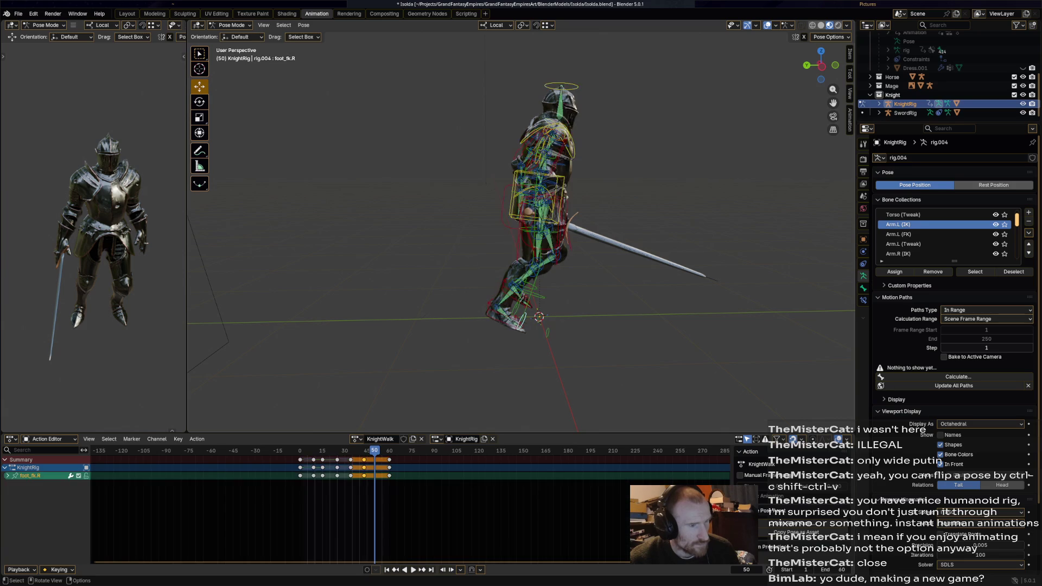
{"action": "key", "text": "r"}
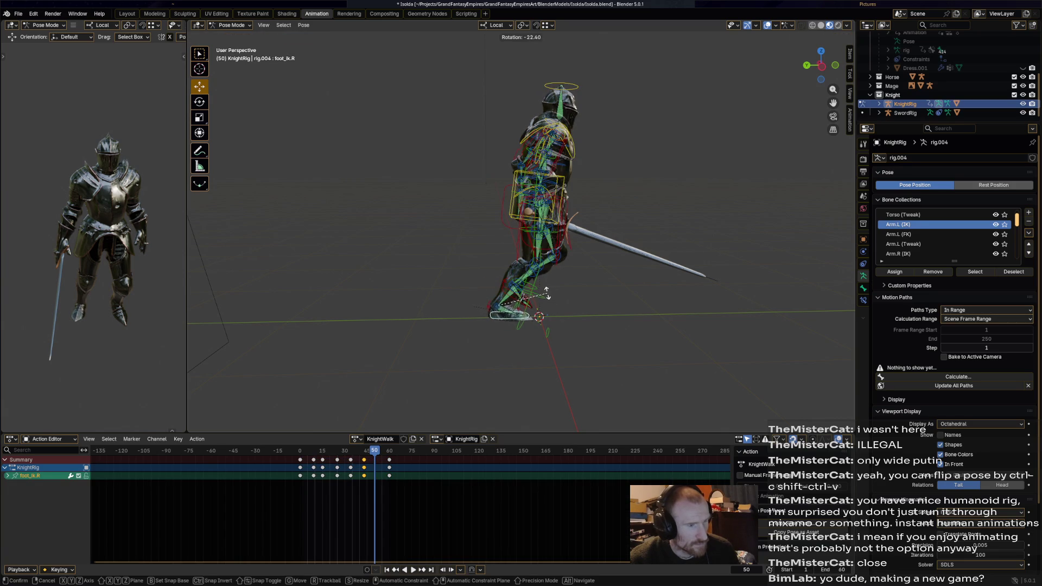
{"action": "left_click", "coordinate": [495, 309]}
{"action": "key", "text": "g"}
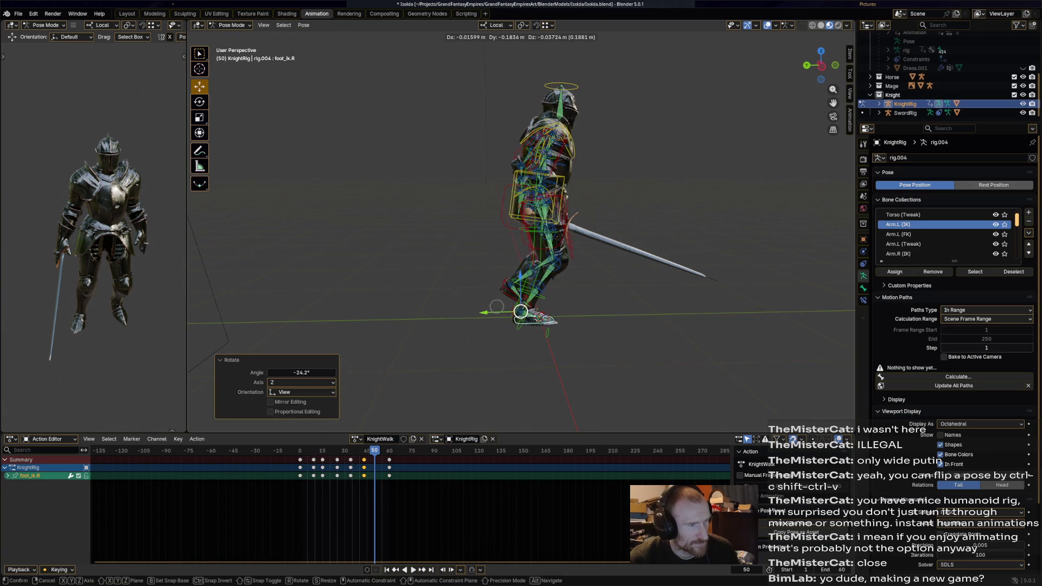
{"action": "left_click", "coordinate": [536, 311]}
{"action": "middle_click_drag", "start_coordinate": [529, 244], "coordinate": [537, 244]}
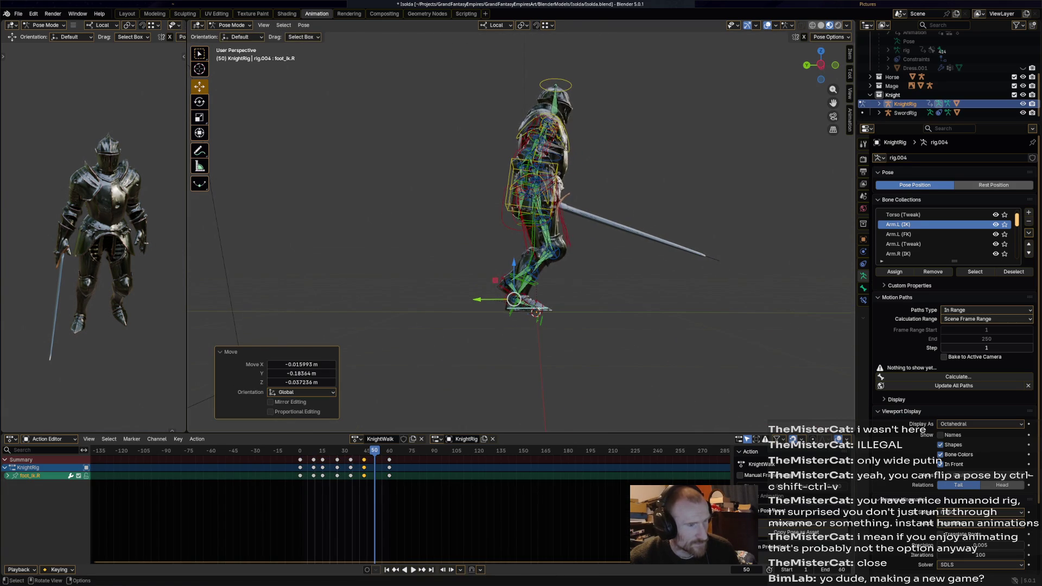
{"action": "left_click", "coordinate": [530, 179]}
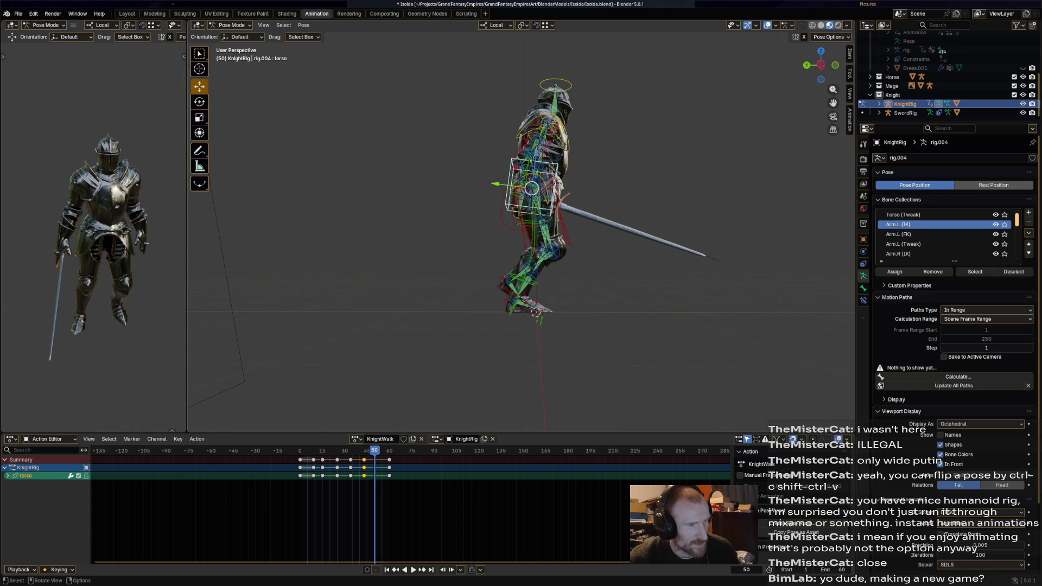
{"action": "key", "text": "g"}
{"action": "left_click", "coordinate": [531, 183]}
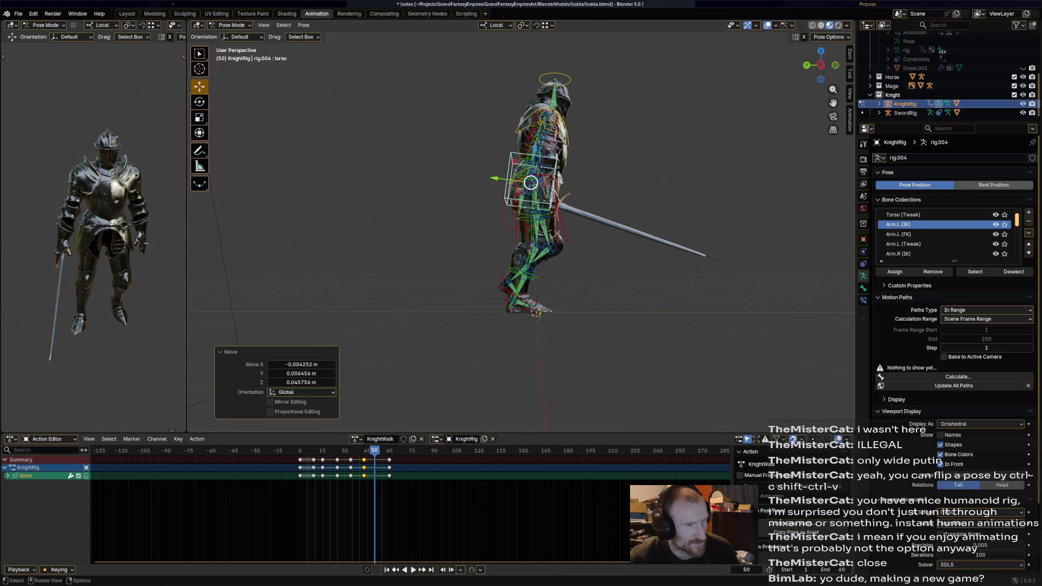
Step: Rotate and reposition foot_ik.L in several small passes
{"action": "left_click", "coordinate": [508, 282]}
{"action": "key", "text": "r"}
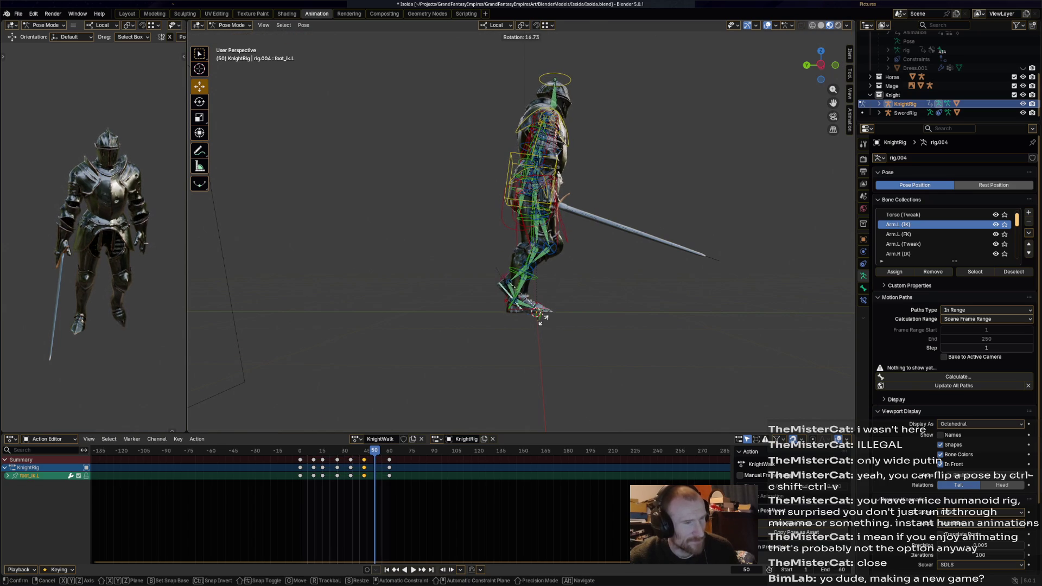
{"action": "left_click", "coordinate": [501, 275]}
{"action": "key", "text": "g"}
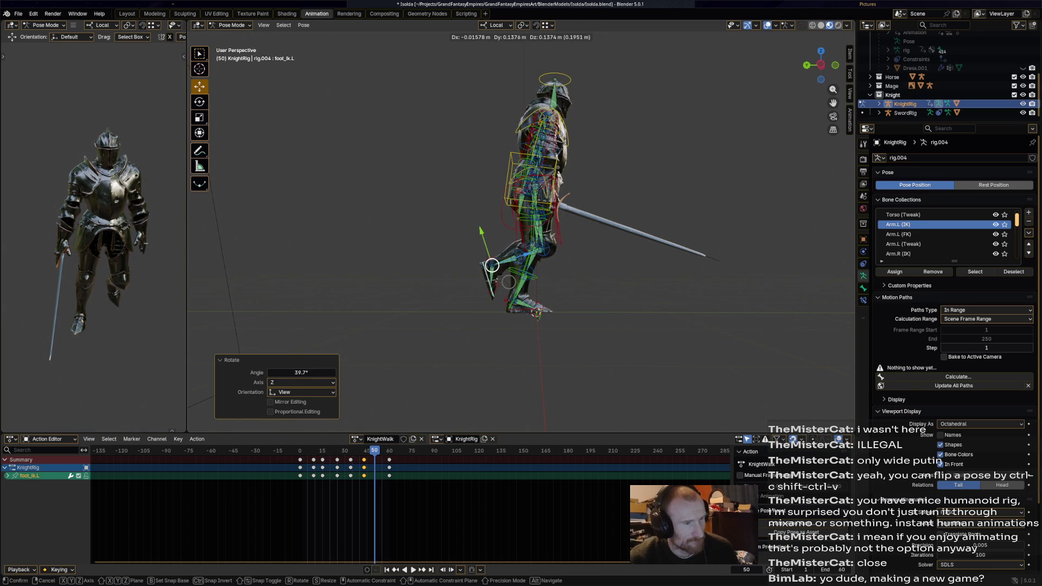
{"action": "left_click", "coordinate": [507, 282]}
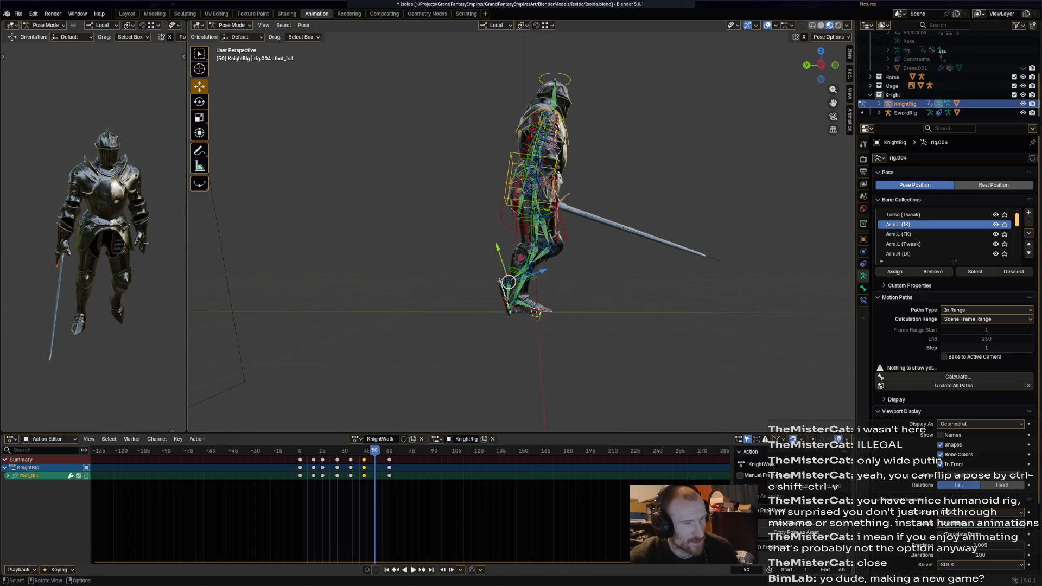
{"action": "key", "text": "r"}
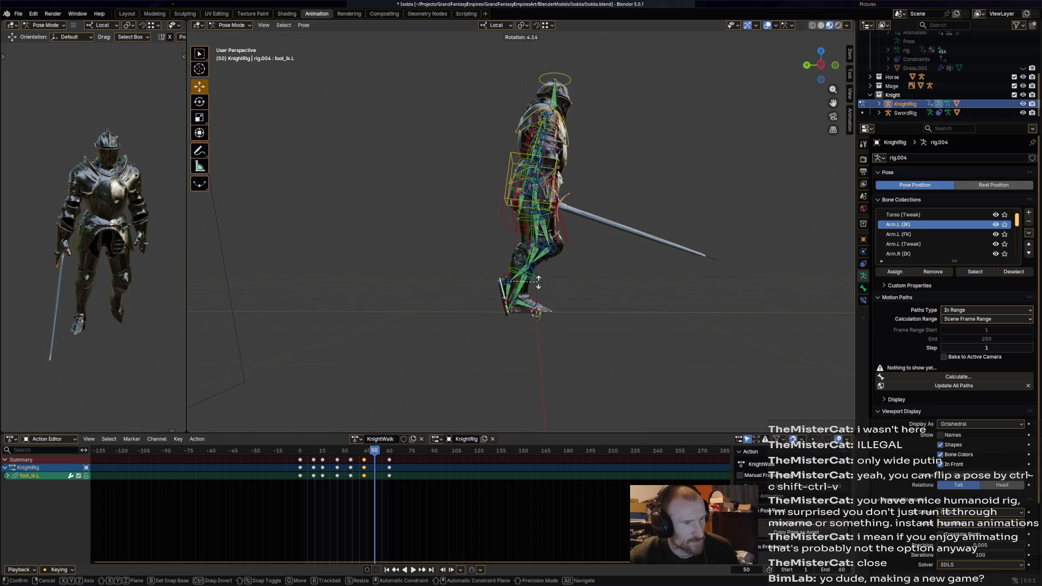
{"action": "left_click", "coordinate": [503, 277]}
{"action": "key", "text": "g"}
{"action": "left_click", "coordinate": [500, 271]}
Step: Refine the left foot rotation (-6.87°, then -11.5°) checking from the front, then select the whole rig
{"action": "key", "text": "r"}
{"action": "left_click", "coordinate": [522, 258]}
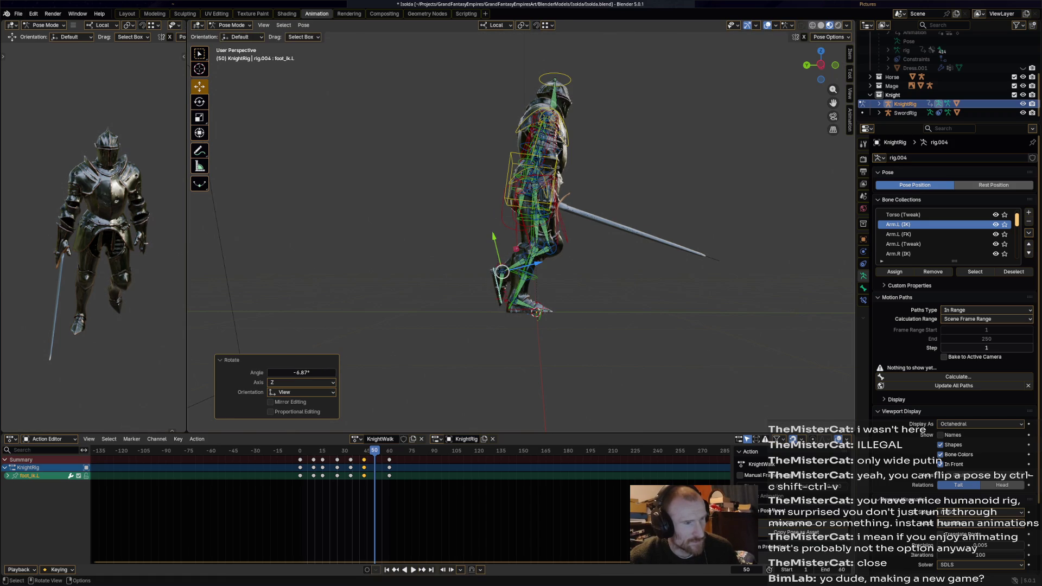
{"action": "middle_click_drag", "start_coordinate": [522, 257], "coordinate": [571, 283]}
{"action": "key", "text": "r"}
{"action": "left_click", "coordinate": [507, 287]}
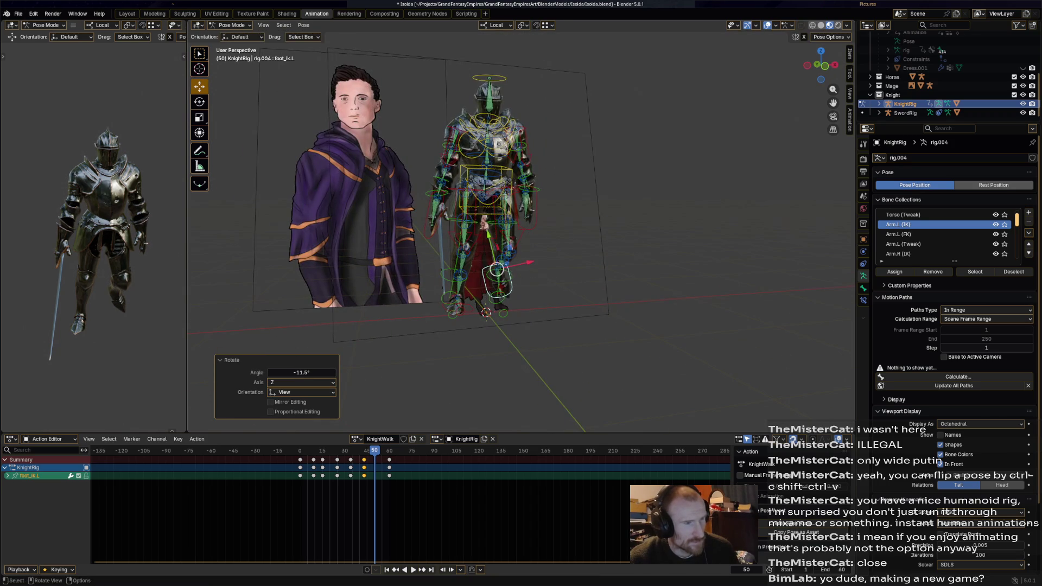
{"action": "middle_click_drag", "start_coordinate": [508, 287], "coordinate": [506, 275]}
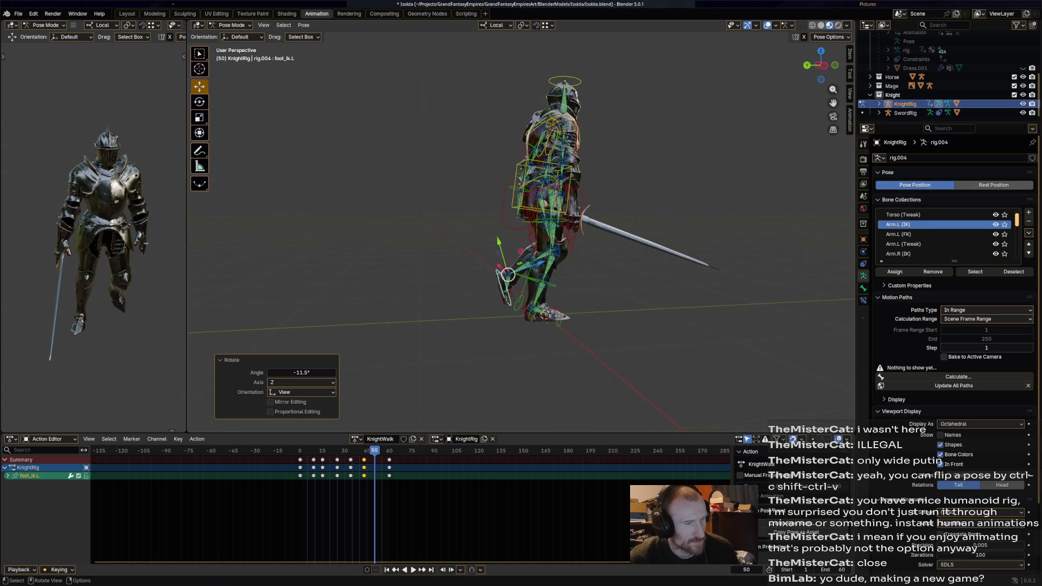
{"action": "key", "text": "a"}
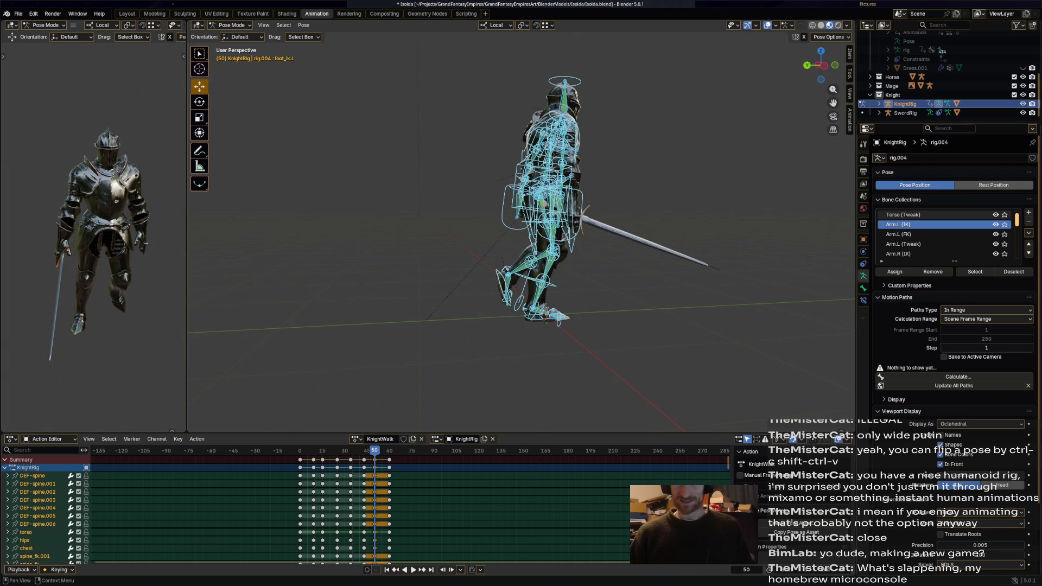
{"action": "scroll", "coordinate": [880, 376], "scroll_direction": "down", "scroll_amount": 1}
Step: Inspect the knight rig from another angle and save Isolda.blend
{"action": "middle_click_drag", "start_coordinate": [521, 244], "coordinate": [407, 244]}
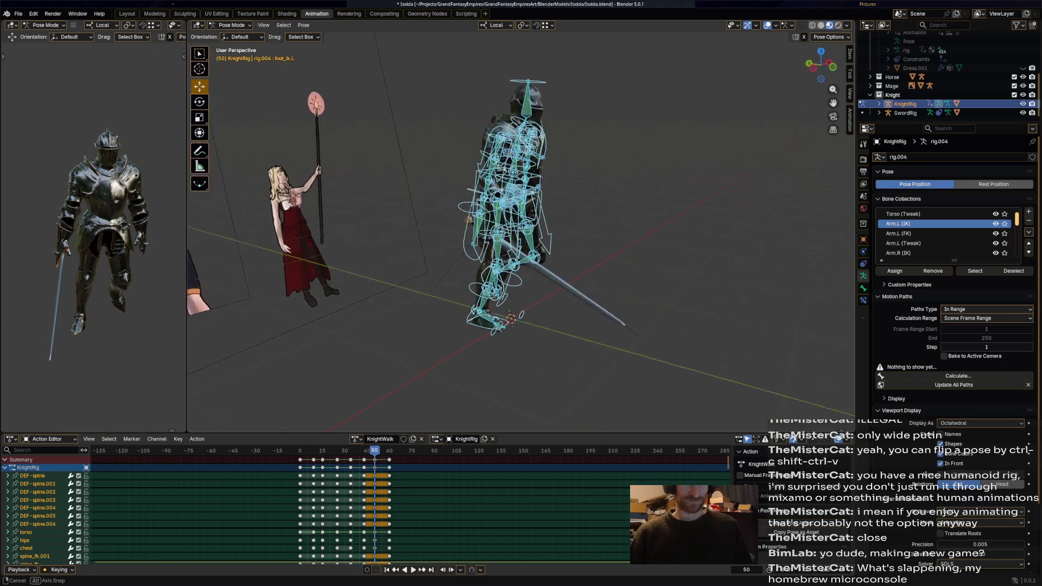
{"action": "key", "text": "ctrl+s"}
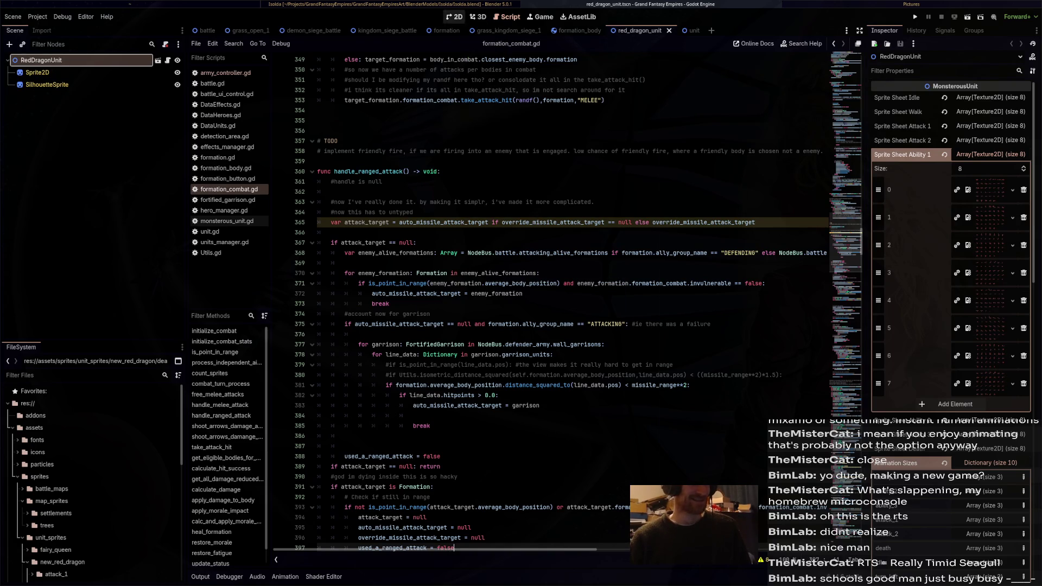
Step: Switch to the grass_open_1 battle map scene and launch it as a running game
{"action": "left_click", "coordinate": [454, 17]}
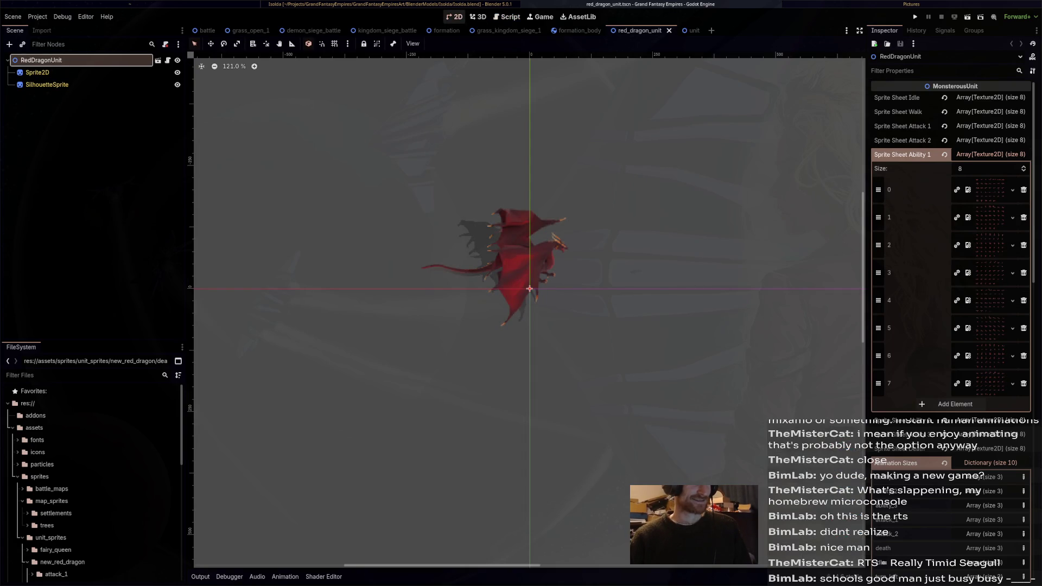
{"action": "left_click", "coordinate": [248, 31]}
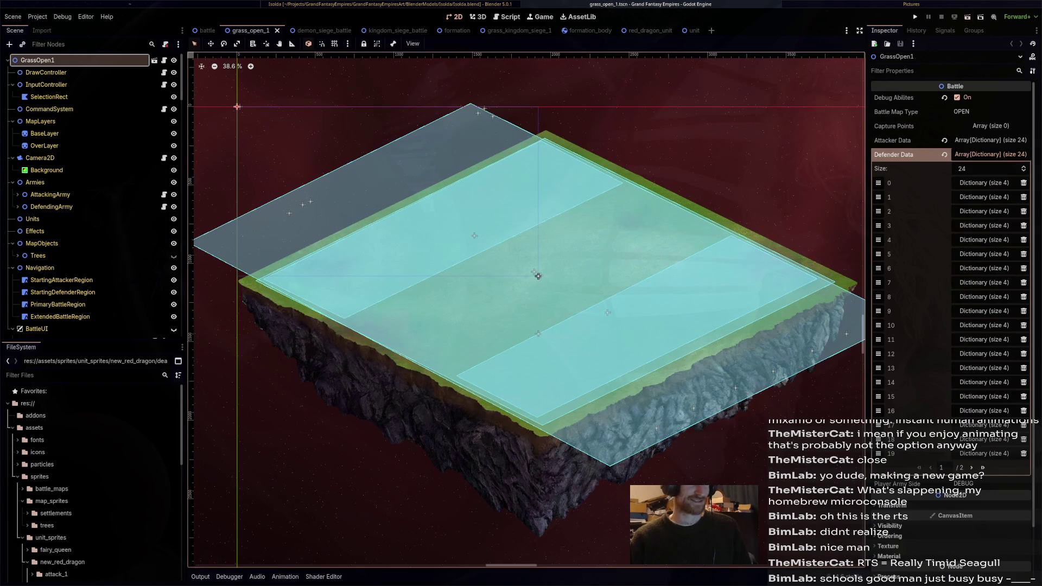
{"action": "key", "text": "F5"}
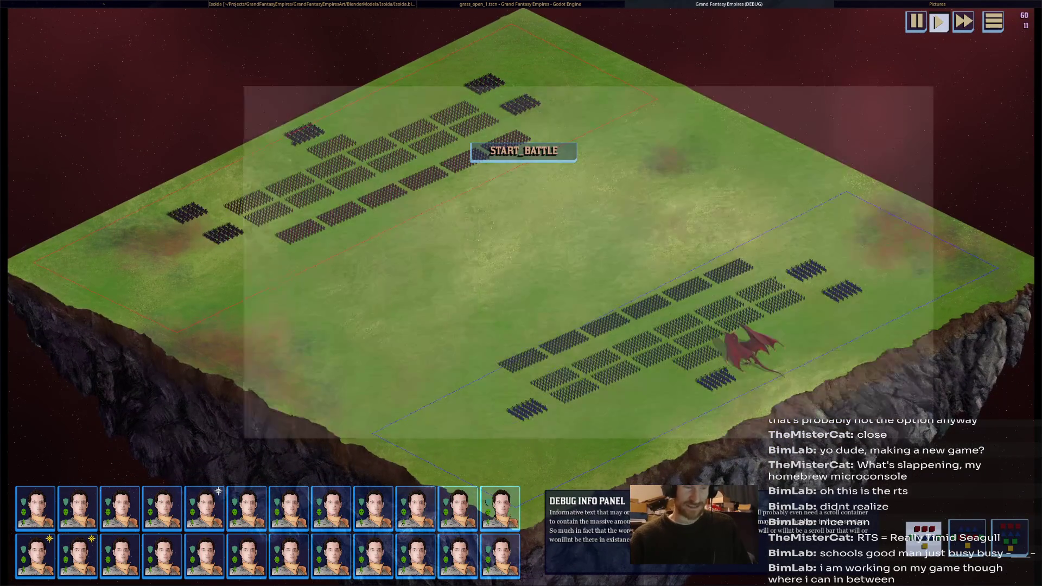
Step: Select the red dragon and fly it across mid-field toward the top of the battlefield
{"action": "left_click_drag", "start_coordinate": [277, 87], "coordinate": [935, 427]}
{"action": "scroll", "coordinate": [522, 294], "scroll_direction": "up", "scroll_amount": 5}
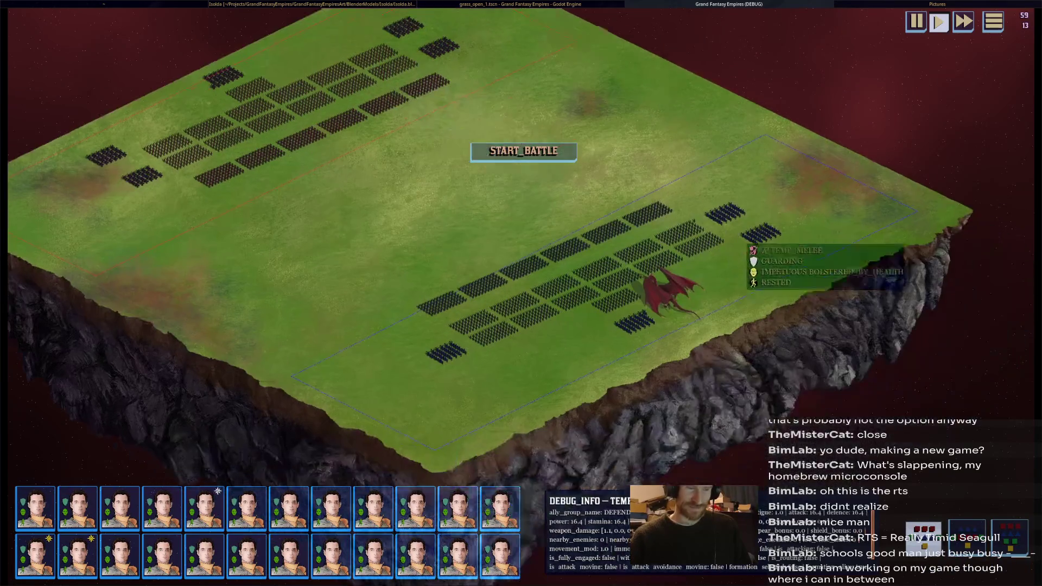
{"action": "left_click", "coordinate": [652, 227]}
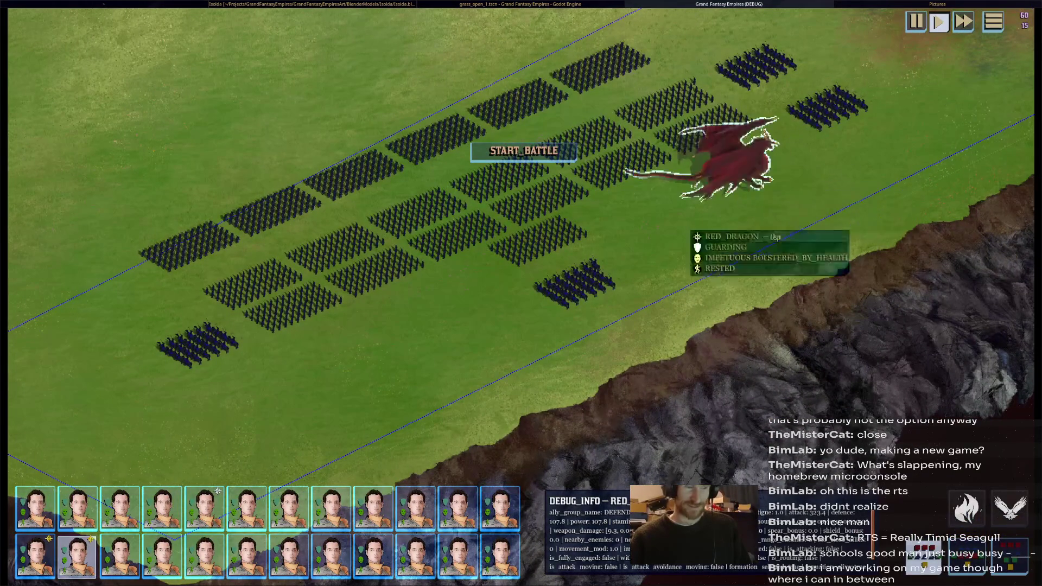
{"action": "right_click", "coordinate": [846, 135]}
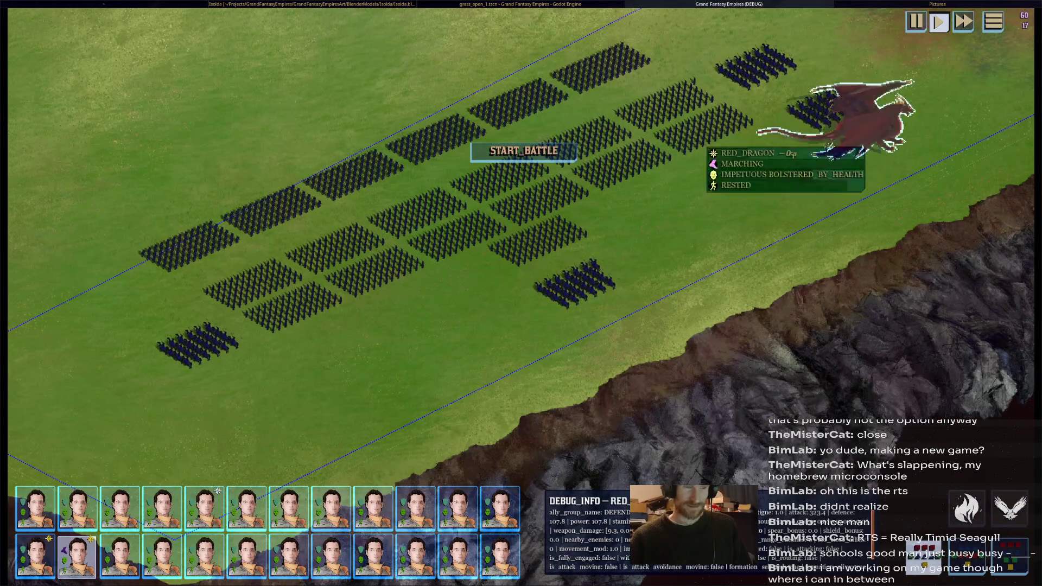
{"action": "right_click", "coordinate": [701, 188]}
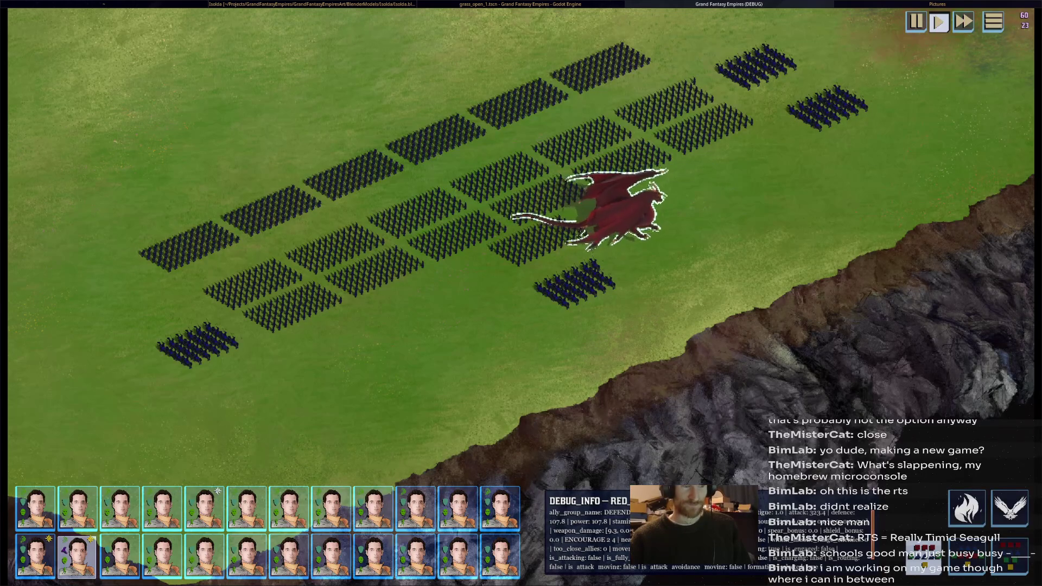
{"action": "key", "text": "Up"}
{"action": "scroll", "coordinate": [521, 293], "scroll_direction": "down", "scroll_amount": 2}
{"action": "key", "text": "Up"}
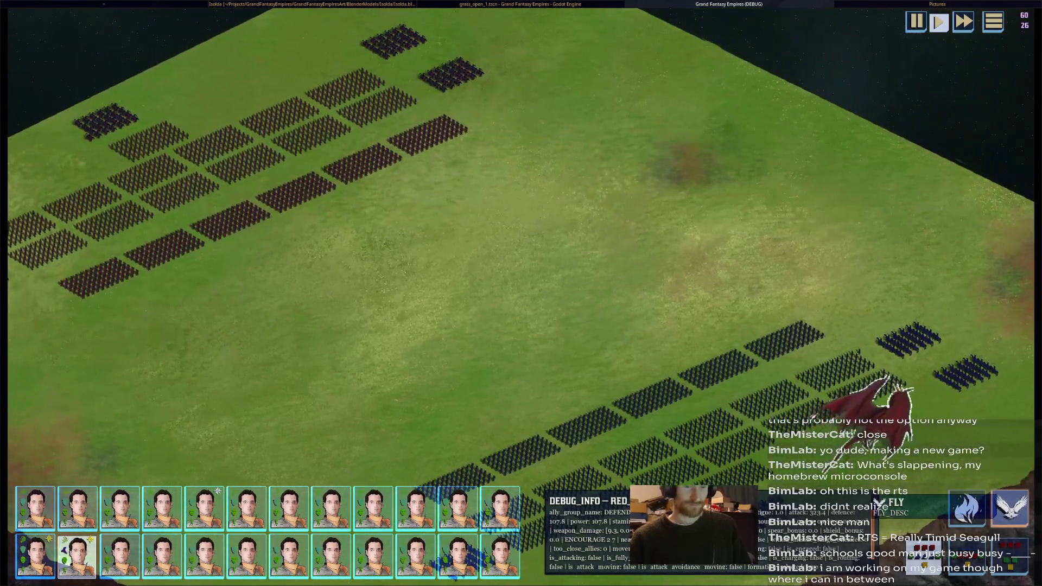
{"action": "right_click_drag", "start_coordinate": [558, 294], "coordinate": [733, 299]}
{"action": "right_click", "coordinate": [562, 61]}
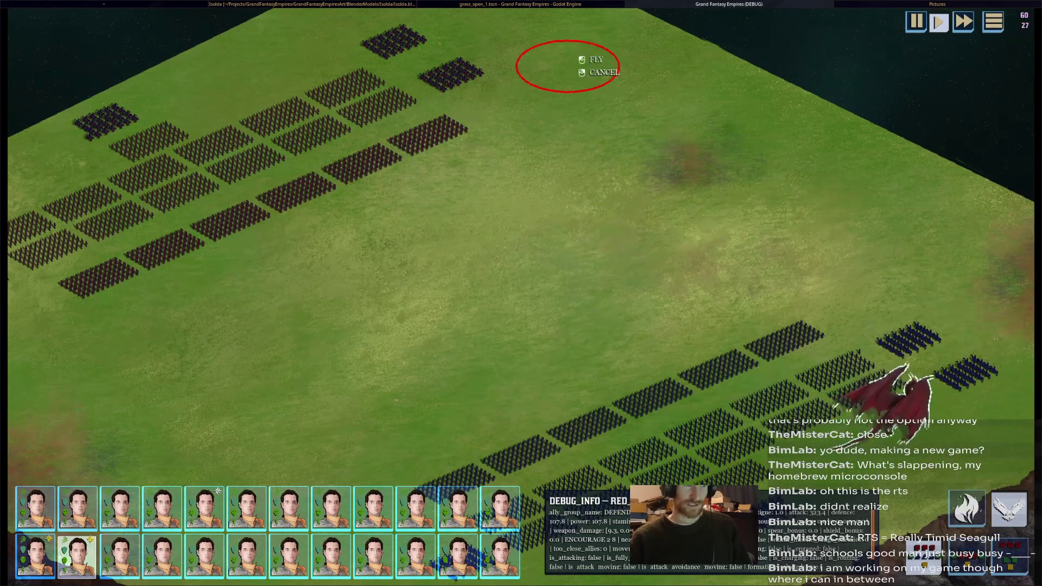
Step: Bring the dragon into view and unleash its fire breath on the enemy formations
{"action": "key", "text": "Down"}
{"action": "key", "text": "Right"}
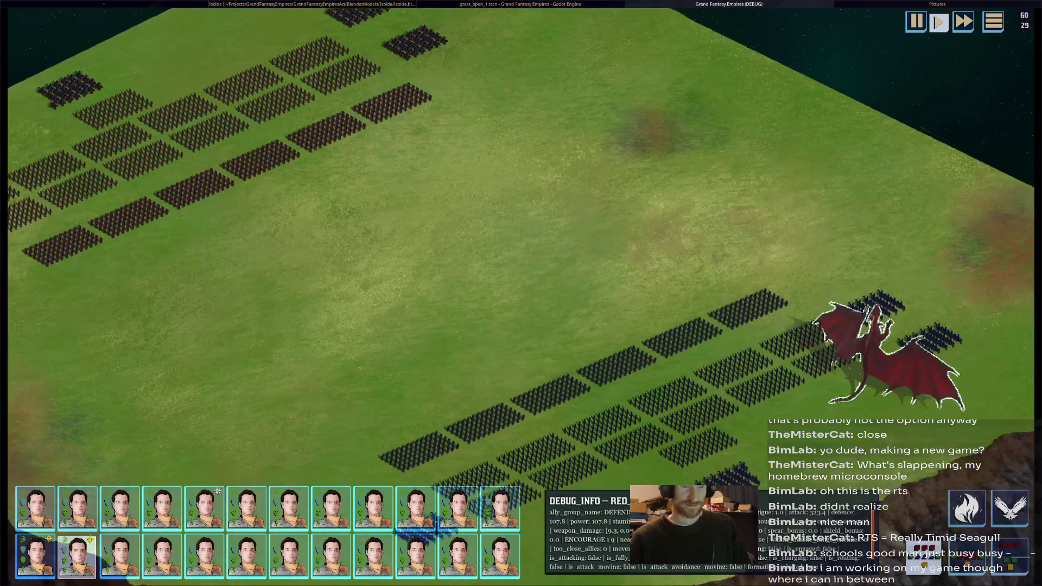
{"action": "key", "text": "Up"}
{"action": "key", "text": "Left"}
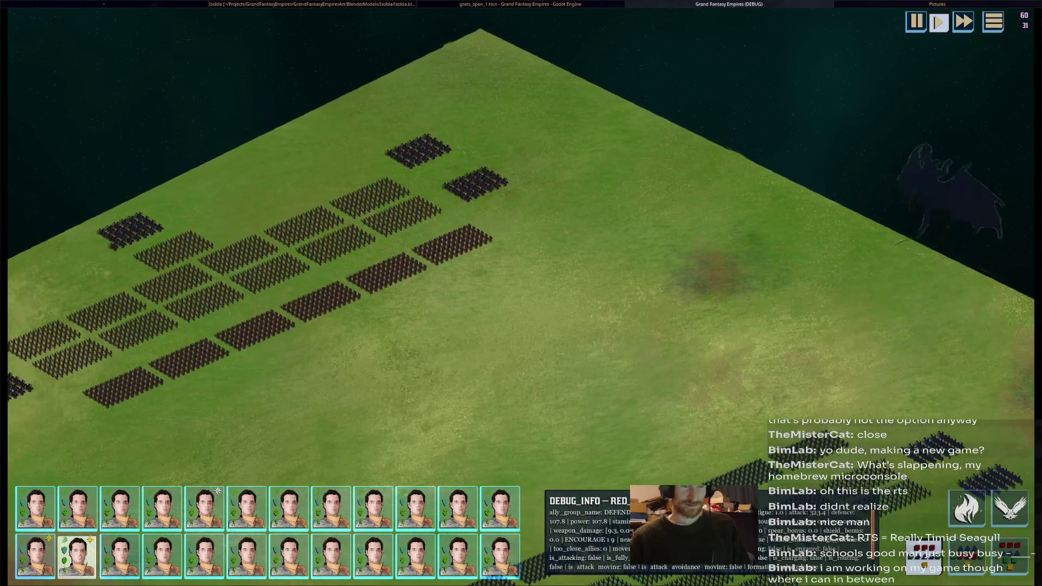
{"action": "key", "text": "Up"}
{"action": "key", "text": "Right"}
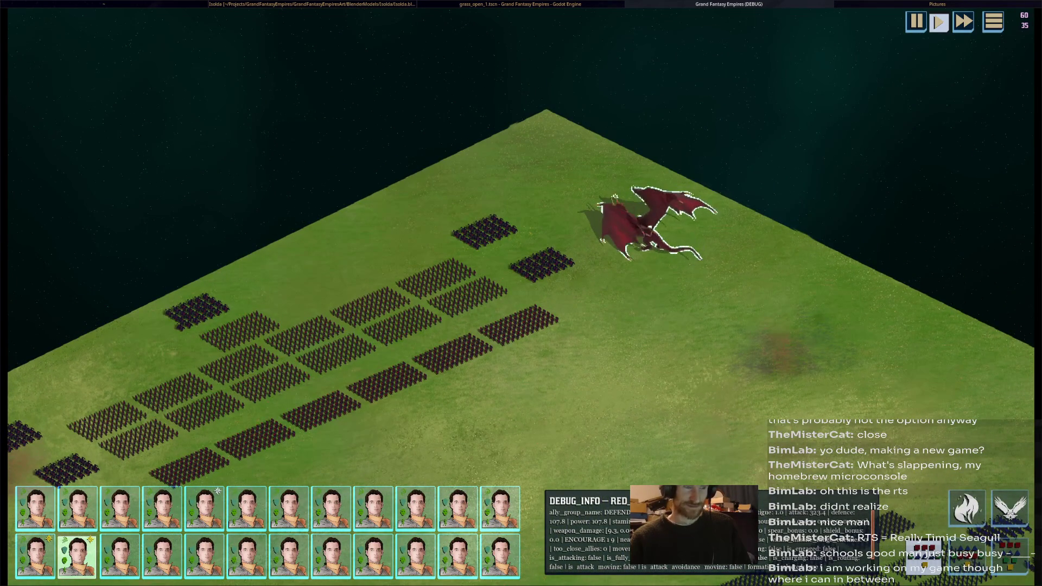
{"action": "left_click", "coordinate": [967, 509]}
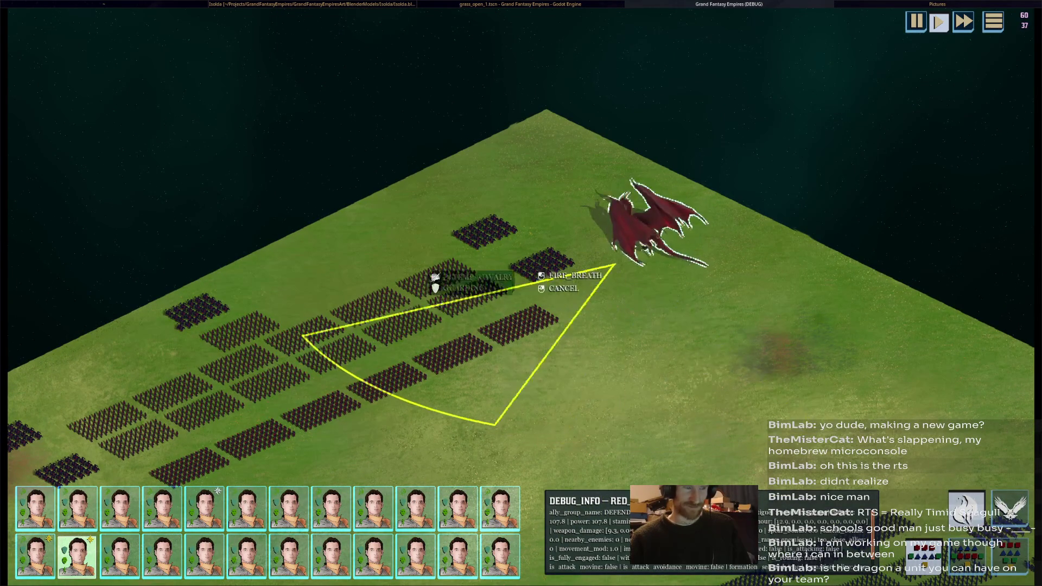
{"action": "left_click", "coordinate": [417, 270]}
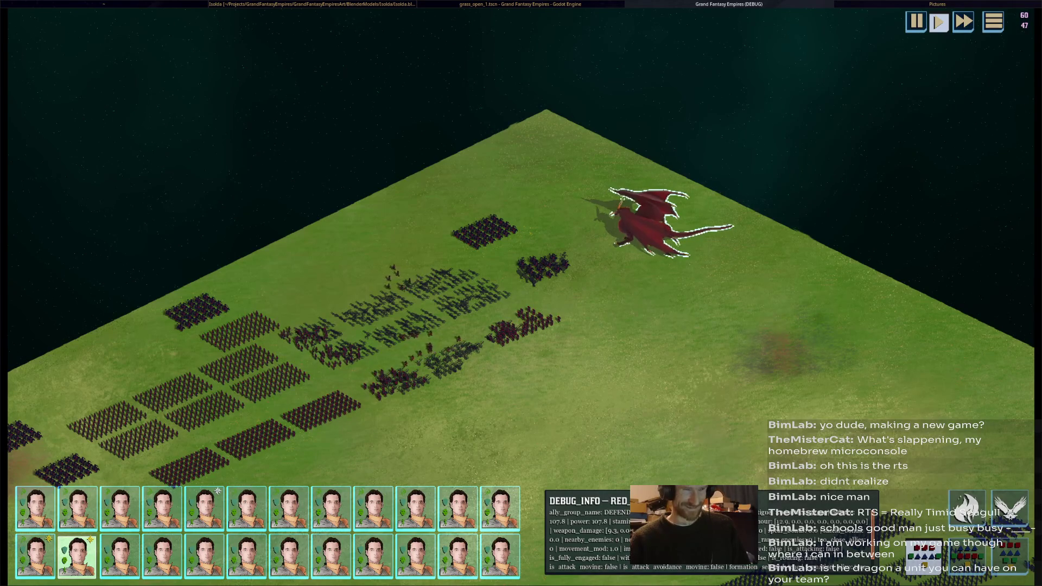
{"action": "scroll", "coordinate": [521, 310], "scroll_direction": "up", "scroll_amount": 1}
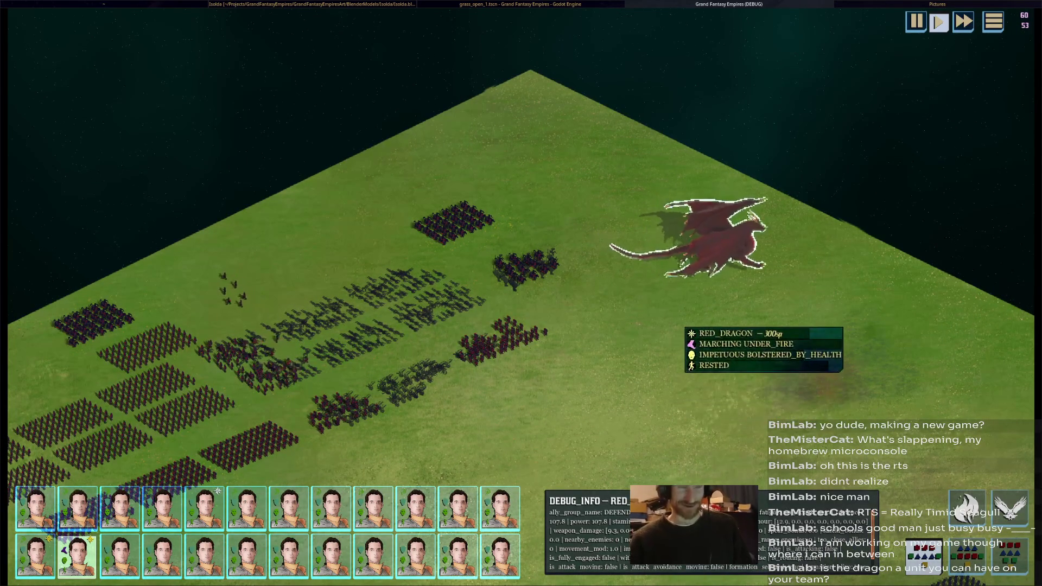
Step: Follow the dragon, breathe fire on the army a second time, then end the game run with F8
{"action": "key", "text": "Left"}
{"action": "key", "text": "Down"}
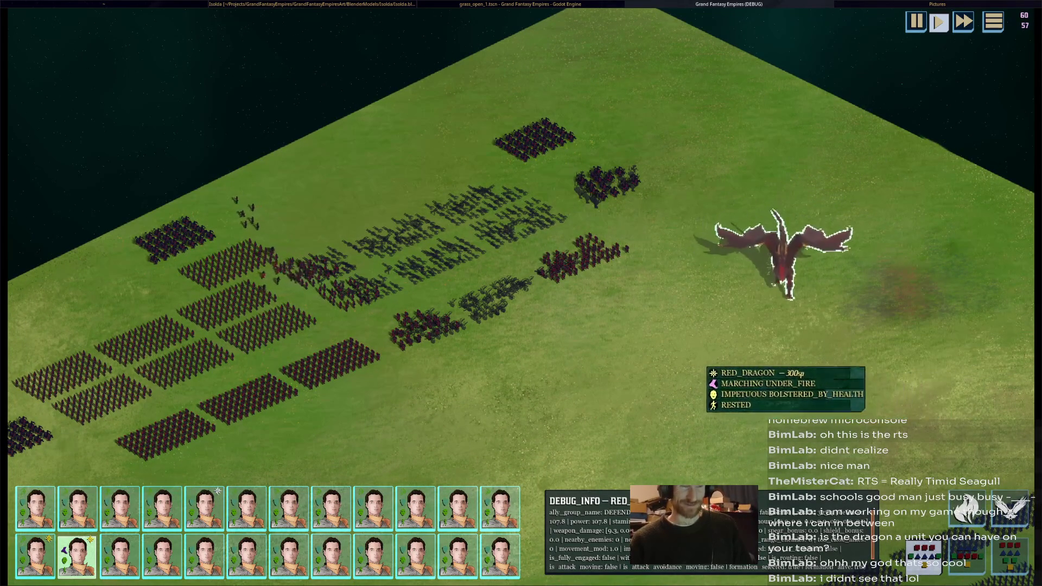
{"action": "key", "text": "Left"}
{"action": "key", "text": "Down"}
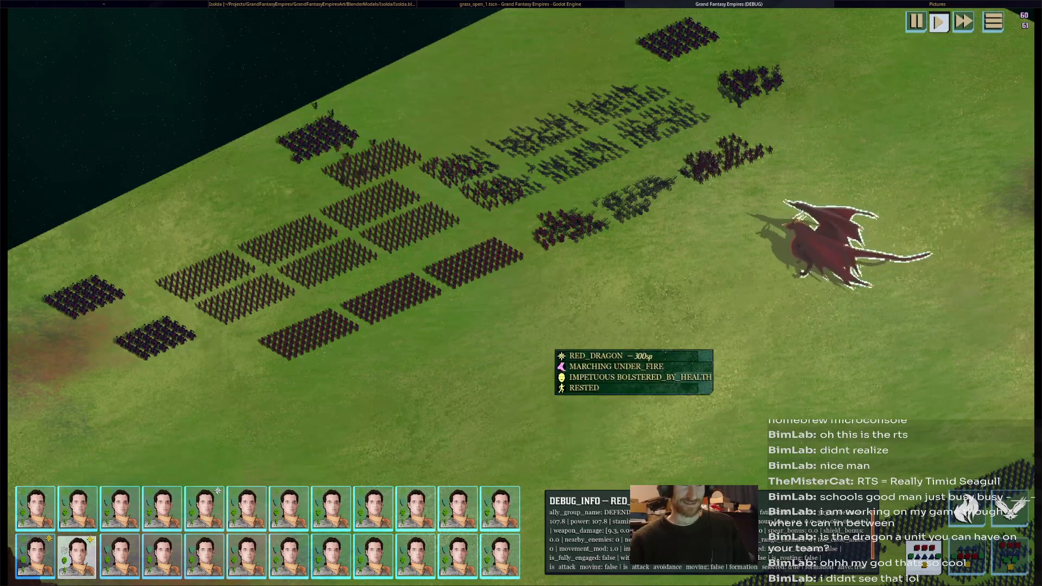
{"action": "key", "text": "Left"}
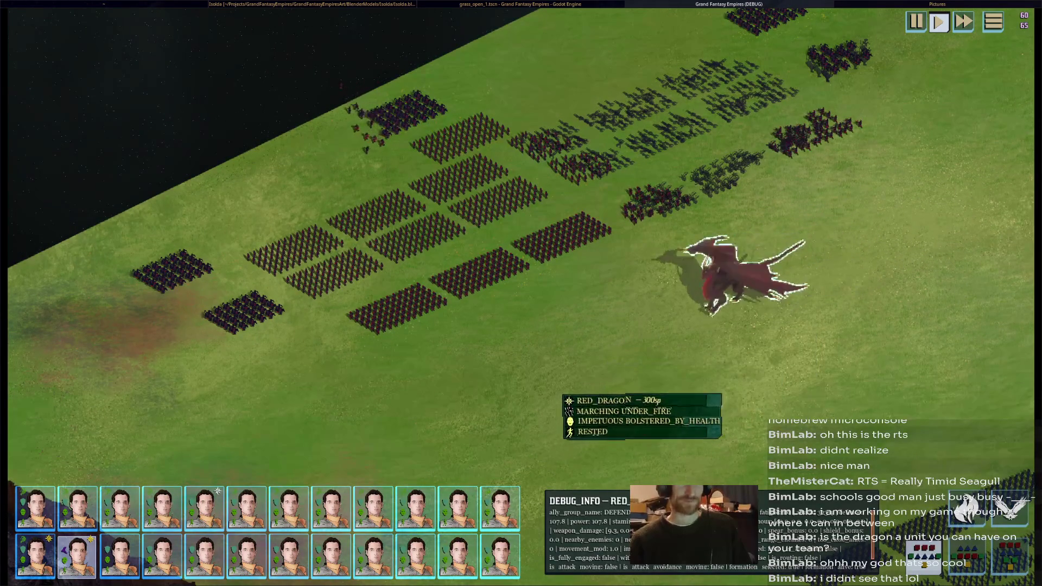
{"action": "key", "text": "f"}
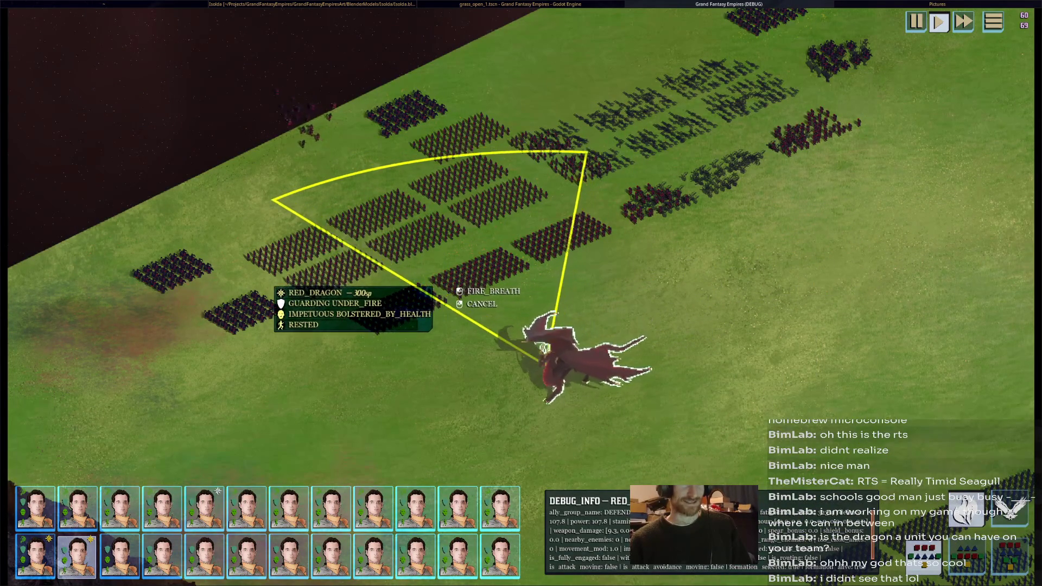
{"action": "left_click", "coordinate": [440, 204]}
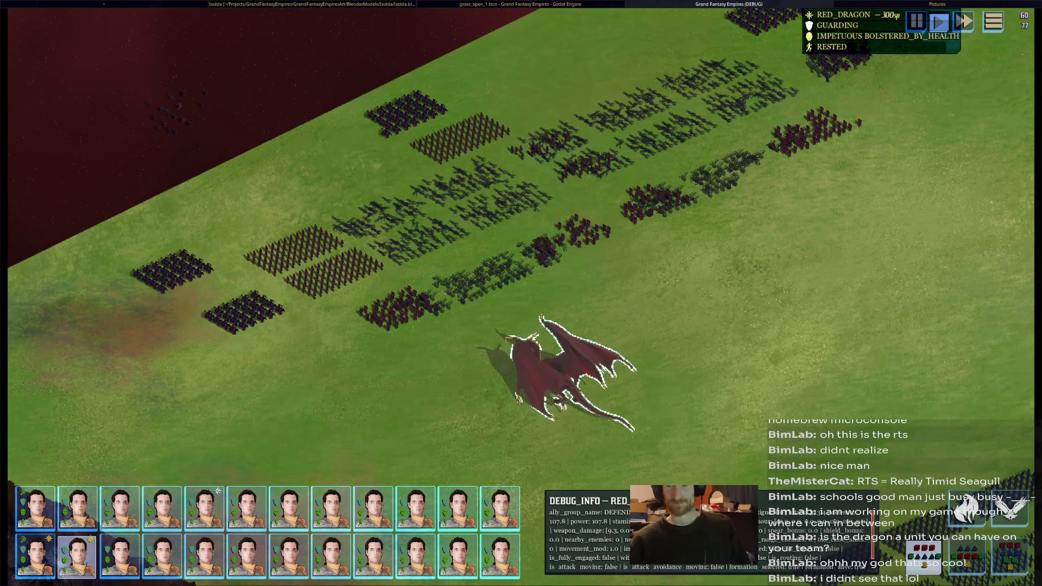
{"action": "key", "text": "F8"}
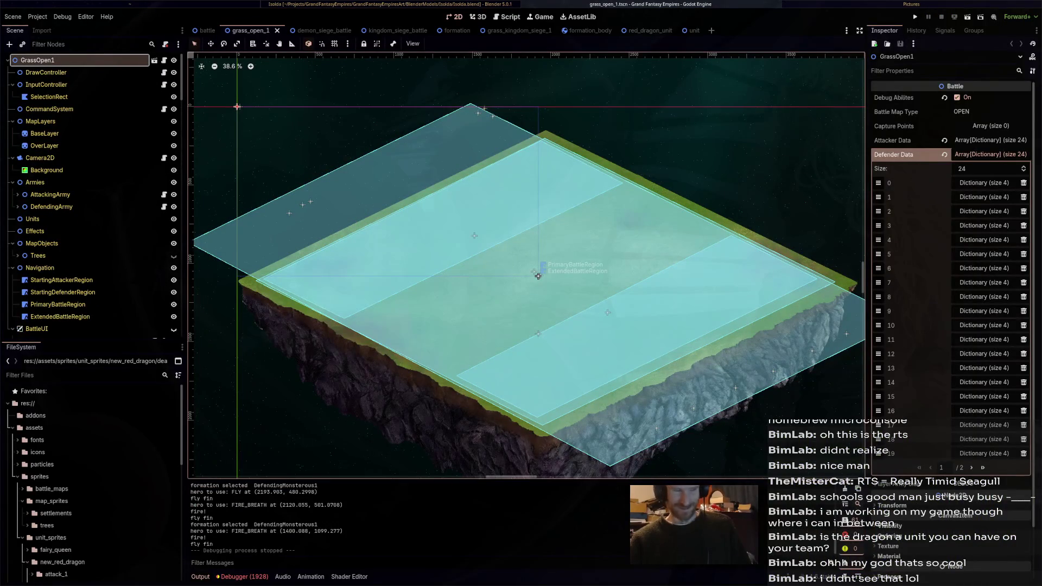
Step: Return to the knight rig file and replay the KnightWalk cycle from the start twice
{"action": "key", "text": "alt+Tab"}
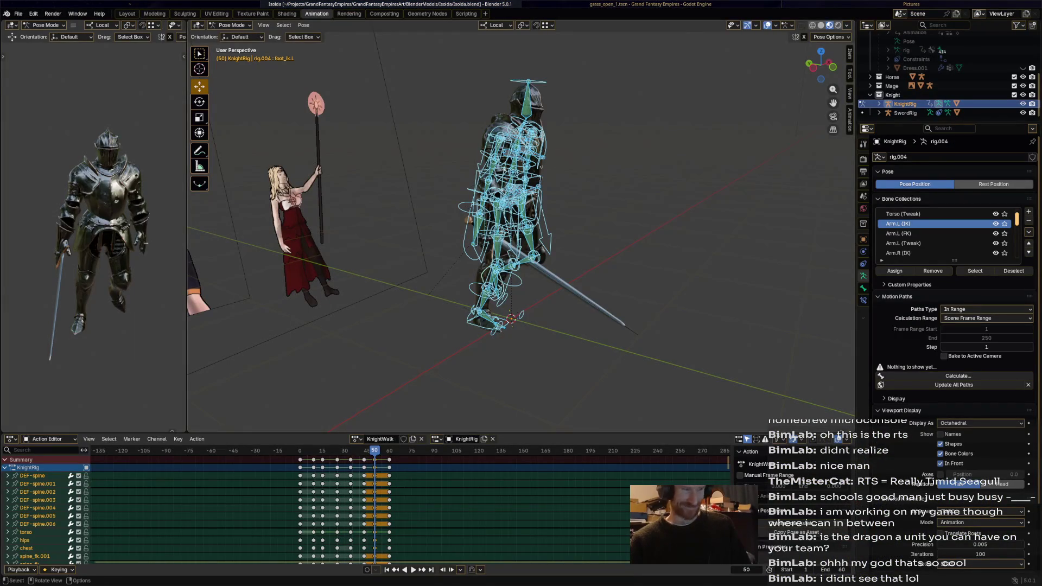
{"action": "key", "text": "space"}
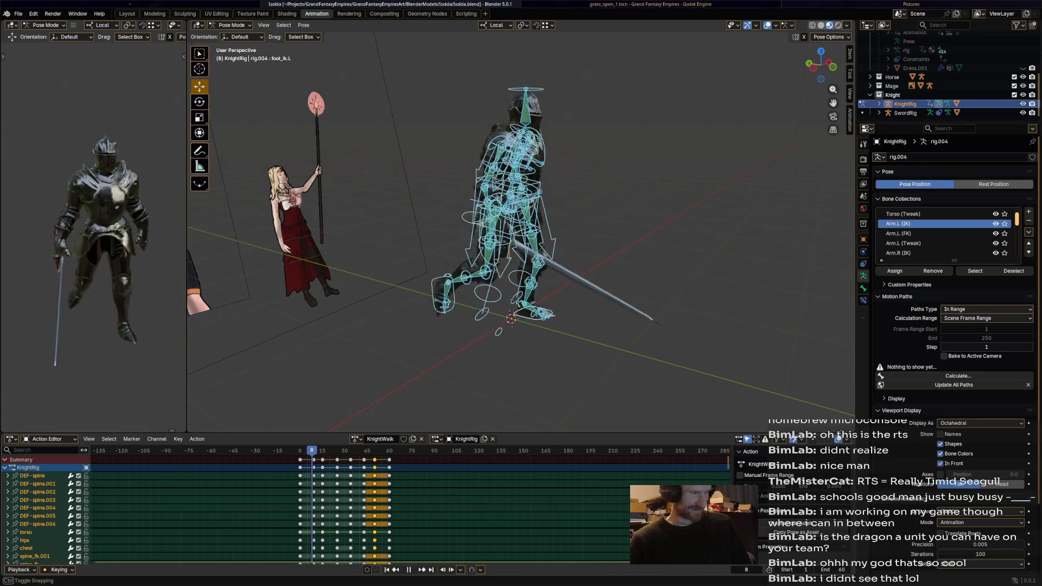
{"action": "key", "text": "Escape"}
{"action": "key", "text": "Escape"}
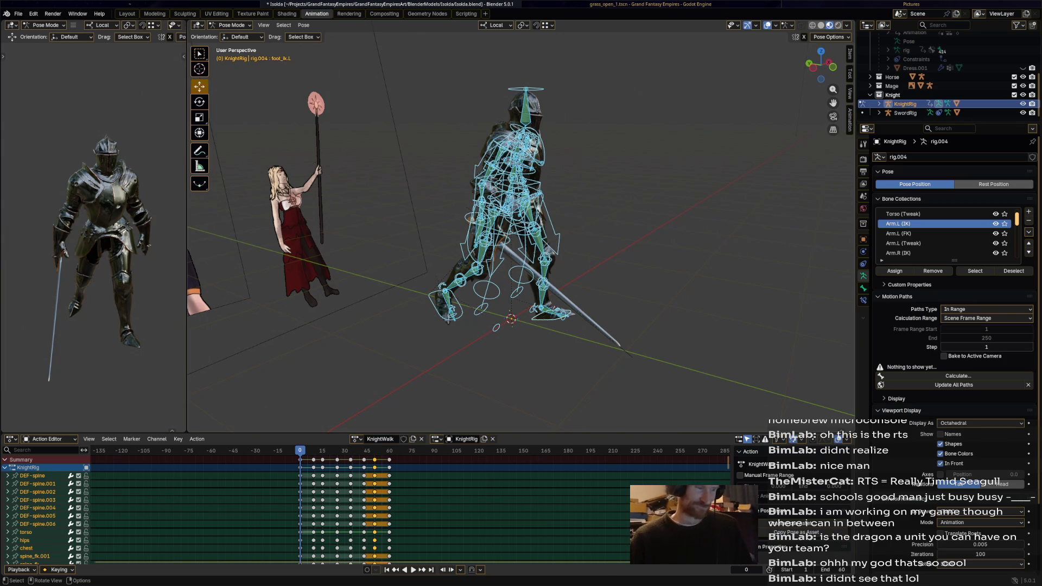
{"action": "key", "text": "space"}
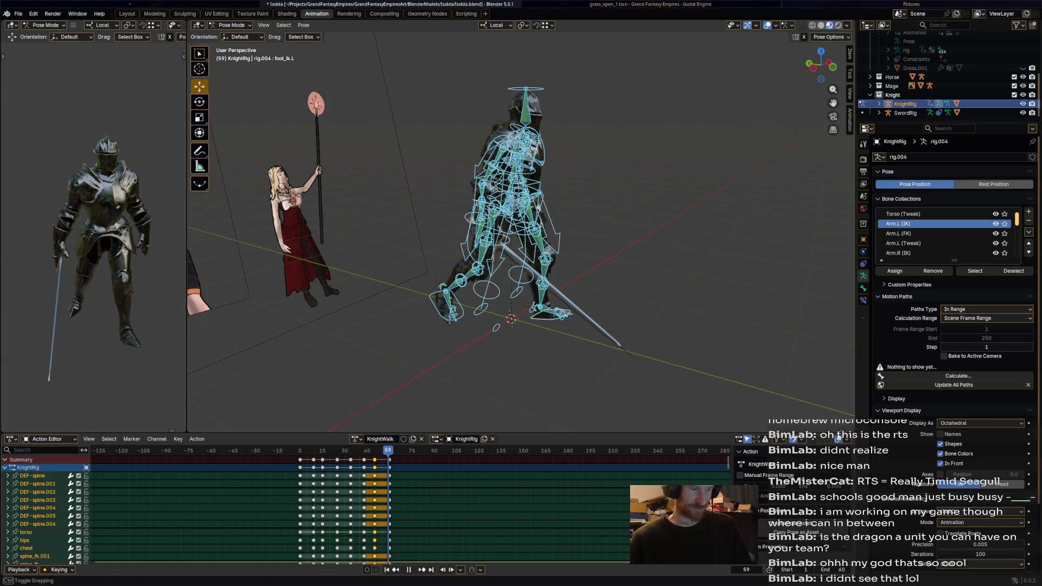
{"action": "key", "text": "shift+Left"}
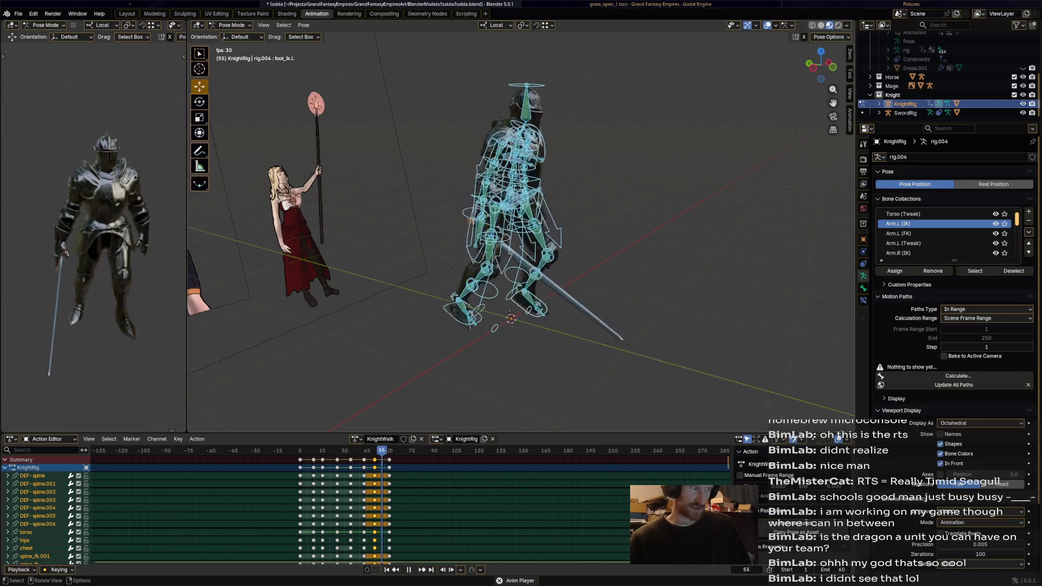
Step: Scrub through frames 15 to 45 checking poses, land on frame 50 and select the torso bone
{"action": "left_click_drag", "start_coordinate": [289, 451], "coordinate": [352, 451]}
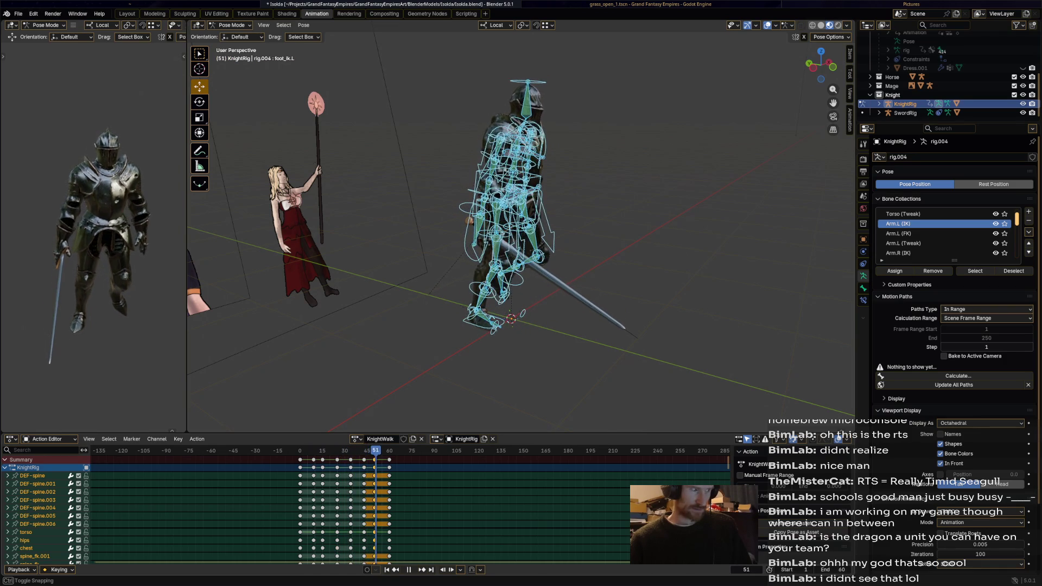
{"action": "key", "text": "space"}
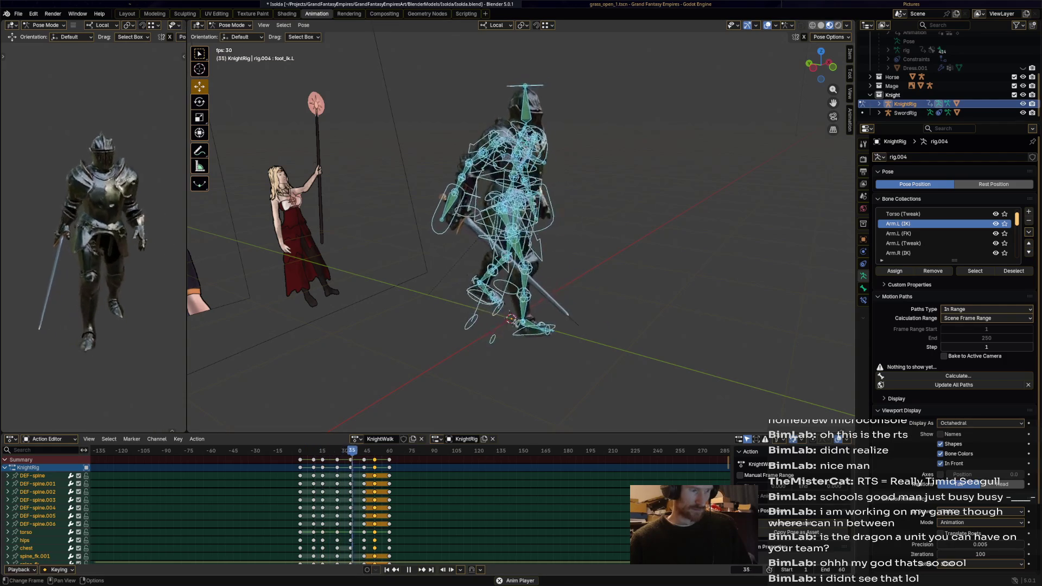
{"action": "key", "text": "space"}
{"action": "left_click_drag", "start_coordinate": [323, 451], "coordinate": [375, 450]}
{"action": "middle_click_drag", "start_coordinate": [456, 245], "coordinate": [518, 189]}
{"action": "left_click", "coordinate": [509, 191]}
Step: Shift the torso slightly at frame 50, keyframe it and replay the walk to check the change
{"action": "key", "text": "g"}
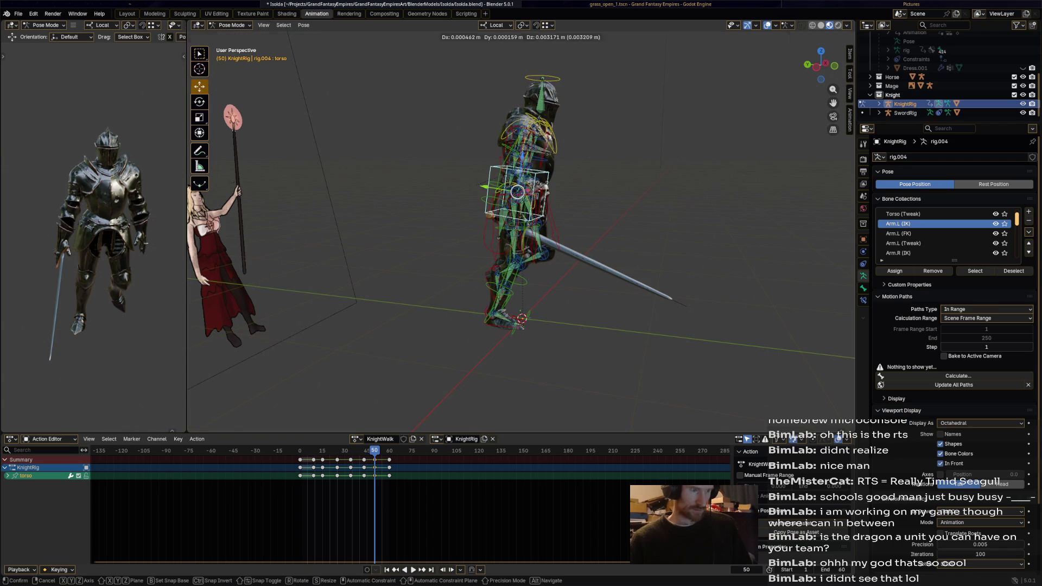
{"action": "left_click", "coordinate": [518, 189]}
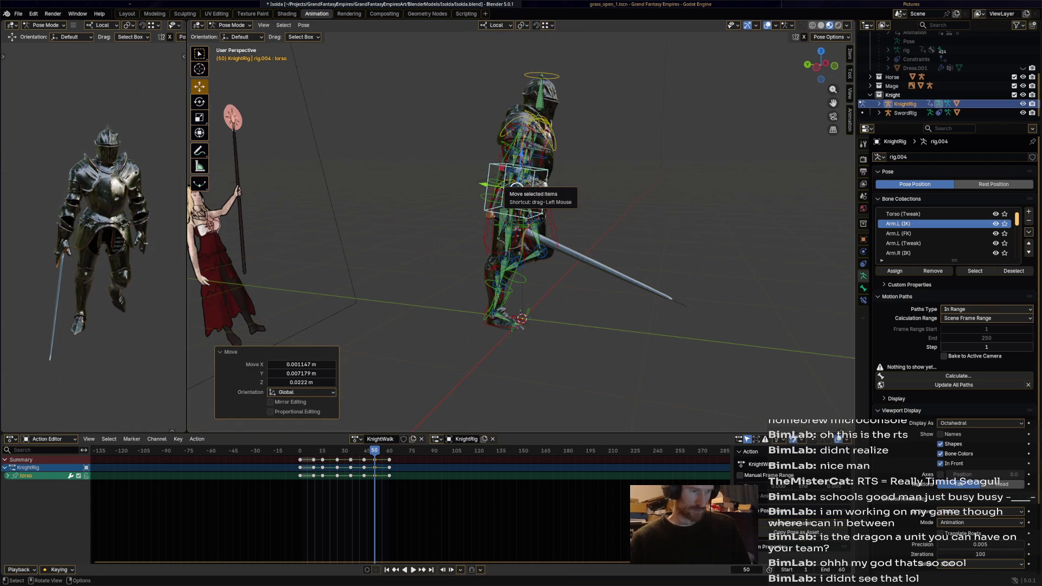
{"action": "right_click", "coordinate": [517, 189]}
{"action": "key", "text": "Escape"}
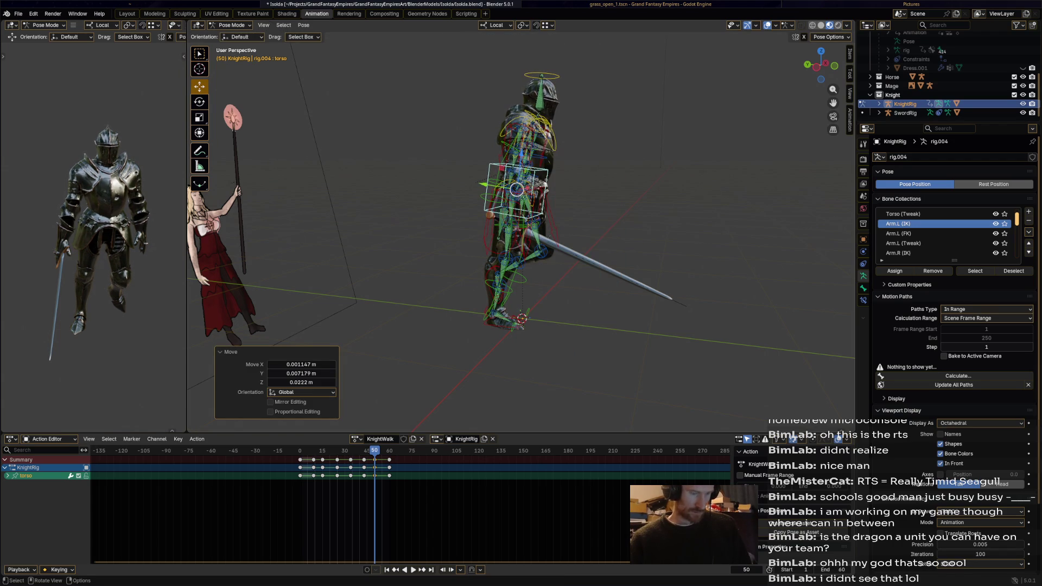
{"action": "key", "text": "i"}
{"action": "key", "text": "space"}
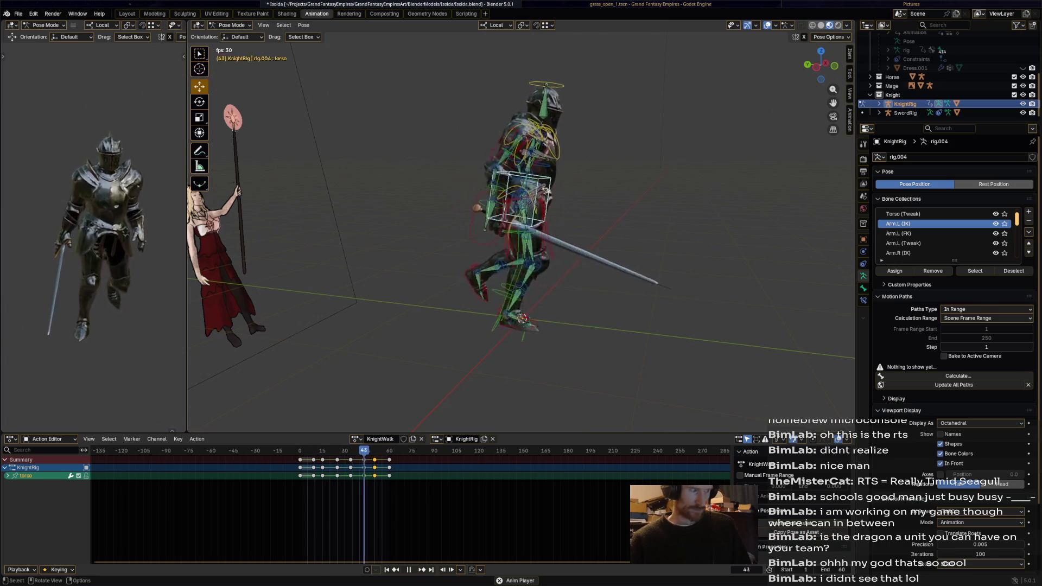
{"action": "key", "text": "space"}
Step: Select all bones, save Isolda.blend and switch the editor to the KnightWalk animation curves
{"action": "key", "text": "a"}
{"action": "key", "text": "a"}
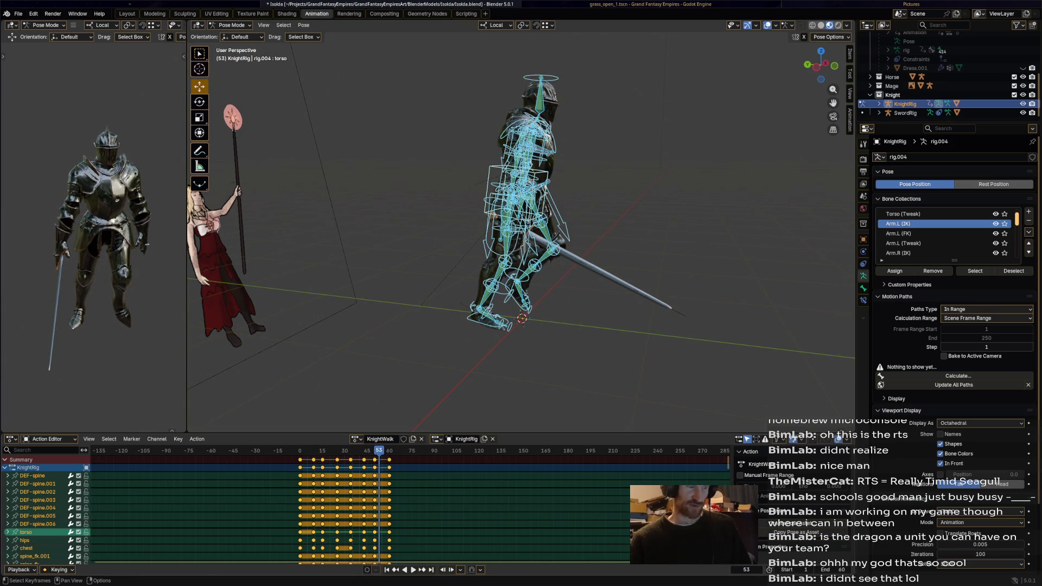
{"action": "key", "text": "ctrl+s"}
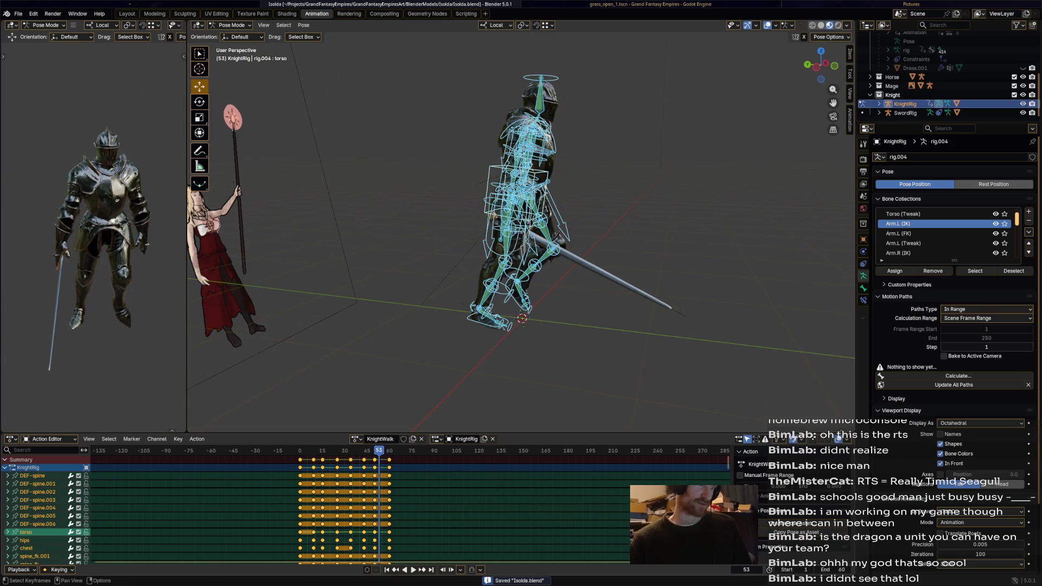
{"action": "left_click", "coordinate": [178, 438]}
{"action": "key", "text": "Escape"}
{"action": "key", "text": "ctrl+Tab"}
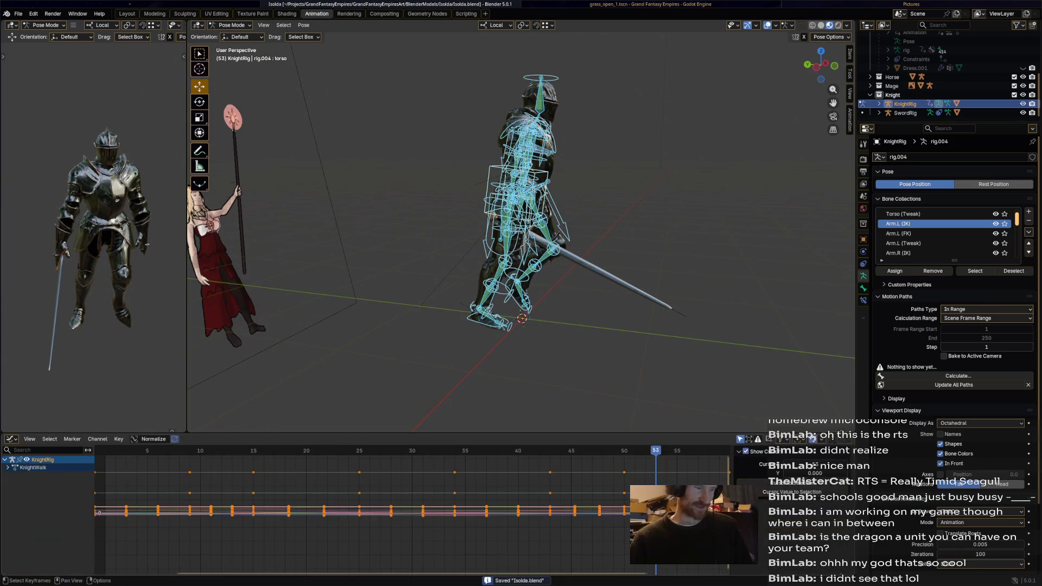
Step: Apply Smooth (Gaussian) to all KnightWalk curves and replay the smoothed walk cycle
{"action": "key", "text": "a"}
{"action": "left_click", "coordinate": [118, 439]}
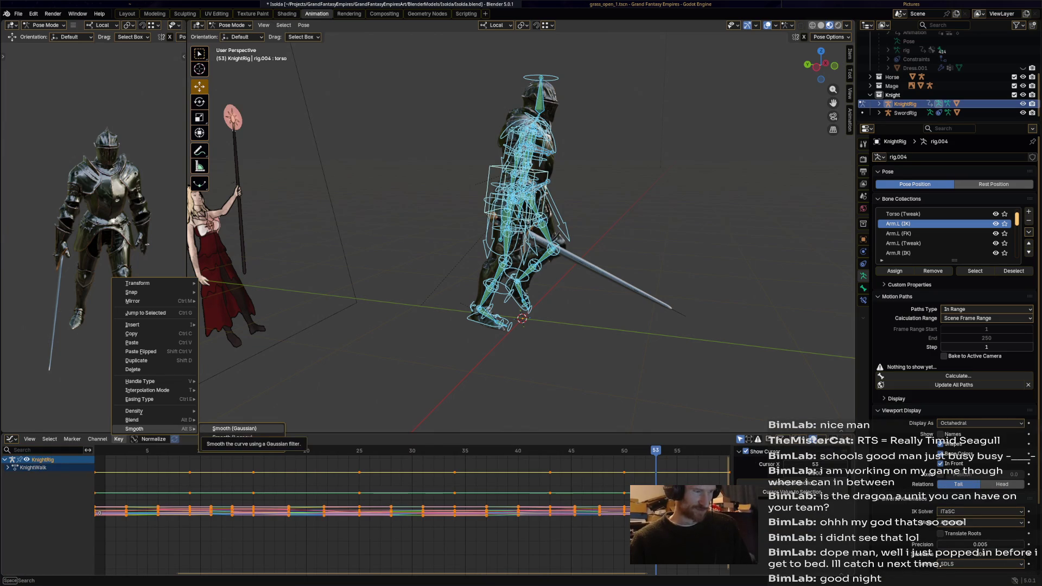
{"action": "left_click", "coordinate": [234, 428]}
{"action": "key", "text": "Return"}
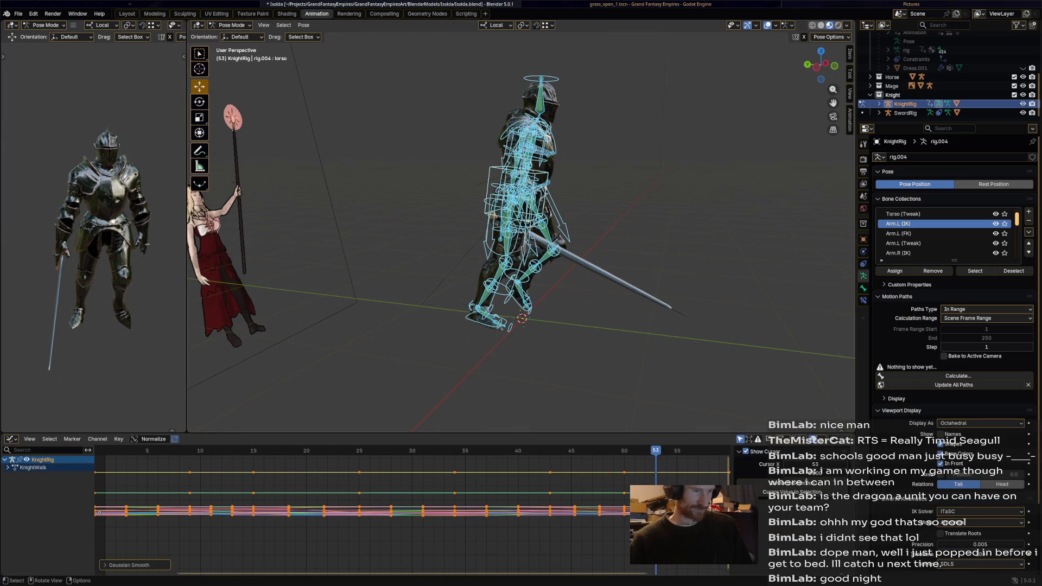
{"action": "key", "text": "alt+a"}
{"action": "middle_click_drag", "start_coordinate": [521, 244], "coordinate": [582, 244]}
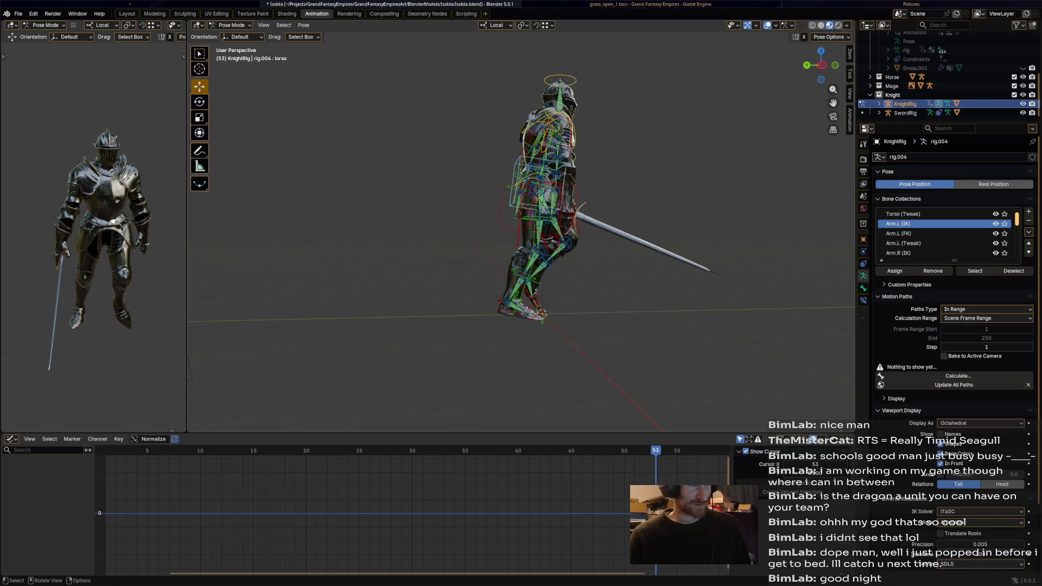
{"action": "key", "text": "space"}
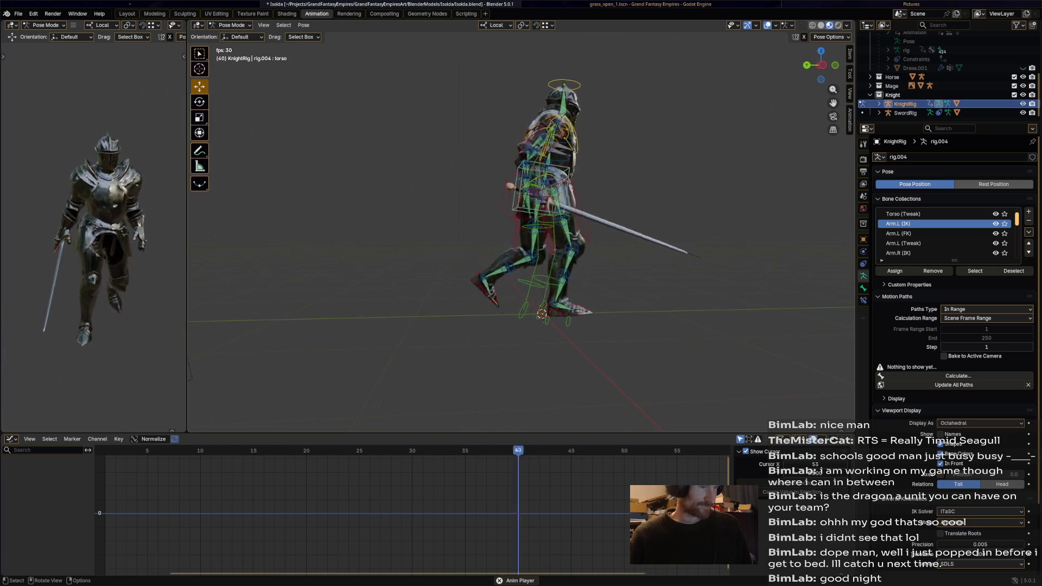
Step: Return to the KnightWalk keyframe rows and replay the walk cycle again
{"action": "key", "text": "a"}
{"action": "key", "text": "space"}
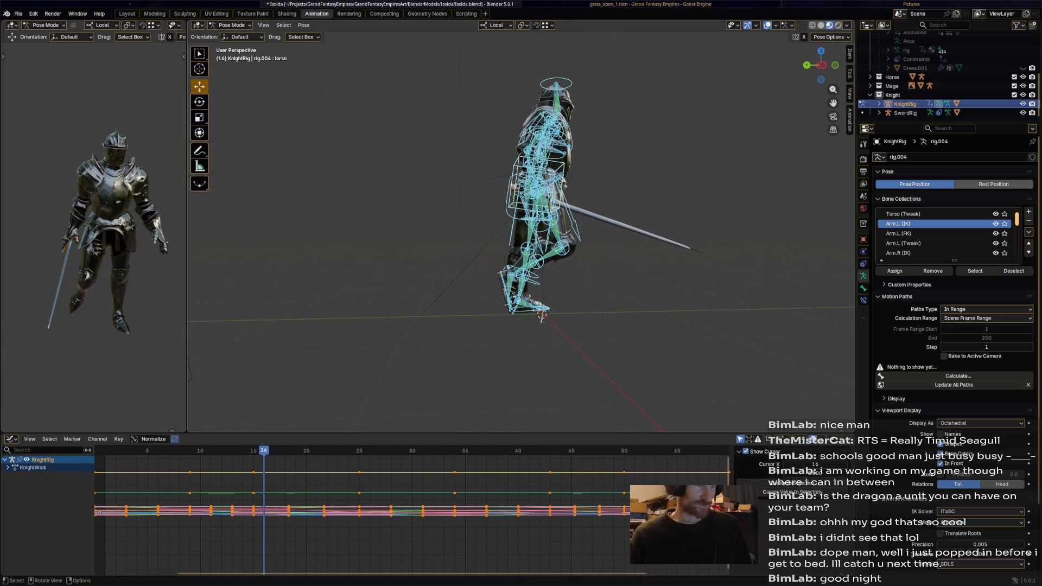
{"action": "right_click", "coordinate": [189, 370]}
{"action": "key", "text": "Escape"}
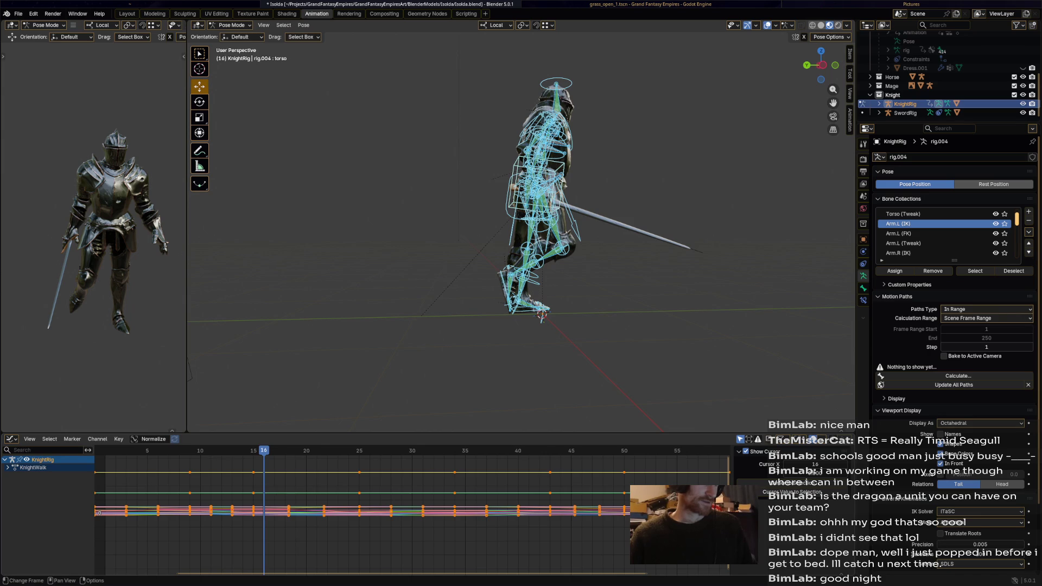
{"action": "key", "text": "ctrl+Tab"}
{"action": "key", "text": "space"}
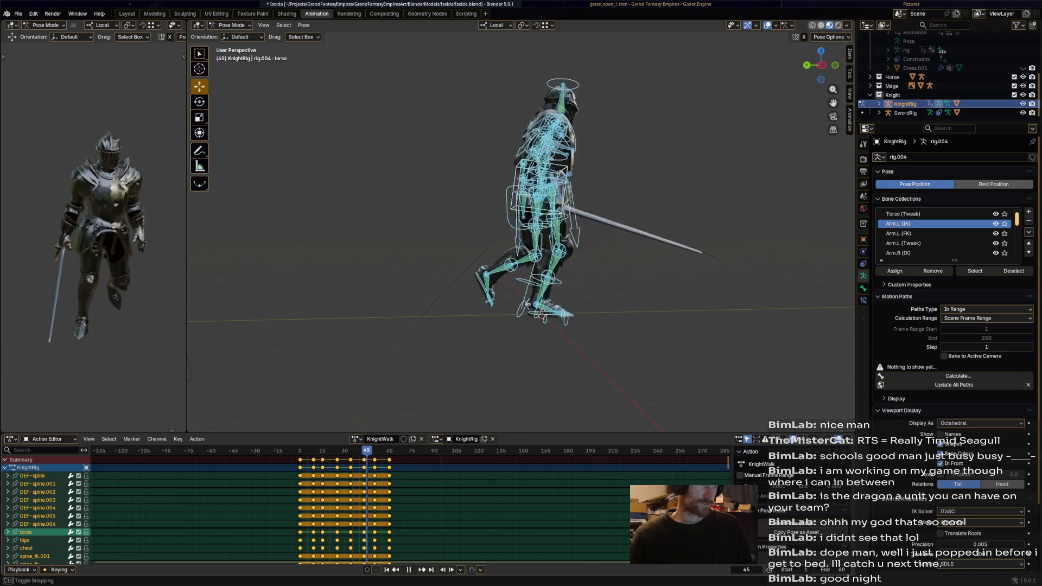
Step: Reposition the hand_ik.R control at frame 50 of the walk
{"action": "key", "text": "space"}
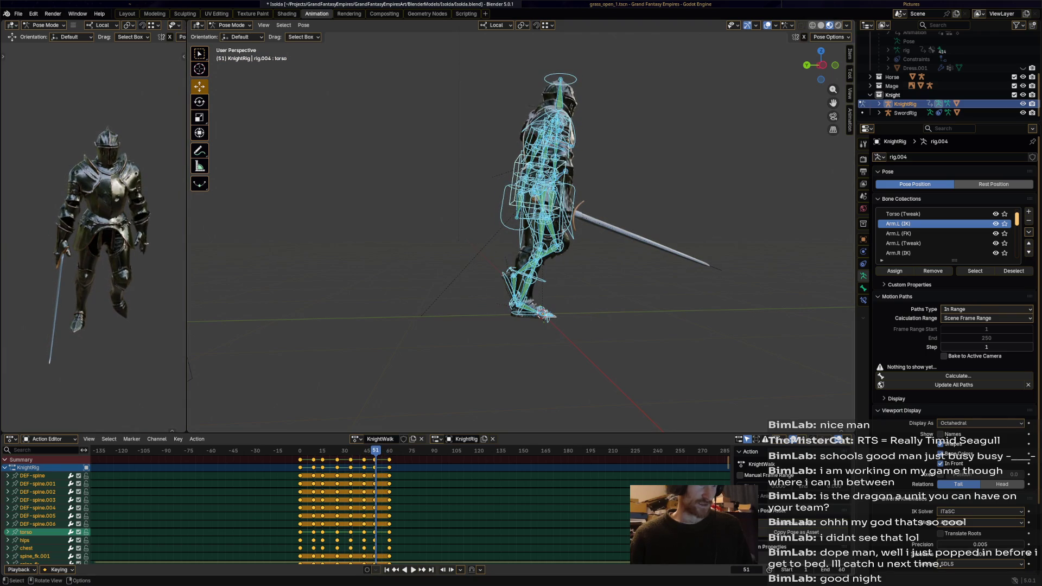
{"action": "key", "text": "alt+a"}
{"action": "scroll", "coordinate": [522, 236], "scroll_direction": "up", "scroll_amount": 5}
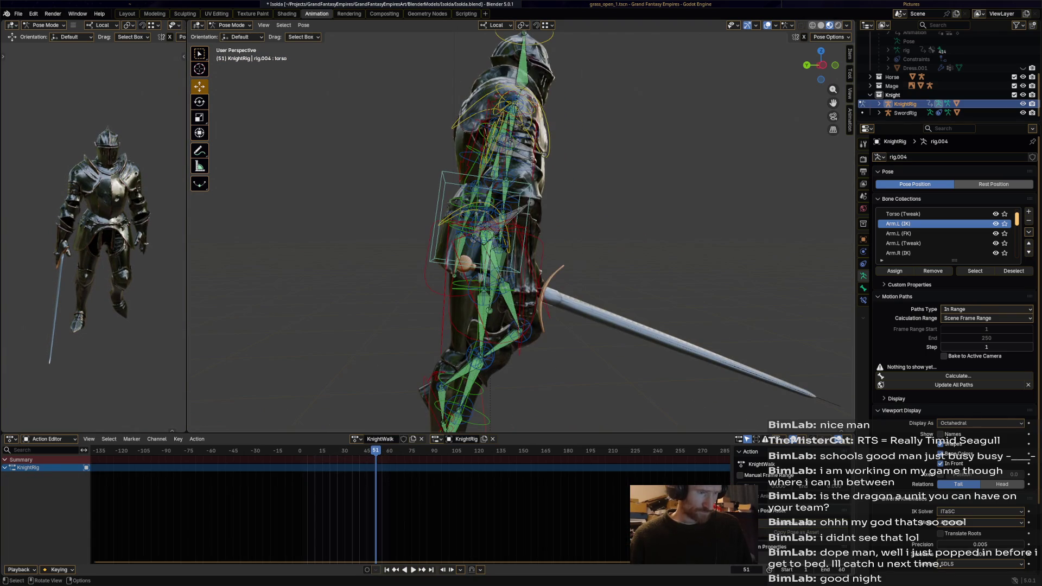
{"action": "left_click", "coordinate": [500, 244]}
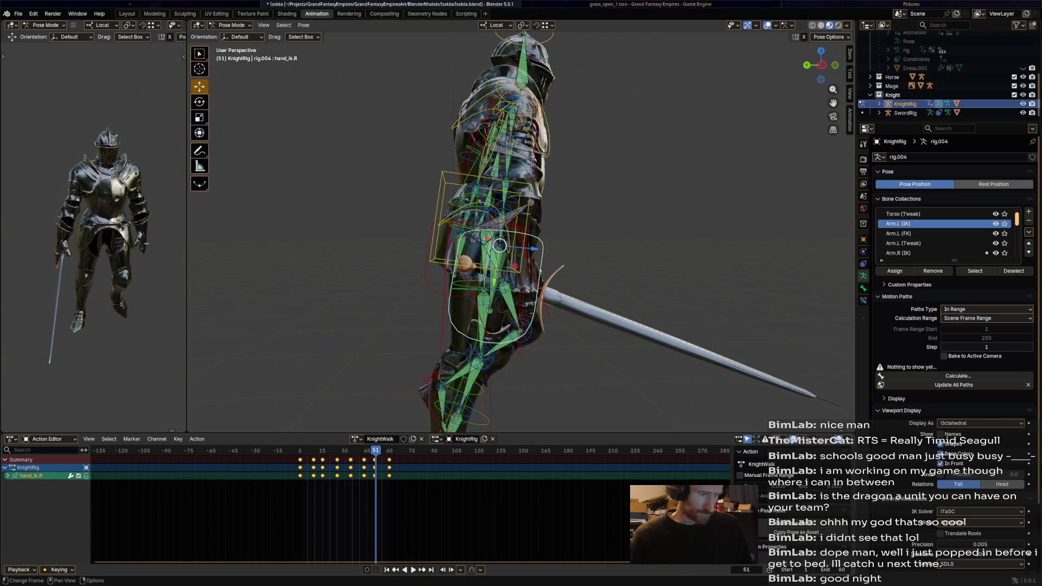
{"action": "key", "text": "shift+ctrl+space"}
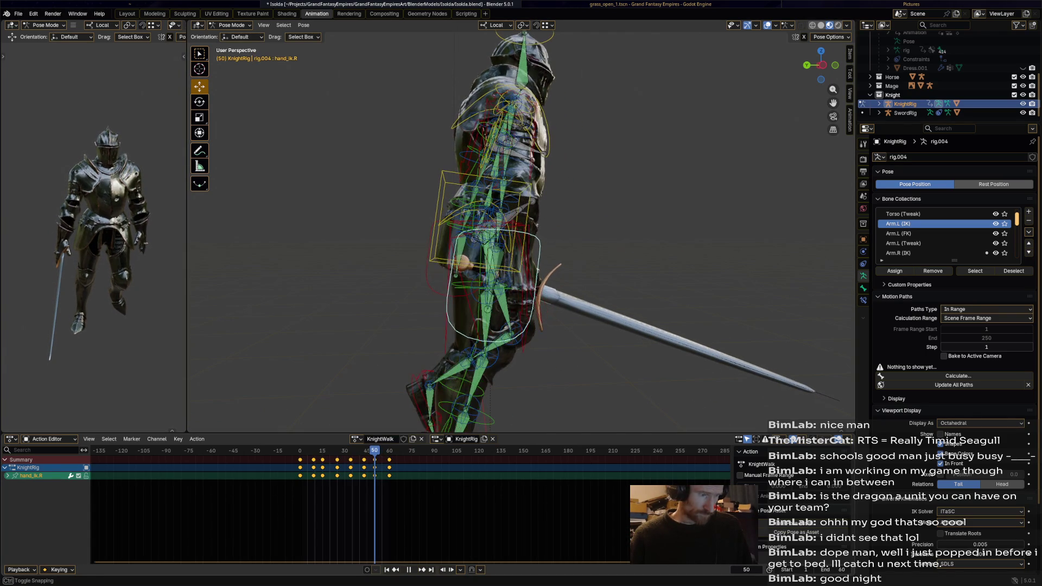
{"action": "key", "text": "g"}
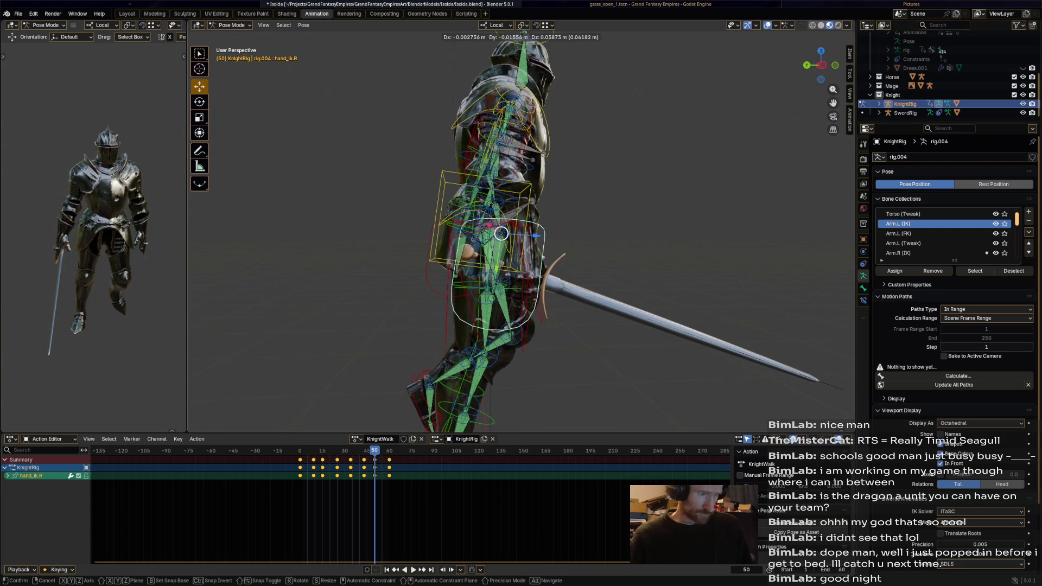
{"action": "key", "text": "Return"}
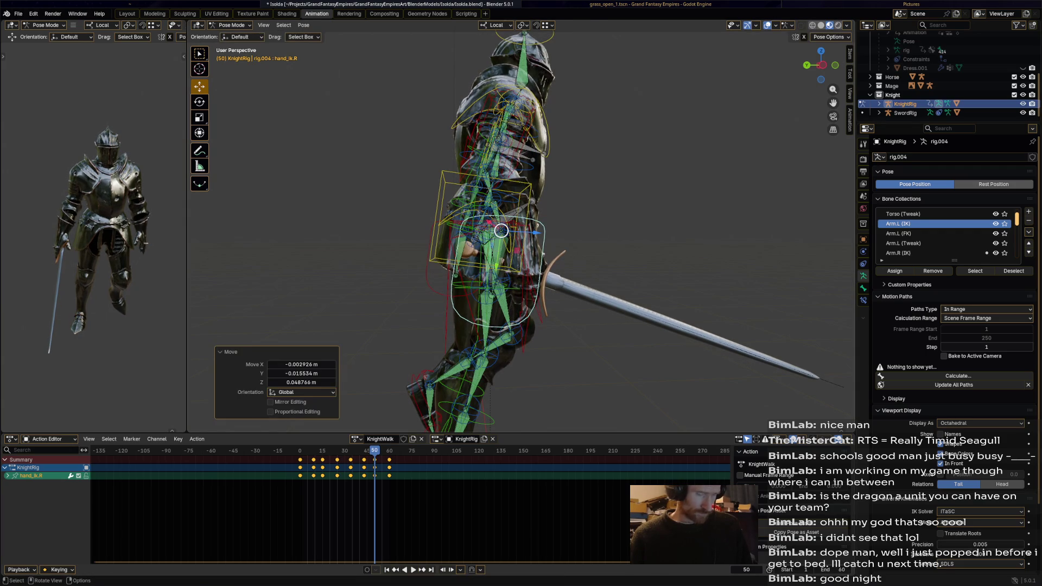
Step: Reposition the hand_ik.L control at frame 50, keyframe it and replay the walk to check both hands
{"action": "mouse_move", "coordinate": [500, 236]}
{"action": "middle_mouse_down"}
{"action": "mouse_move", "coordinate": [456, 245]}
{"action": "mouse_move", "coordinate": [554, 237]}
{"action": "middle_mouse_up"}
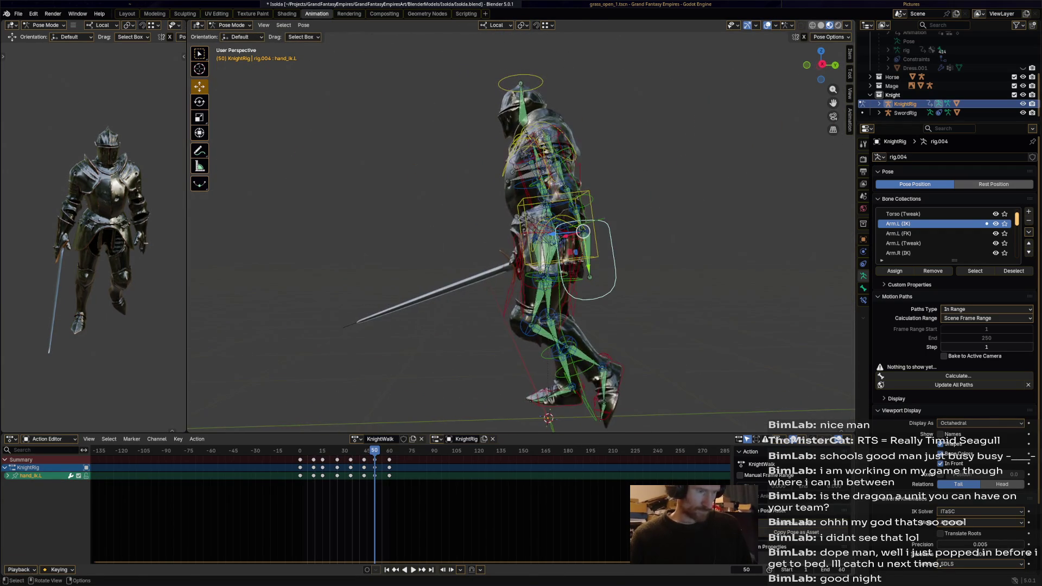
{"action": "key", "text": "g"}
{"action": "left_click", "coordinate": [582, 221]}
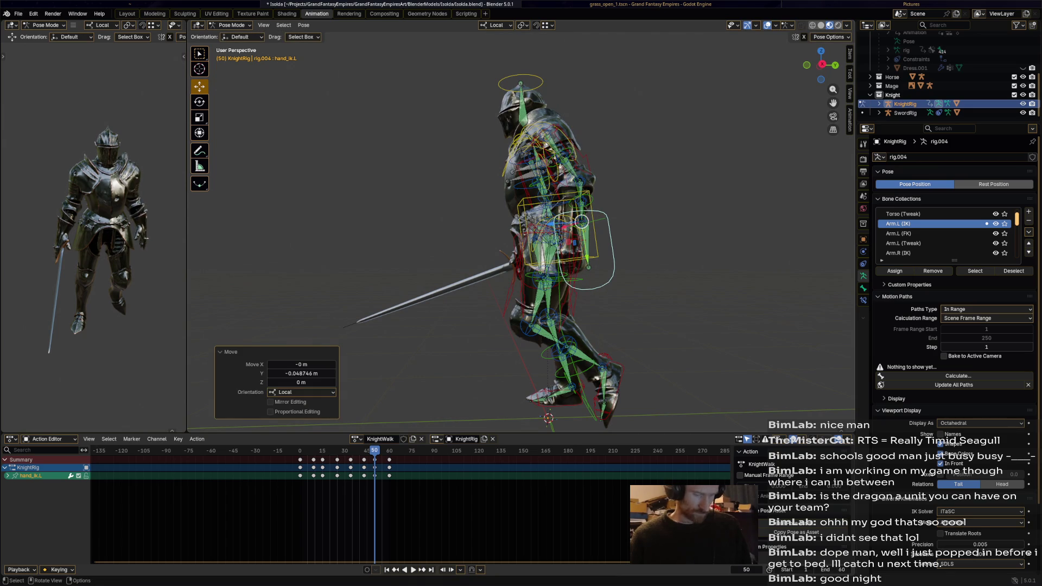
{"action": "key", "text": "i"}
{"action": "key", "text": "space"}
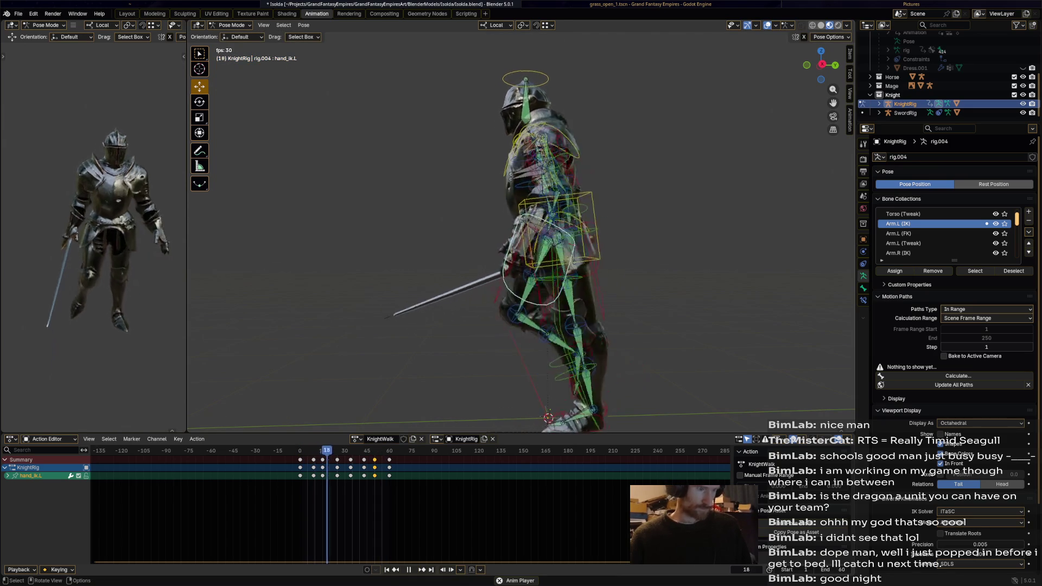
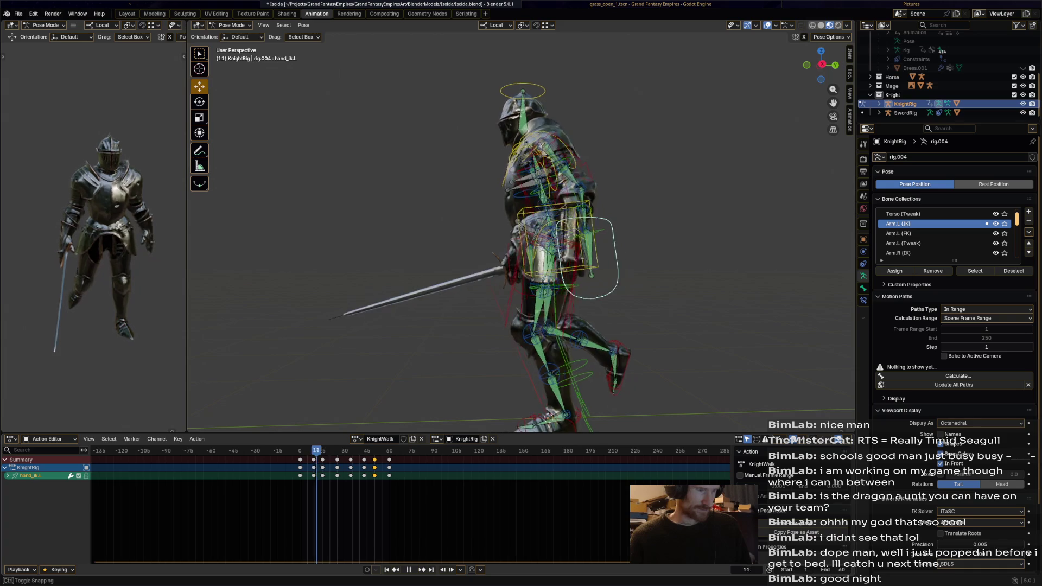
Step: Delete the selected hand_ik.L keyframe from KnightWalk and play the walk back to check it
{"action": "key", "text": "x"}
{"action": "key", "text": "Return"}
{"action": "key", "text": "space"}
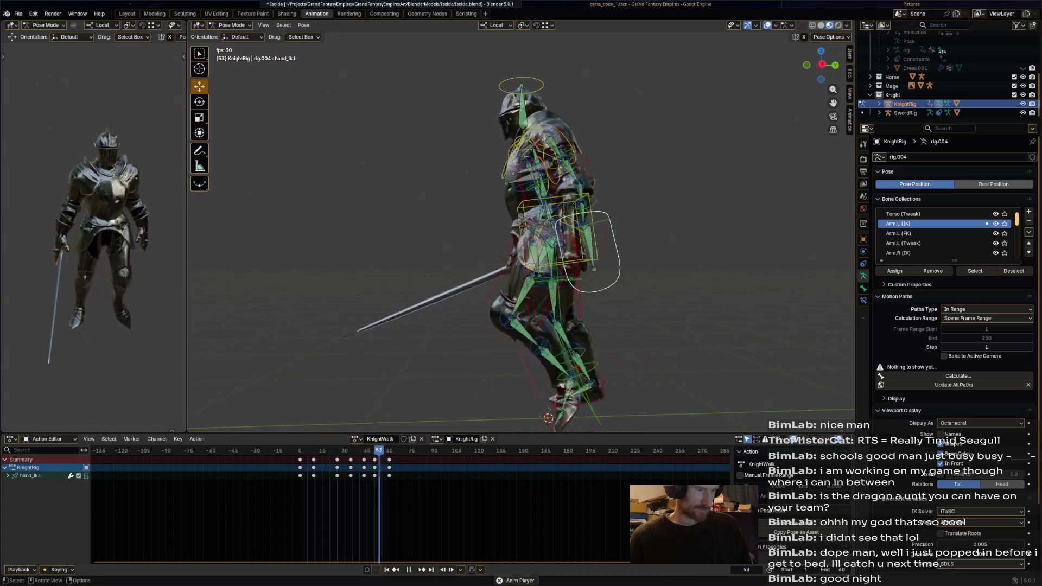
{"action": "key", "text": "a"}
Step: Gaussian-smooth the animation curves of all the knight's bones in the Graph Editor and replay the walk
{"action": "key", "text": "space"}
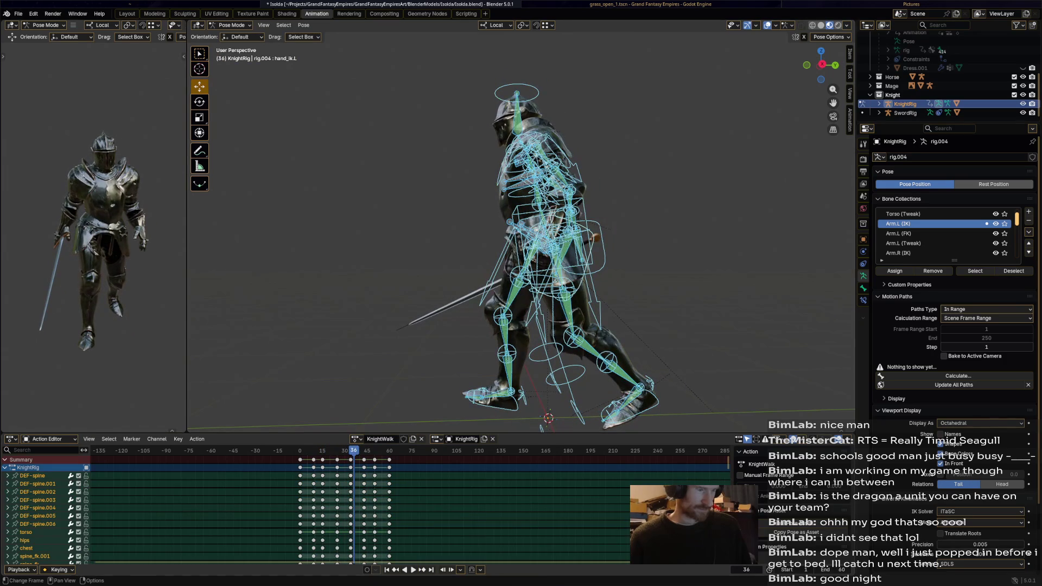
{"action": "key", "text": "ctrl+Tab"}
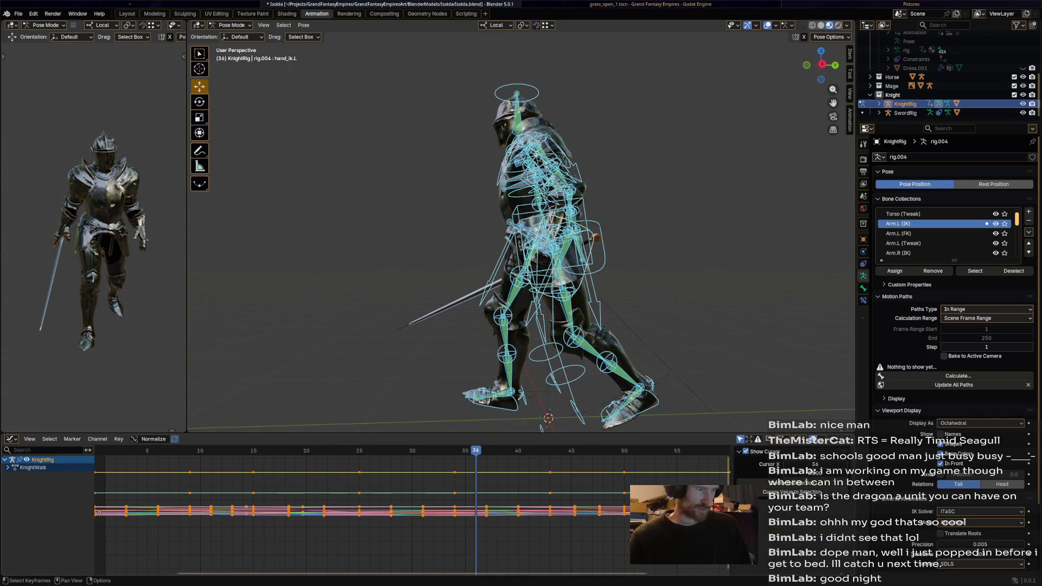
{"action": "left_click", "coordinate": [119, 439]}
{"action": "left_click", "coordinate": [237, 437]}
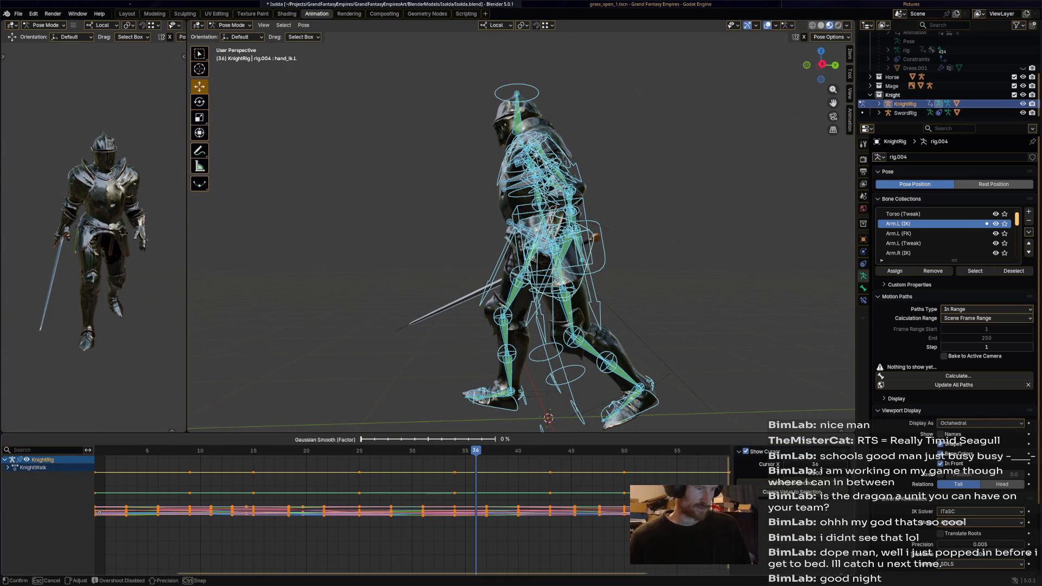
{"action": "key", "text": "alt+a"}
{"action": "key", "text": "space"}
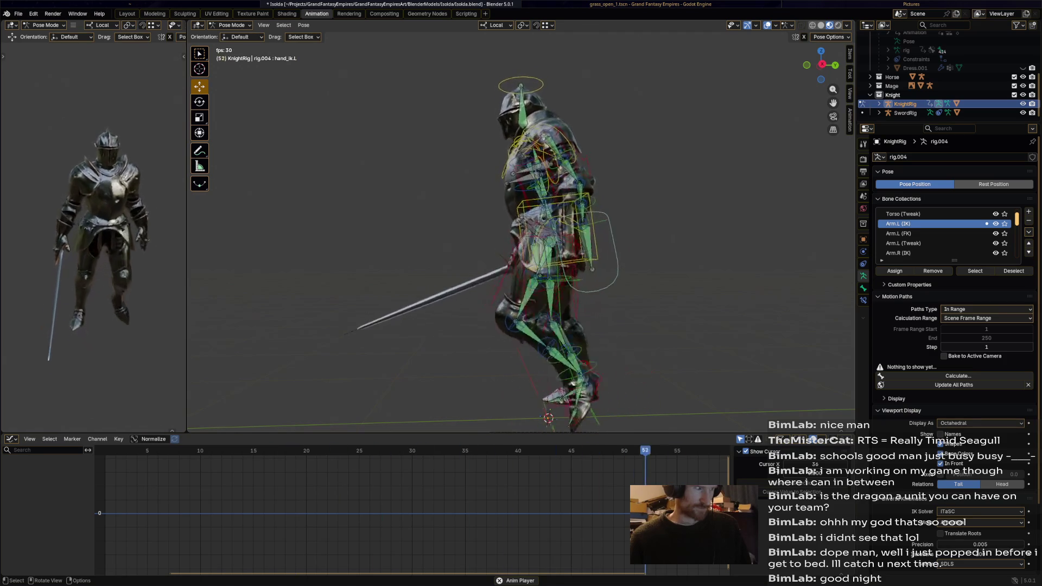
{"action": "key", "text": "space"}
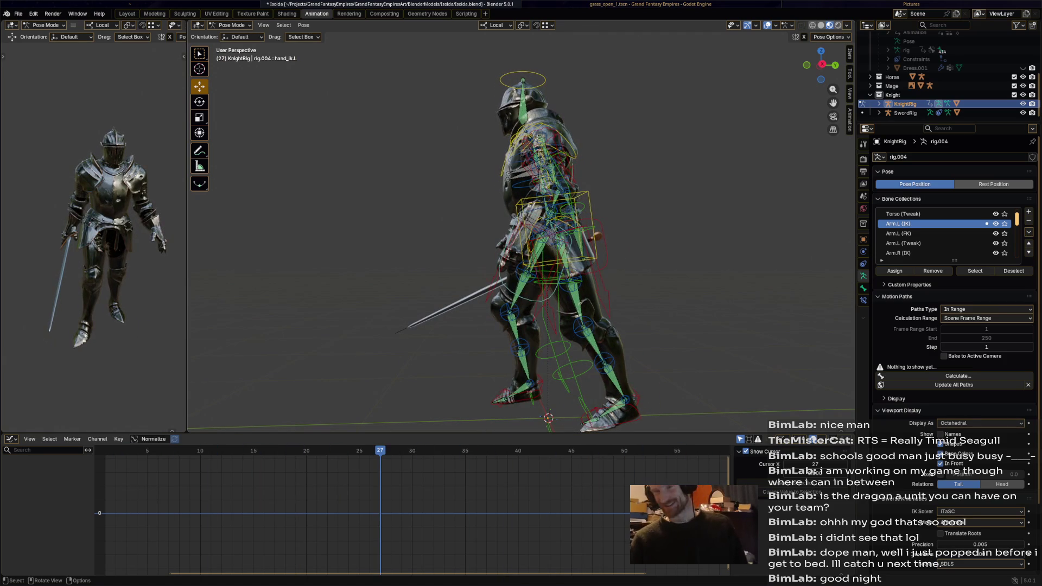
Step: Leave pose mode for object mode and view the scene from the front
{"action": "key", "text": "a"}
{"action": "key", "text": "alt+a"}
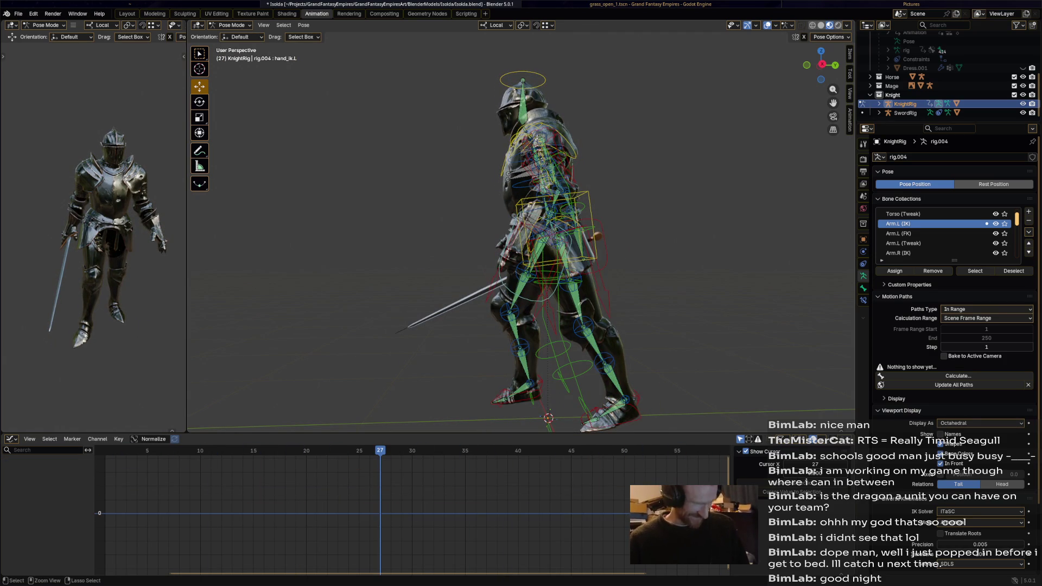
{"action": "key", "text": "a"}
{"action": "key", "text": "ctrl+Tab"}
{"action": "key", "text": "KP_1"}
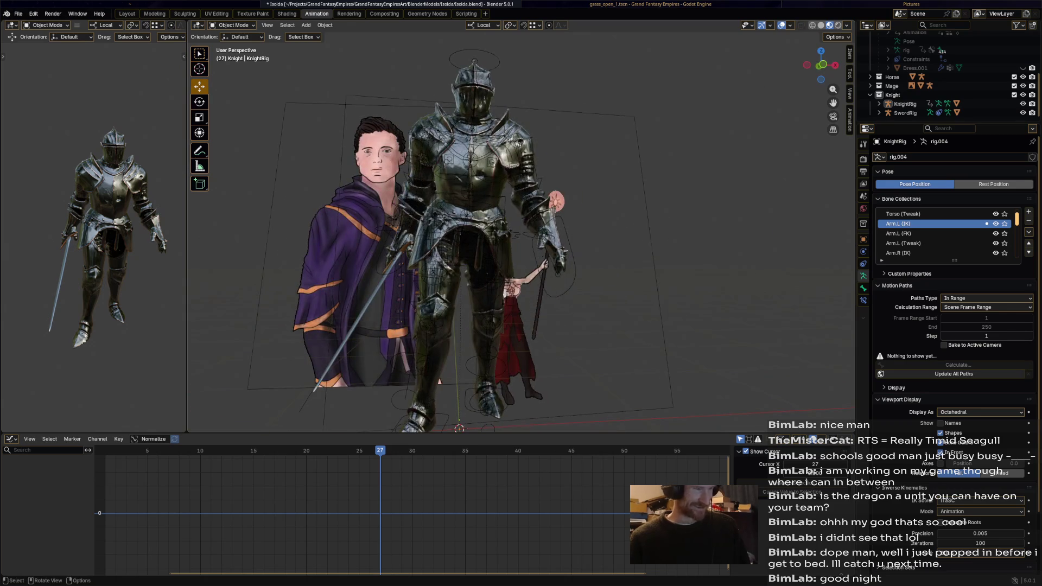
Step: Adjust the view, bring back the keyframe timeline and browse the available actions without changing anything
{"action": "key", "text": "KP_4"}
{"action": "key", "text": "KP_8"}
{"action": "key", "text": "ctrl+Tab"}
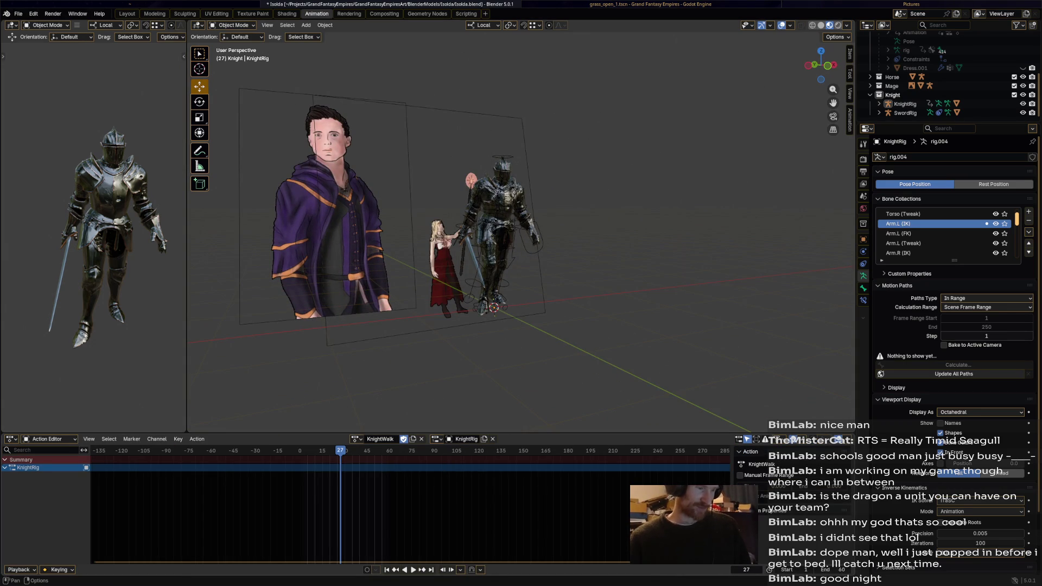
{"action": "left_click", "coordinate": [356, 439]}
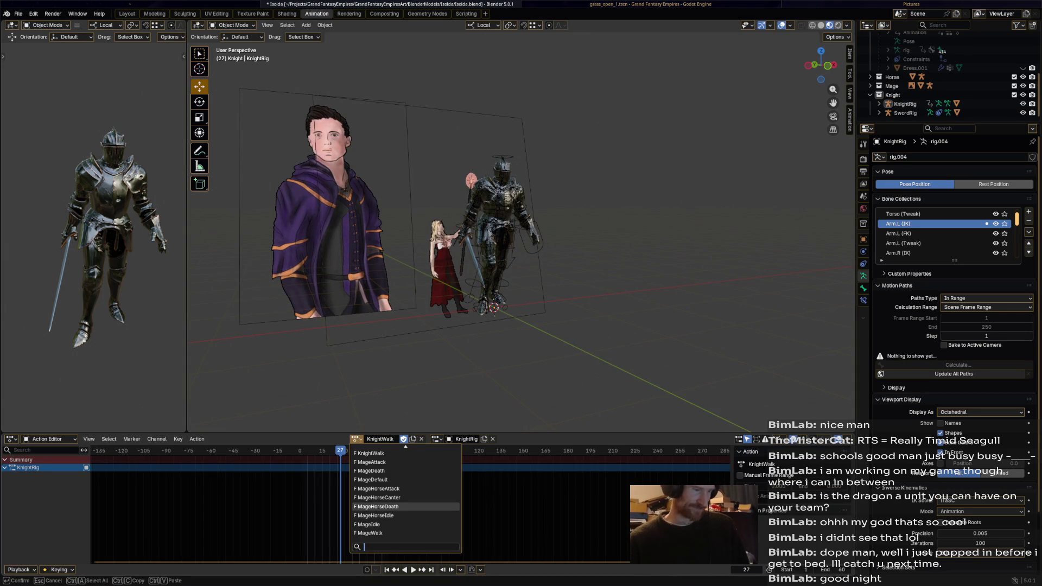
{"action": "scroll", "coordinate": [405, 498], "scroll_direction": "up", "scroll_amount": 2}
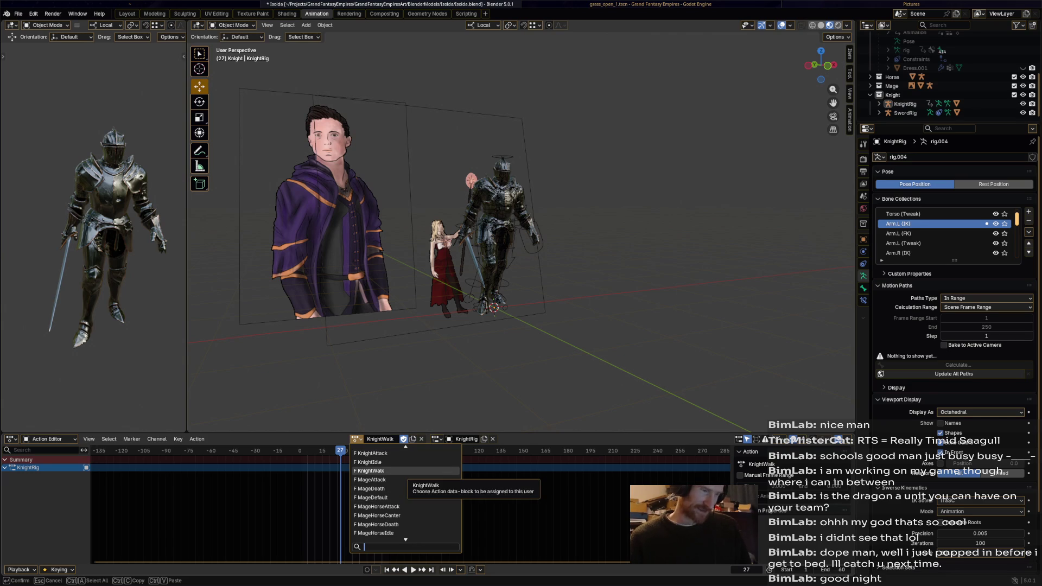
{"action": "key", "text": "Escape"}
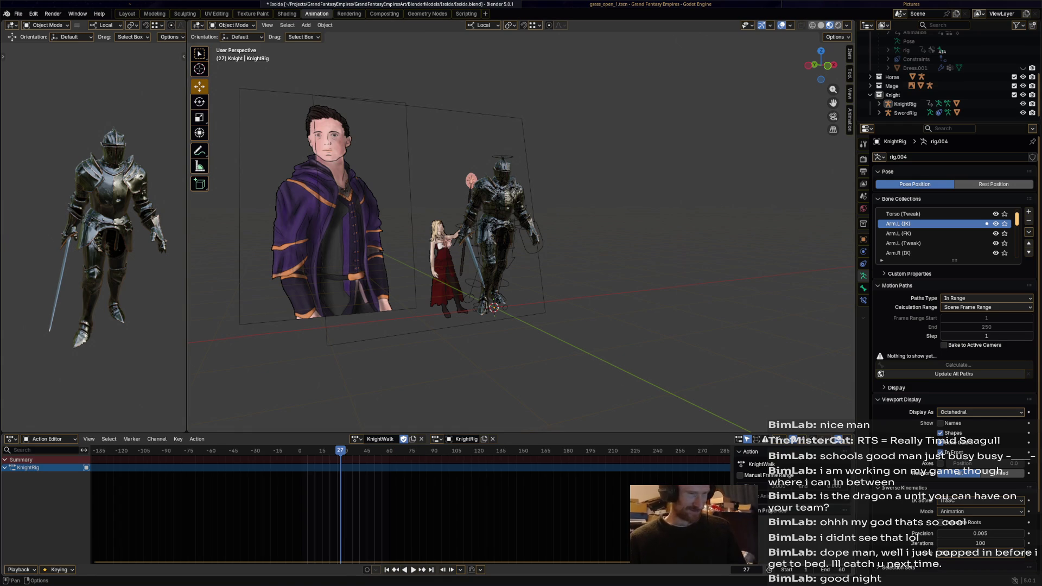
Step: Assign the KnightIdle action to the knight rig in place of KnightWalk and save the file
{"action": "key", "text": "ctrl+s"}
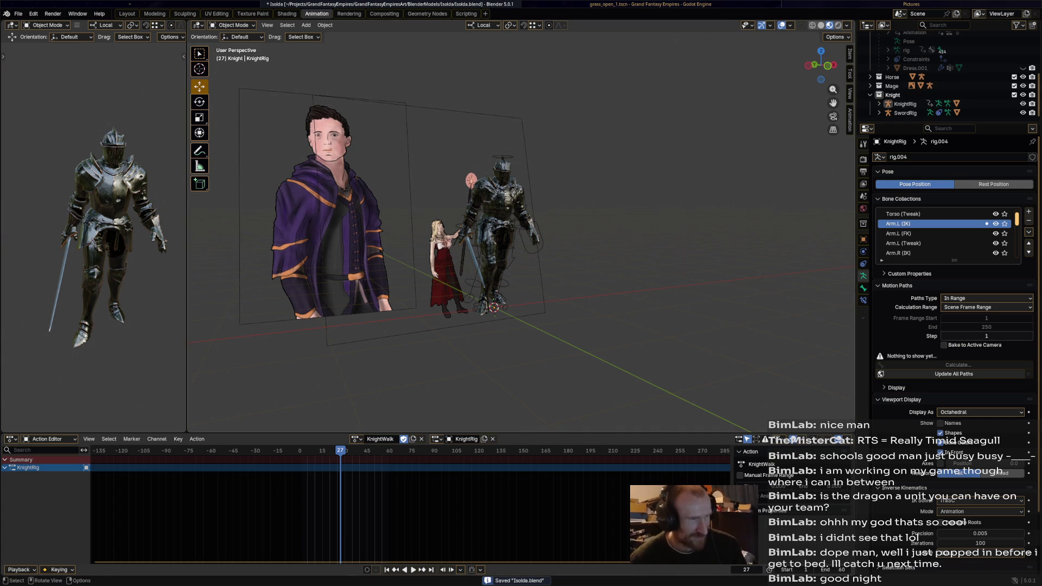
{"action": "left_click", "coordinate": [357, 440]}
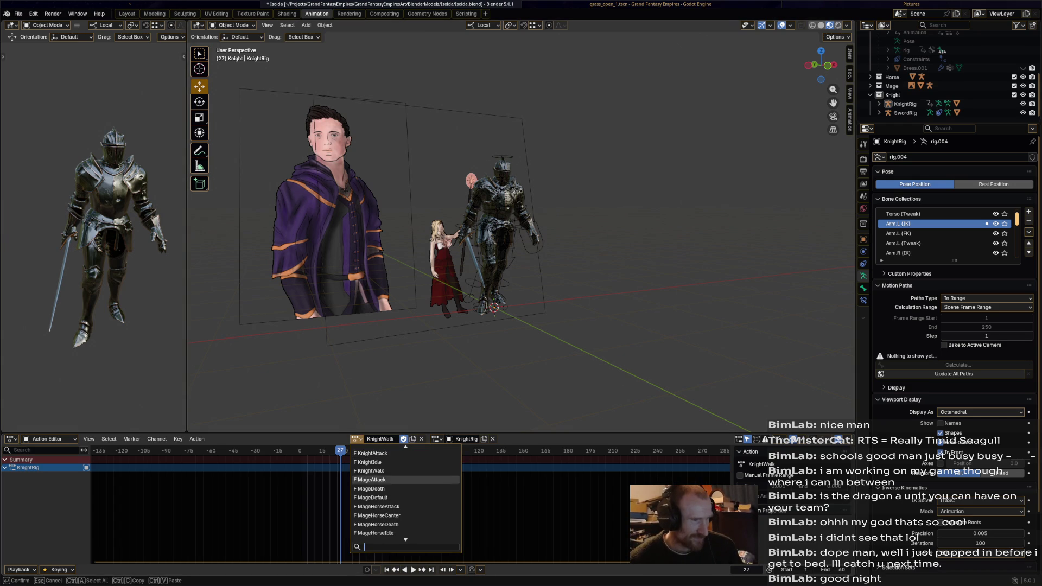
{"action": "left_click", "coordinate": [368, 461]}
{"action": "key", "text": "ctrl+s"}
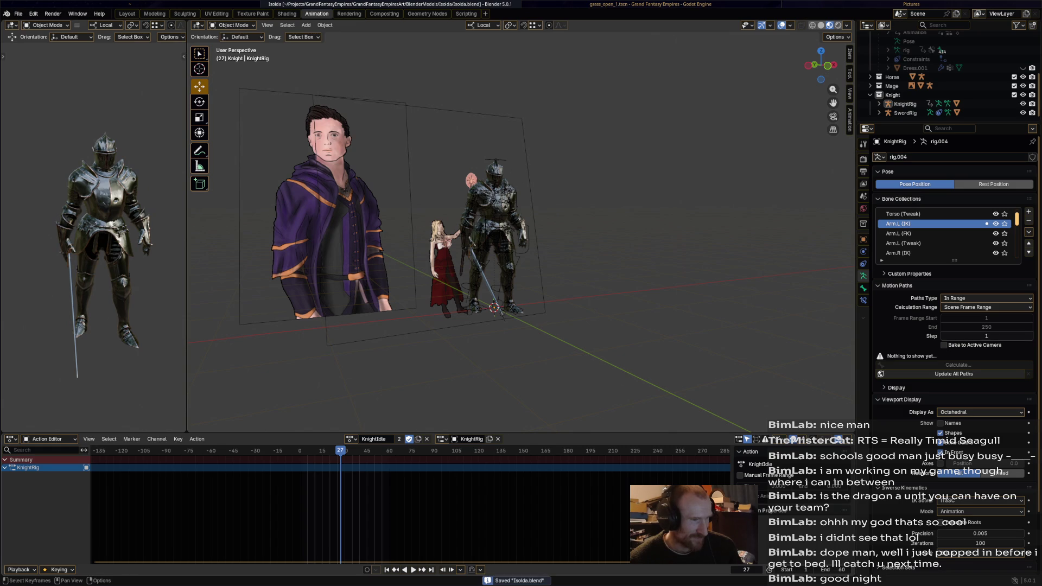
Step: Select only the KnightRig object, save the file, and switch it into Pose Mode
{"action": "middle_click_drag", "start_coordinate": [489, 245], "coordinate": [570, 244]}
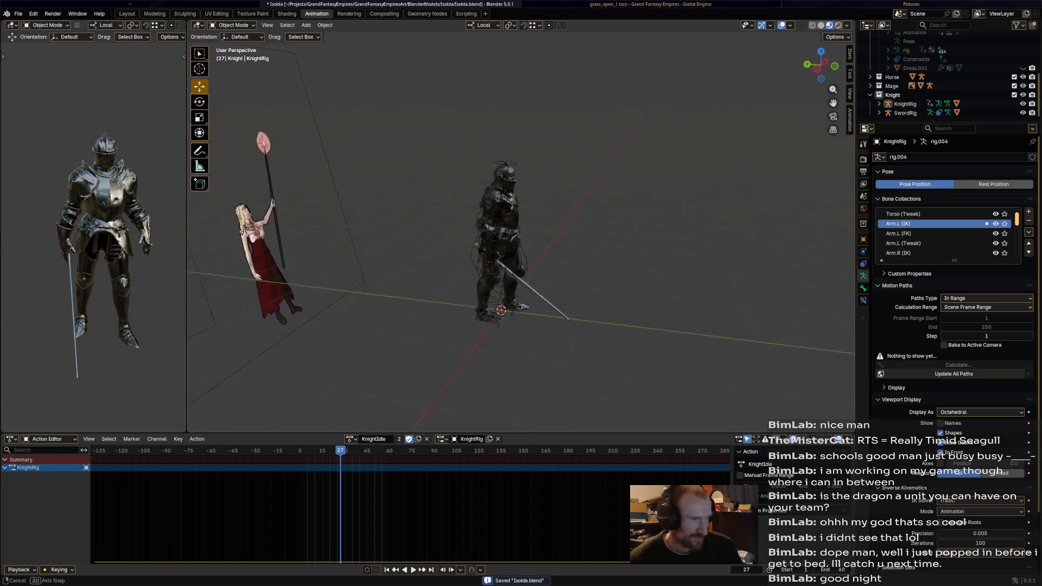
{"action": "left_click_drag", "start_coordinate": [451, 70], "coordinate": [713, 393]}
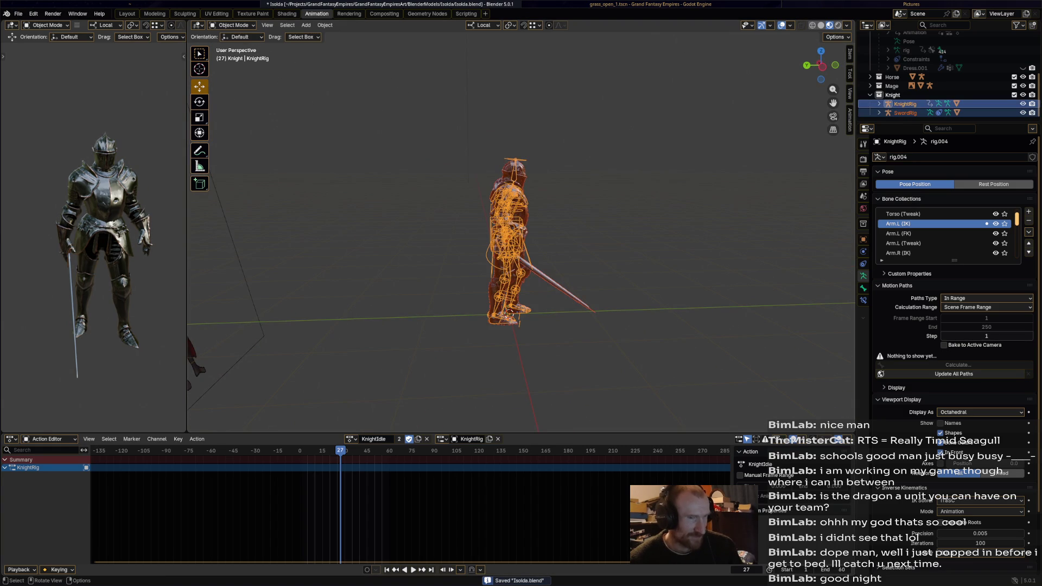
{"action": "key", "text": "alt+a"}
{"action": "left_click", "coordinate": [509, 313]}
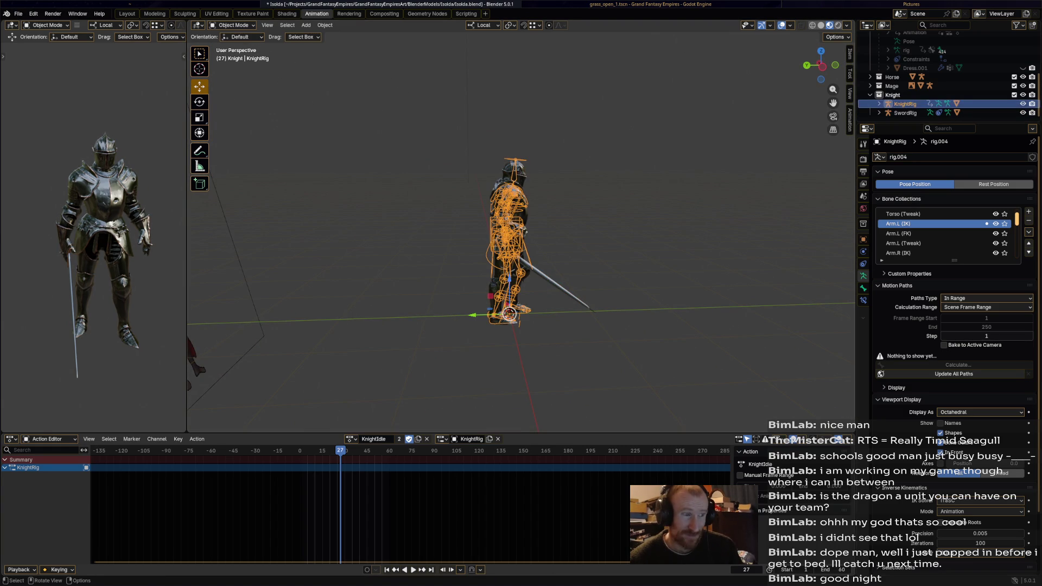
{"action": "middle_click_drag", "start_coordinate": [521, 244], "coordinate": [490, 244]}
{"action": "key", "text": "ctrl+s"}
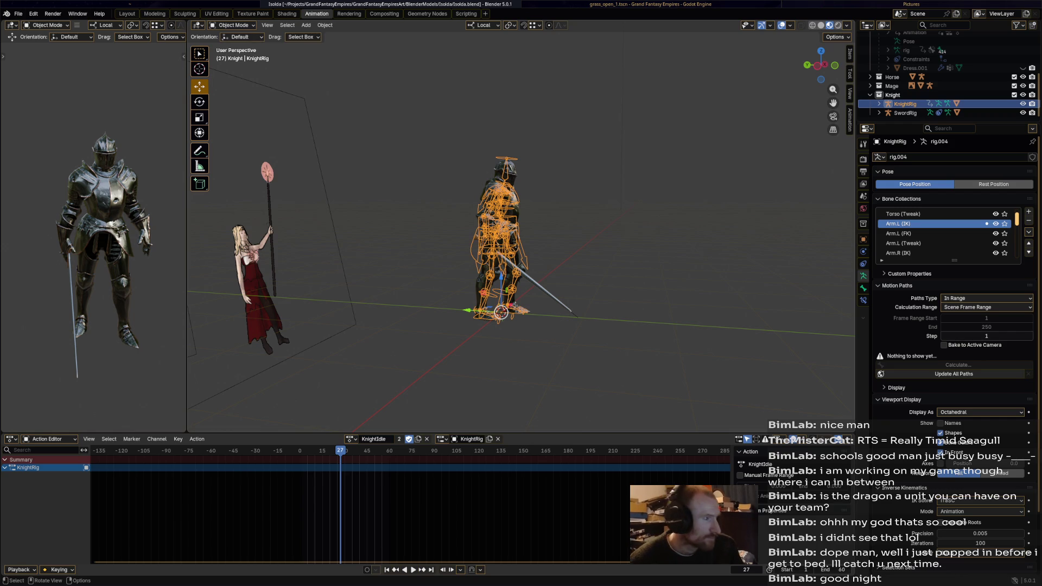
{"action": "left_click", "coordinate": [233, 24]}
{"action": "left_click", "coordinate": [233, 55]}
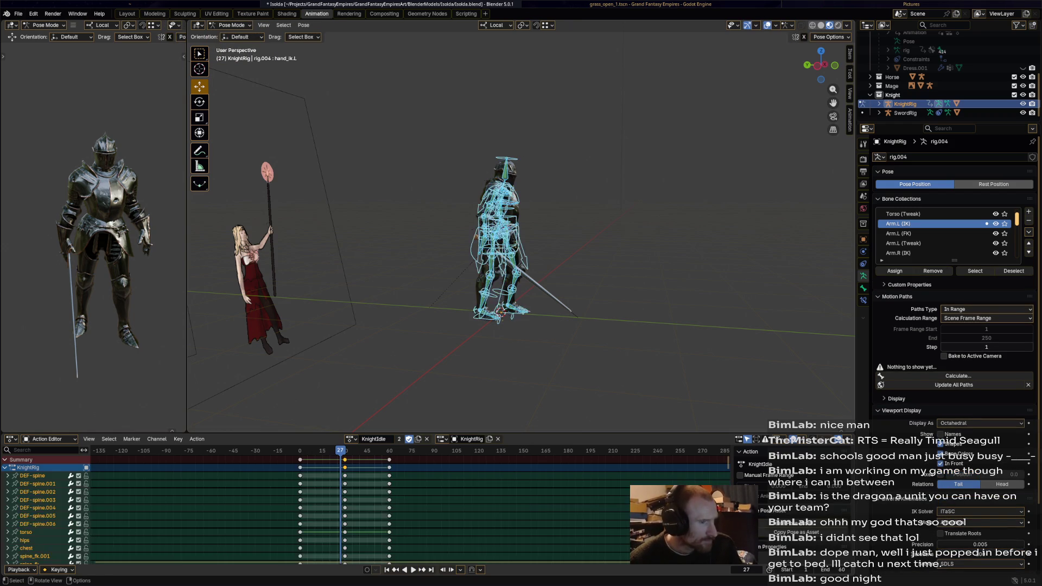
{"action": "left_click_drag", "start_coordinate": [455, 445], "coordinate": [305, 487]}
{"action": "key", "text": "x"}
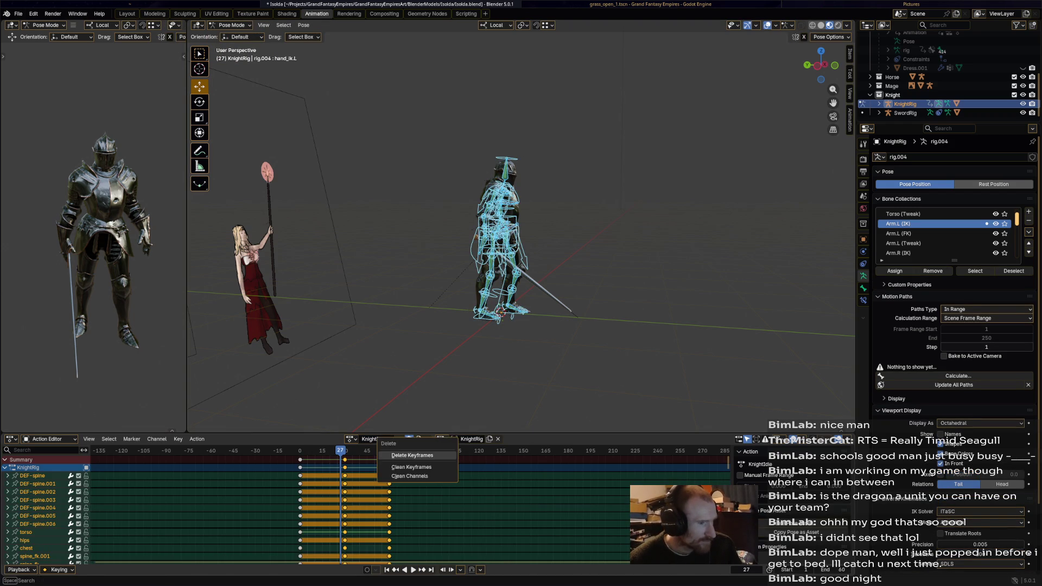
{"action": "left_click", "coordinate": [415, 447]}
{"action": "left_click_drag", "start_coordinate": [341, 451], "coordinate": [300, 451]}
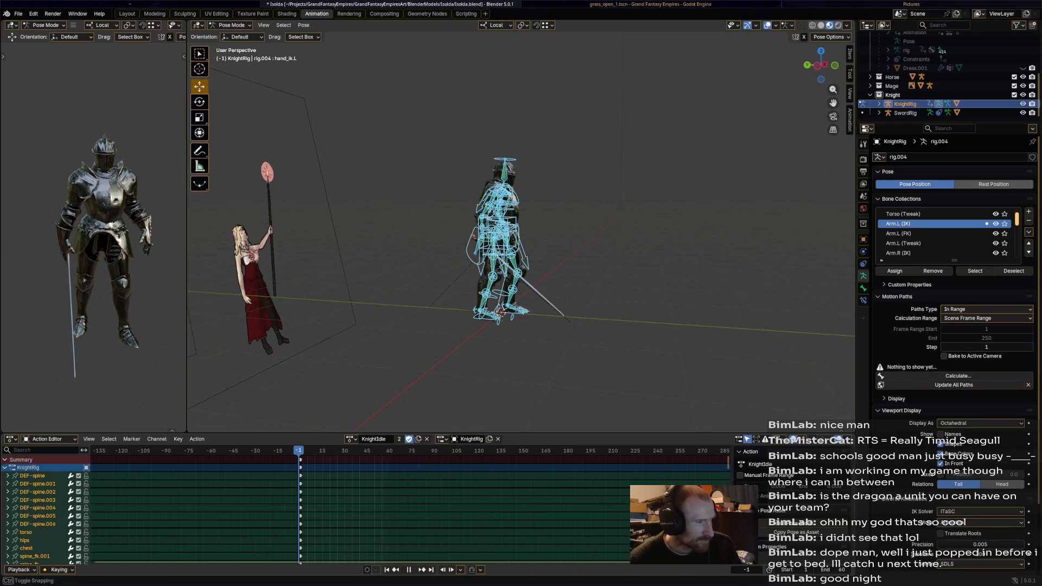
{"action": "middle_click_drag", "start_coordinate": [488, 318], "coordinate": [519, 318]}
{"action": "key", "text": "ctrl+s"}
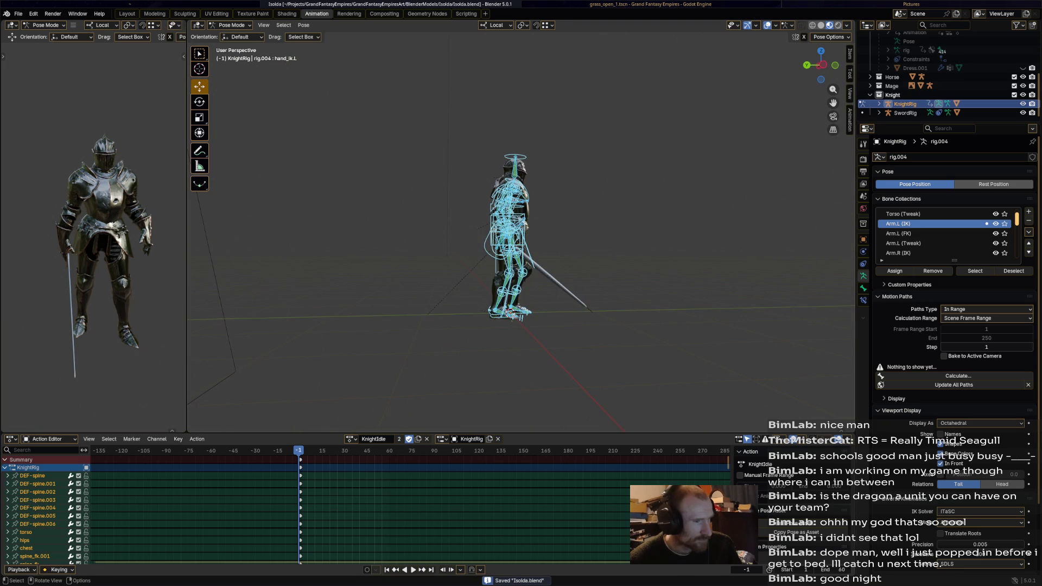
{"action": "left_click_drag", "start_coordinate": [301, 450], "coordinate": [312, 450]}
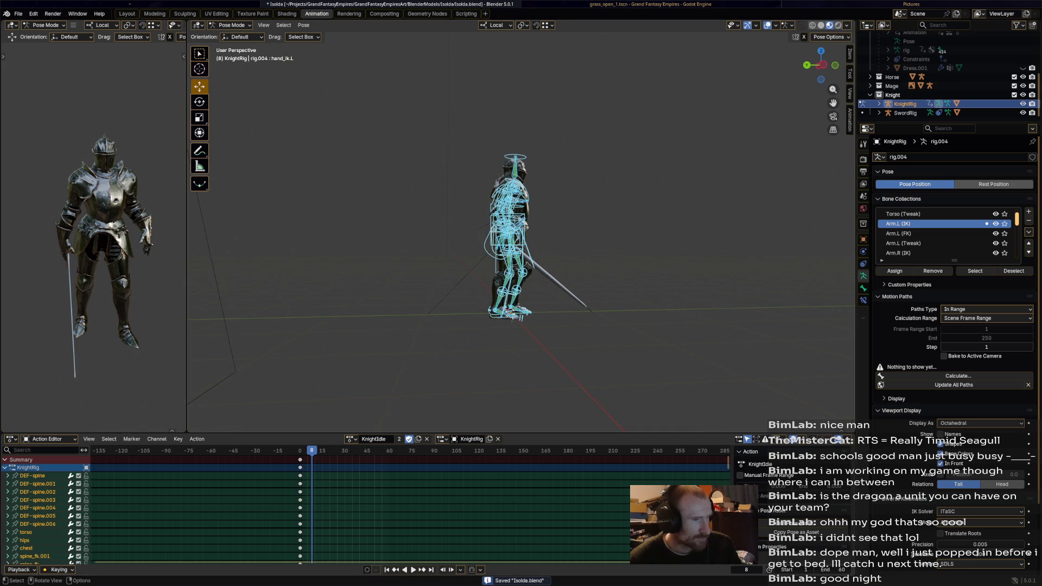
{"action": "middle_click_drag", "start_coordinate": [521, 317], "coordinate": [511, 317]}
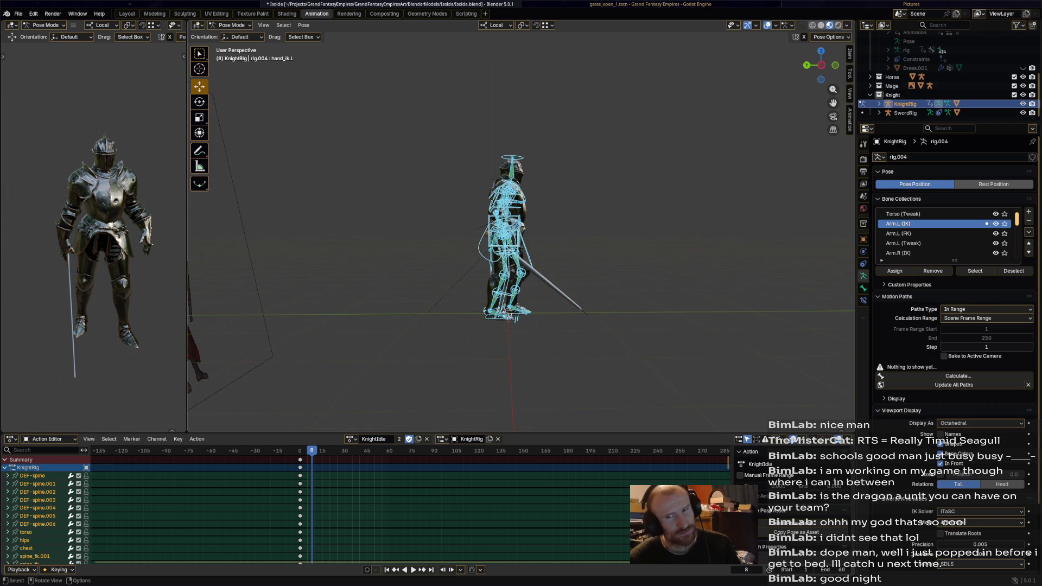
{"action": "middle_click_drag", "start_coordinate": [521, 245], "coordinate": [456, 245]}
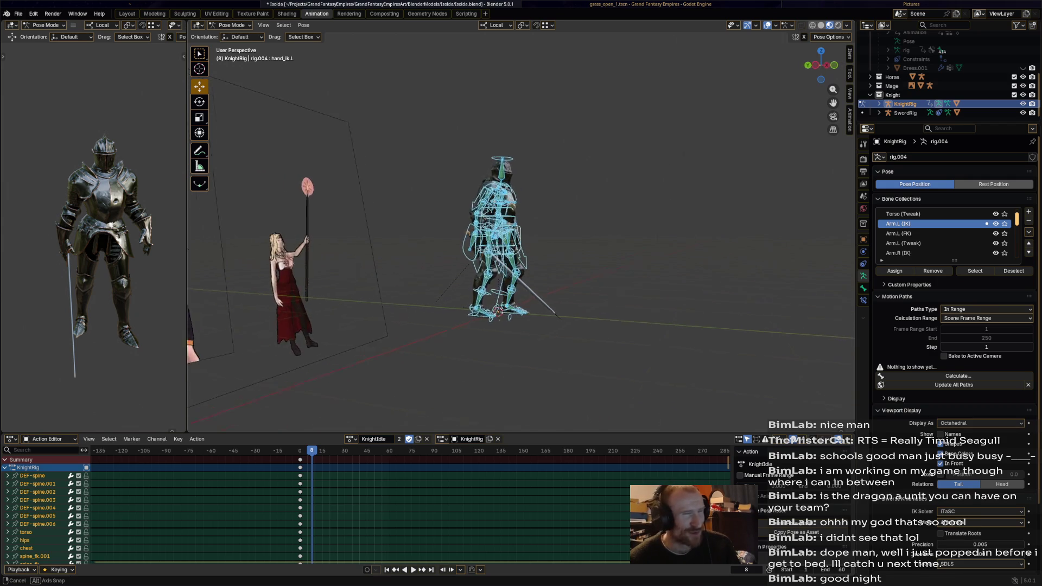
{"action": "scroll", "coordinate": [521, 245], "scroll_direction": "up", "scroll_amount": 3}
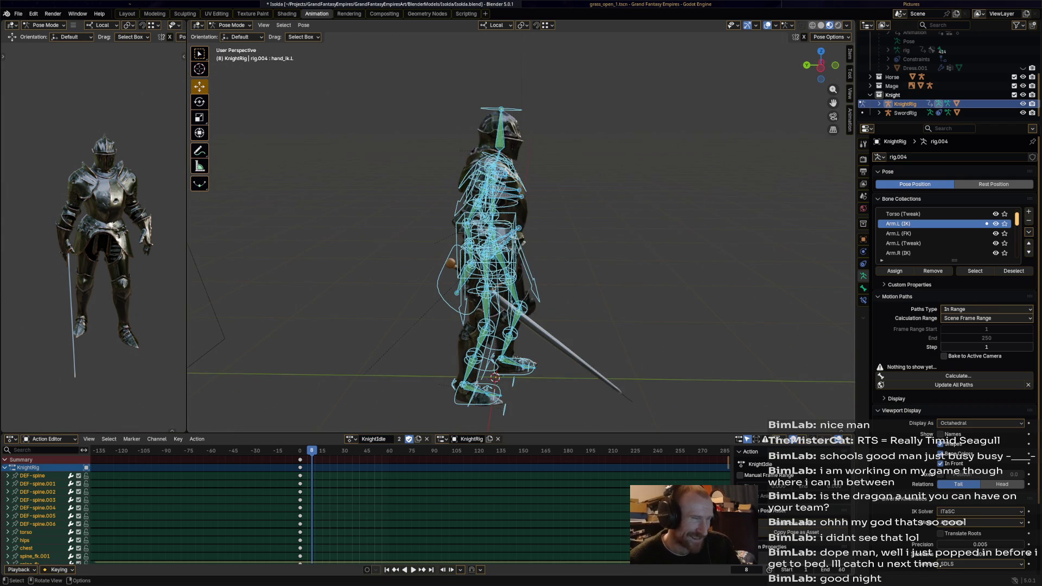
{"action": "left_click", "coordinate": [489, 204]}
{"action": "middle_click_drag", "start_coordinate": [521, 244], "coordinate": [538, 244]}
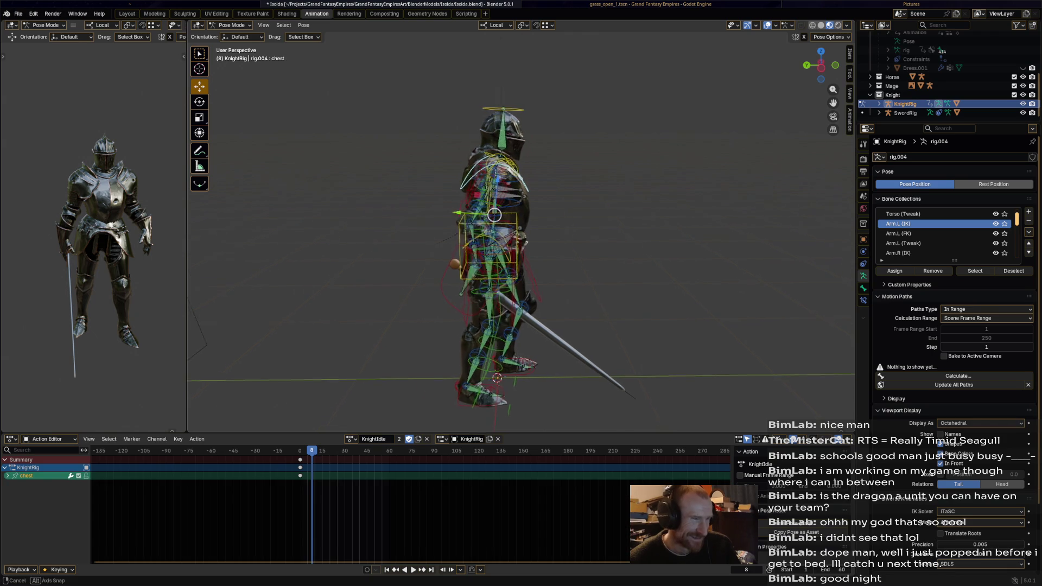
{"action": "key", "text": "r"}
{"action": "left_click", "coordinate": [557, 206]}
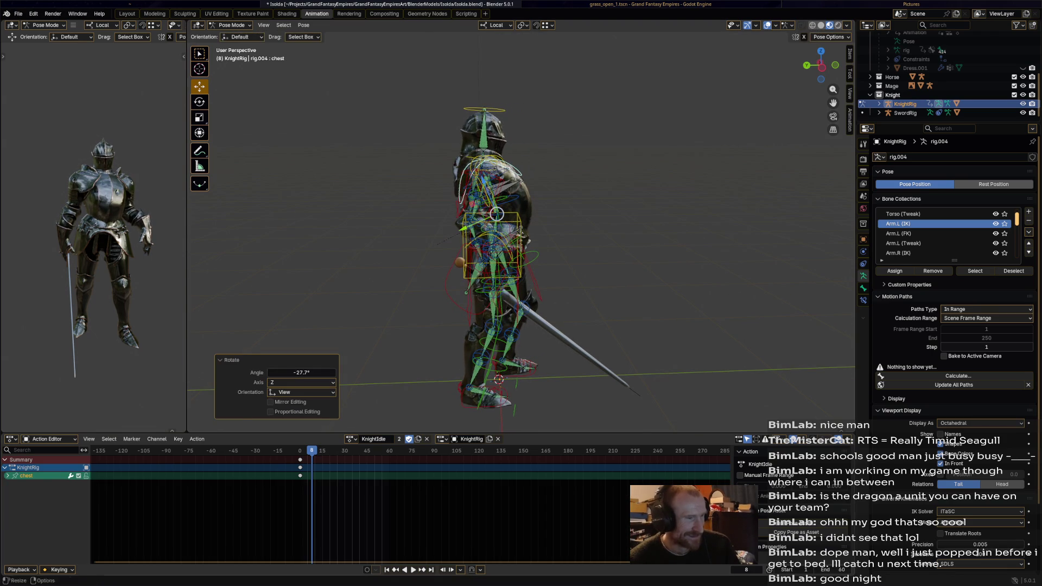
{"action": "left_click", "coordinate": [481, 268]}
{"action": "key", "text": "a"}
{"action": "left_click", "coordinate": [340, 451]}
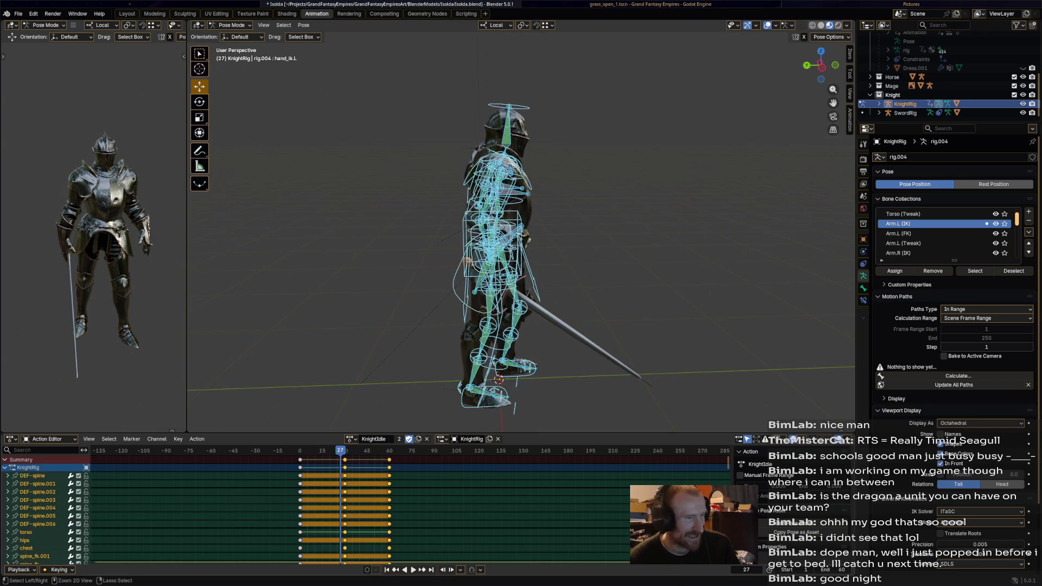
{"action": "left_click", "coordinate": [409, 439]}
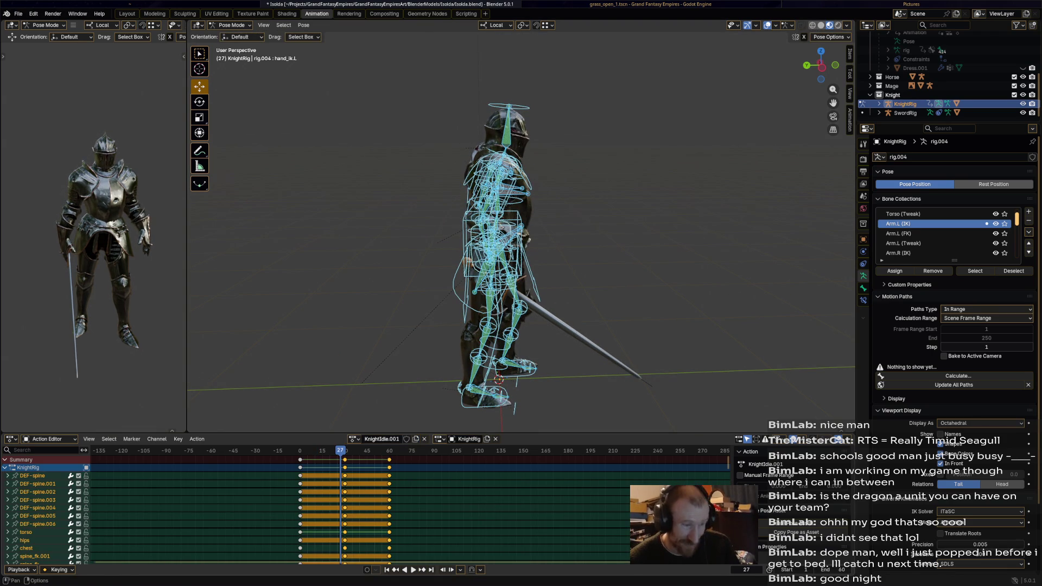
Step: Rename the copied action to KnightDeath, give it a fake user, and save the file
{"action": "double_click", "coordinate": [382, 440]}
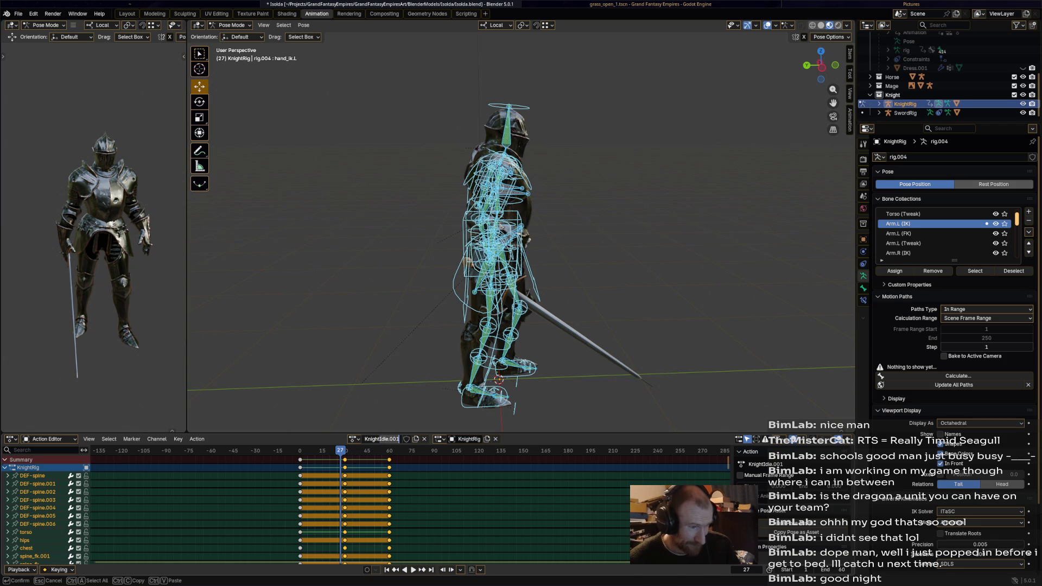
{"action": "type", "text": "Deat"}
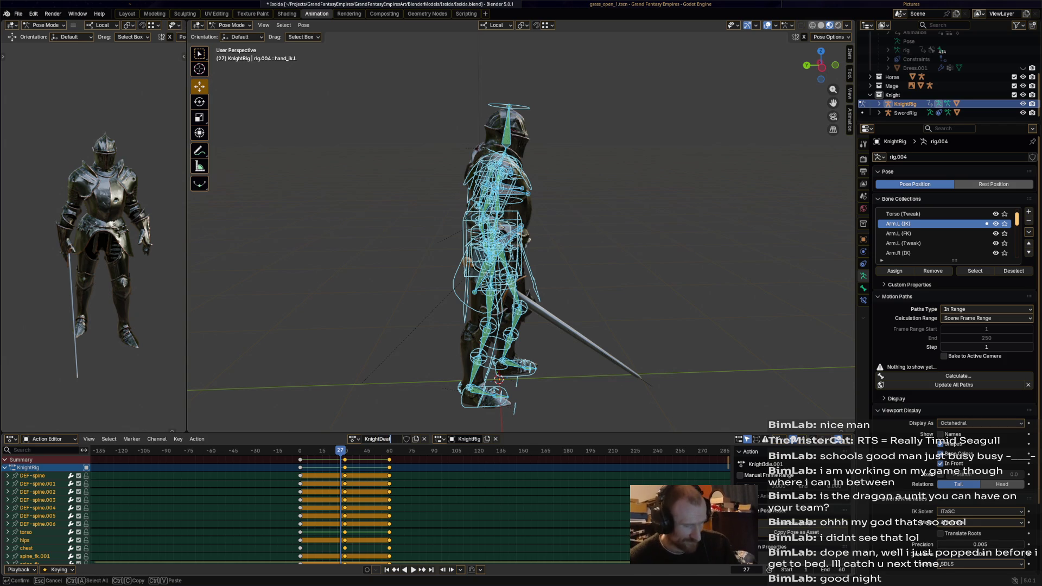
{"action": "type", "text": "h"}
{"action": "key", "text": "Return"}
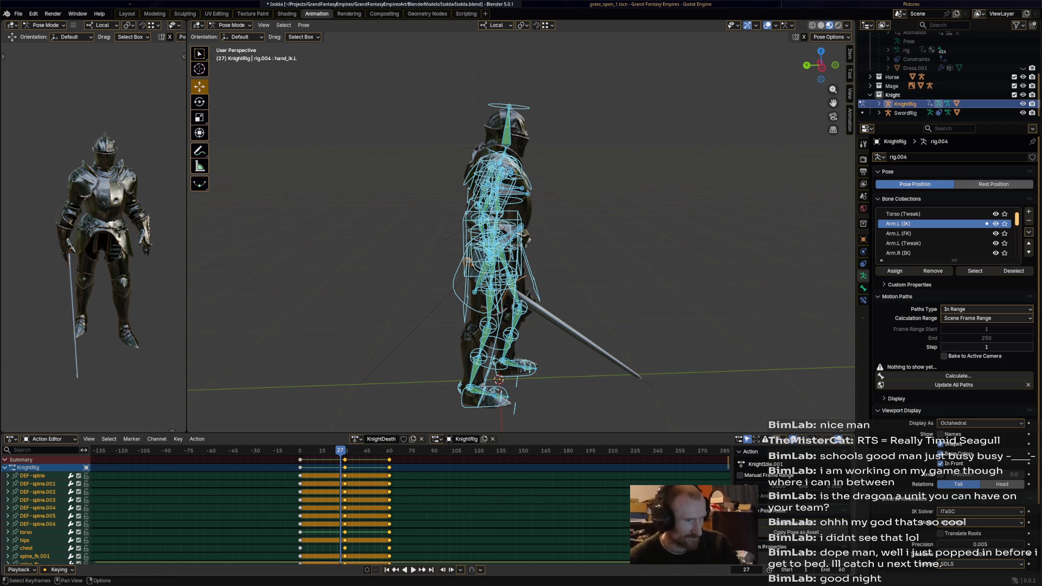
{"action": "left_click", "coordinate": [403, 439]}
{"action": "key", "text": "ctrl+s"}
Step: Delete every KnightDeath keyframe after frame 0, keeping only the first-frame pose, and preview it
{"action": "left_click_drag", "start_coordinate": [309, 498], "coordinate": [411, 462]}
{"action": "key", "text": "x"}
{"action": "left_click", "coordinate": [399, 465]}
{"action": "key", "text": "space"}
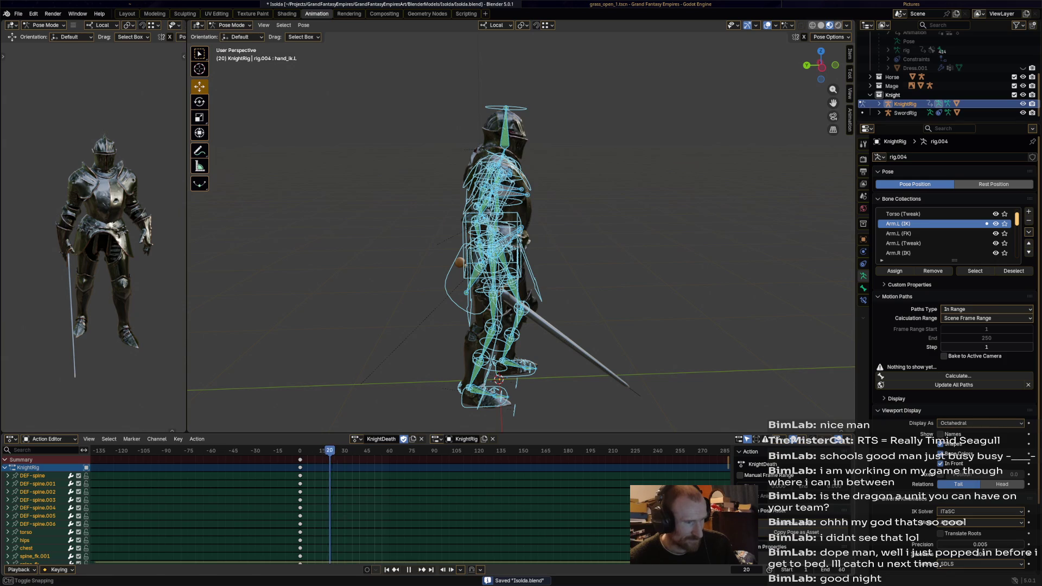
{"action": "key", "text": "space"}
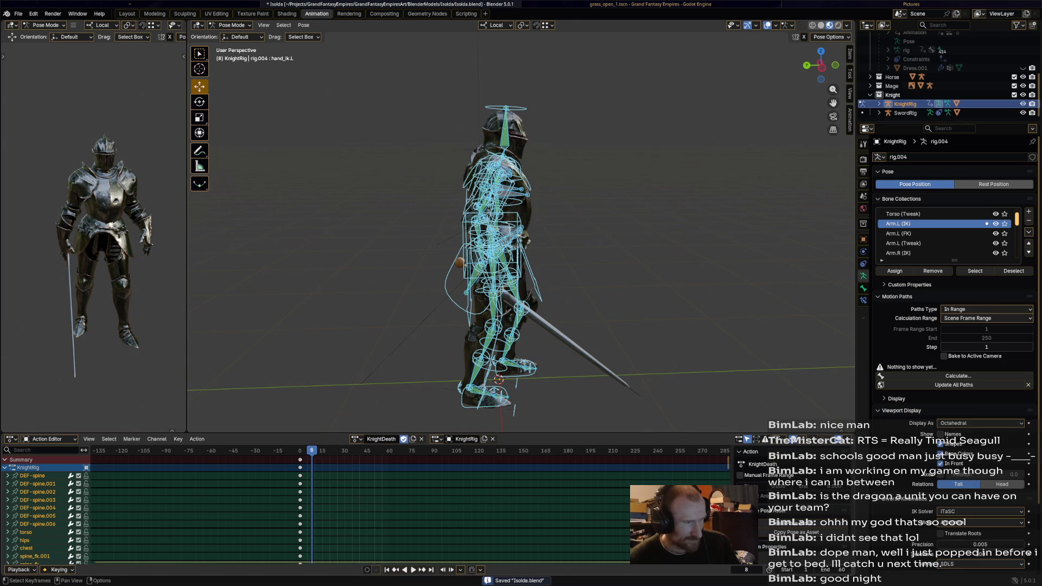
Step: Shift the torso back to start the fall and lift and rotate the right foot
{"action": "left_click", "coordinate": [496, 214]}
{"action": "left_click", "coordinate": [492, 244]}
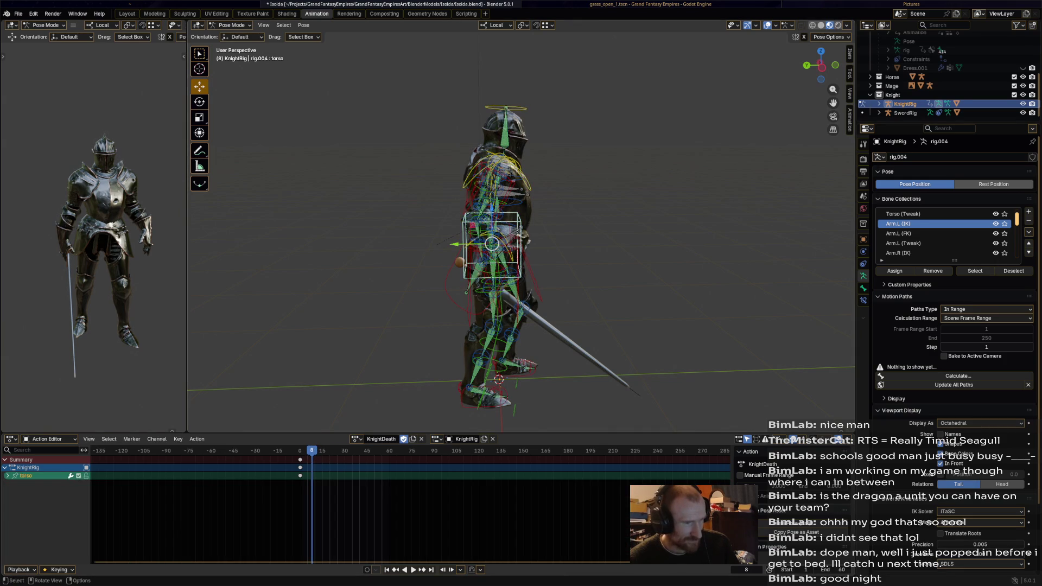
{"action": "left_click_drag", "start_coordinate": [491, 244], "coordinate": [469, 249]}
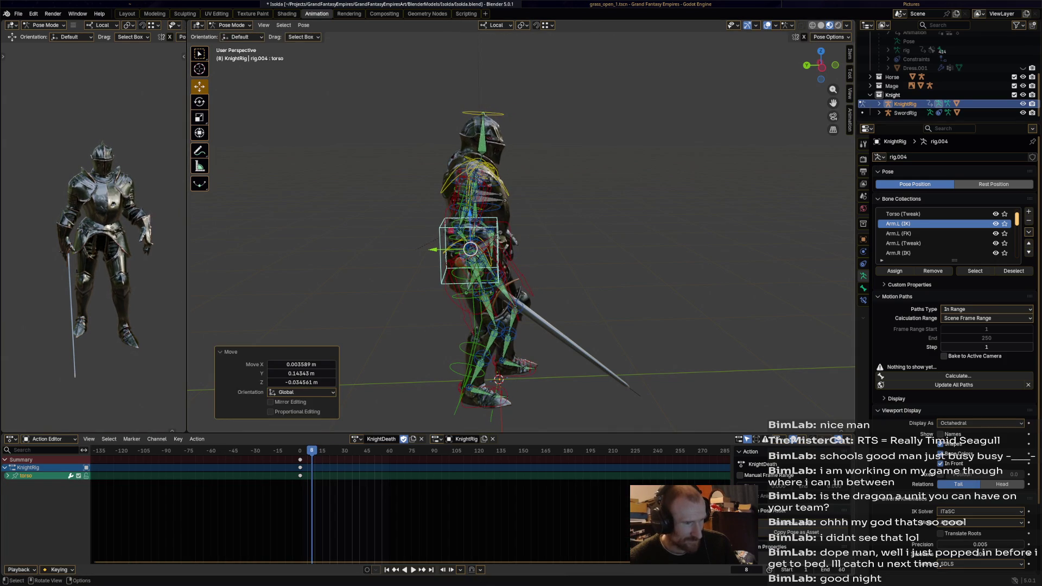
{"action": "left_click", "coordinate": [470, 387]}
{"action": "mouse_move", "coordinate": [471, 387]}
{"action": "left_mouse_down"}
{"action": "mouse_move", "coordinate": [446, 363]}
{"action": "mouse_move", "coordinate": [495, 335]}
{"action": "mouse_move", "coordinate": [476, 331]}
{"action": "left_mouse_up"}
{"action": "key", "text": "r"}
{"action": "left_click", "coordinate": [498, 359]}
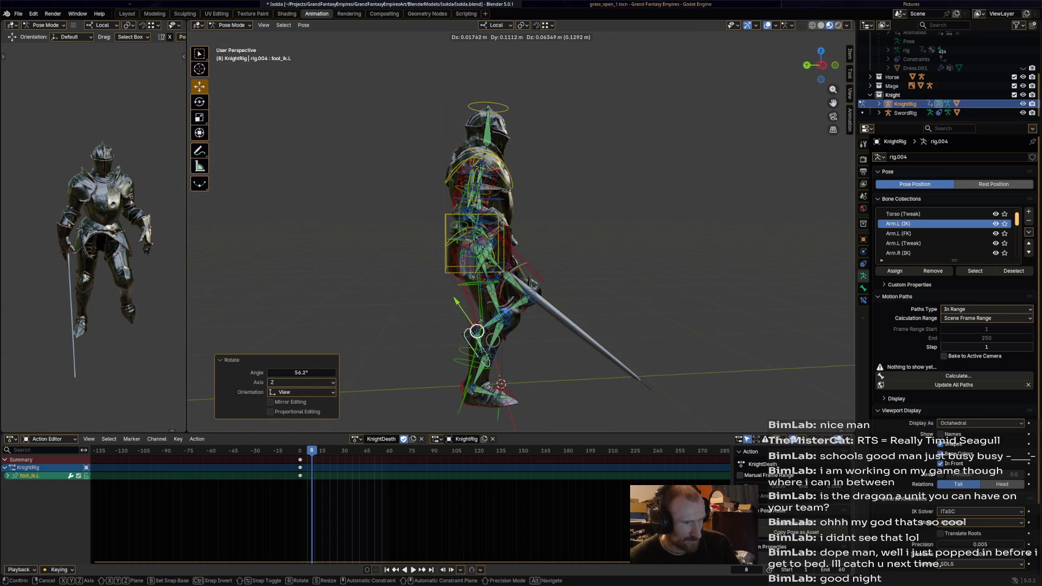
Step: Rotate the hips so the torso leans backward and rotate the chest to match
{"action": "left_click", "coordinate": [473, 387]}
{"action": "left_click", "coordinate": [473, 214]}
{"action": "key", "text": "r"}
{"action": "left_click", "coordinate": [473, 212]}
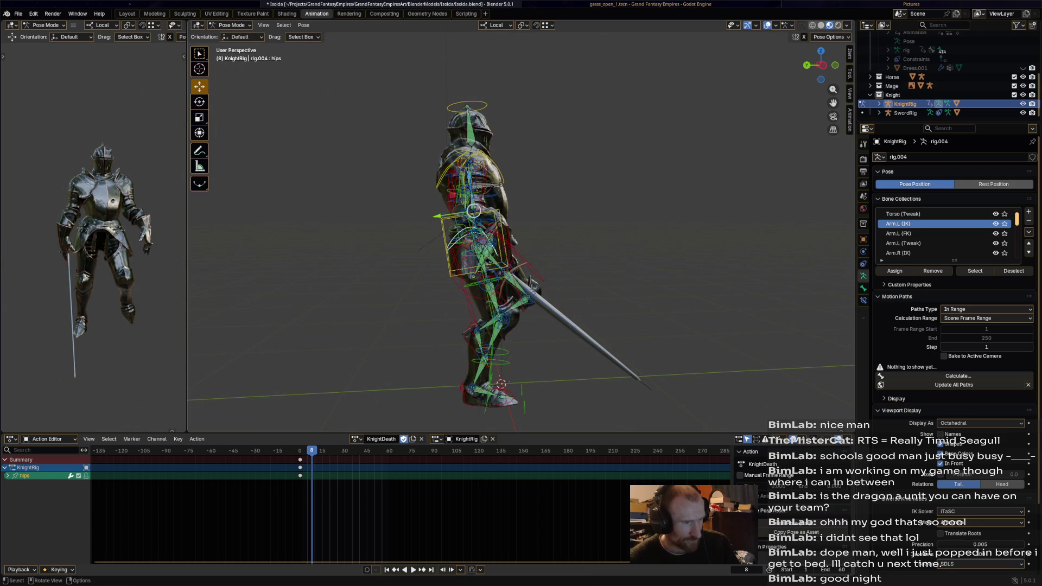
{"action": "left_click", "coordinate": [465, 176]}
{"action": "key", "text": "r"}
{"action": "left_click", "coordinate": [468, 187]}
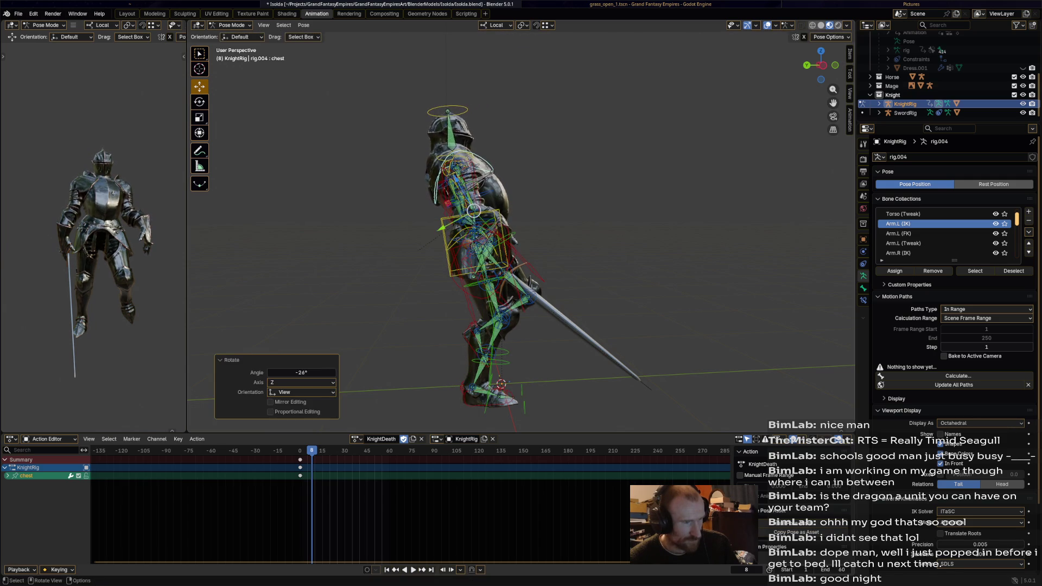
Step: Tilt the knight's head and move and rotate the right hand into the stagger pose
{"action": "key", "text": "alt+a"}
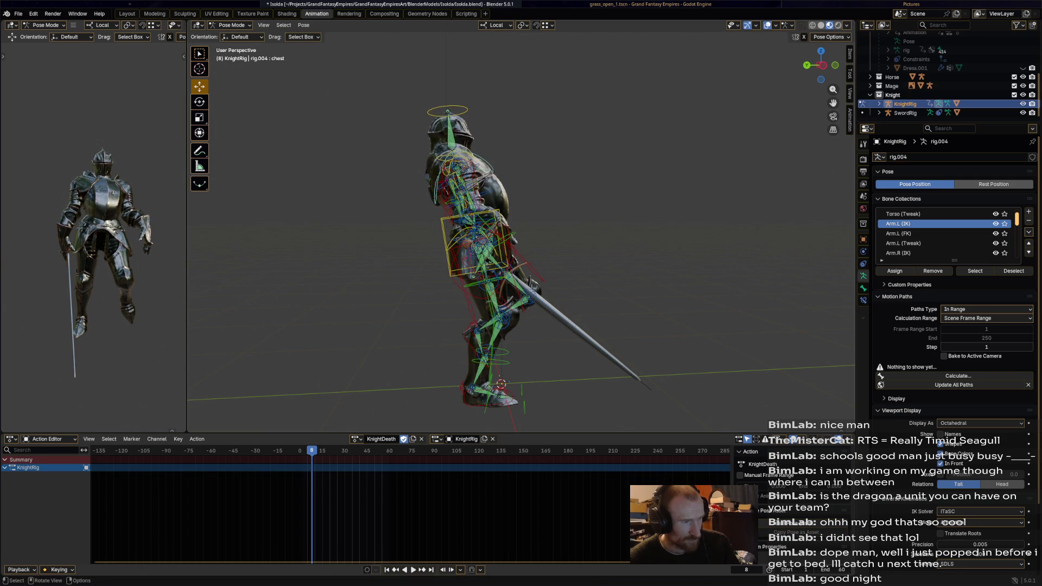
{"action": "left_click", "coordinate": [448, 130]}
{"action": "key", "text": "r"}
{"action": "left_click", "coordinate": [492, 242]}
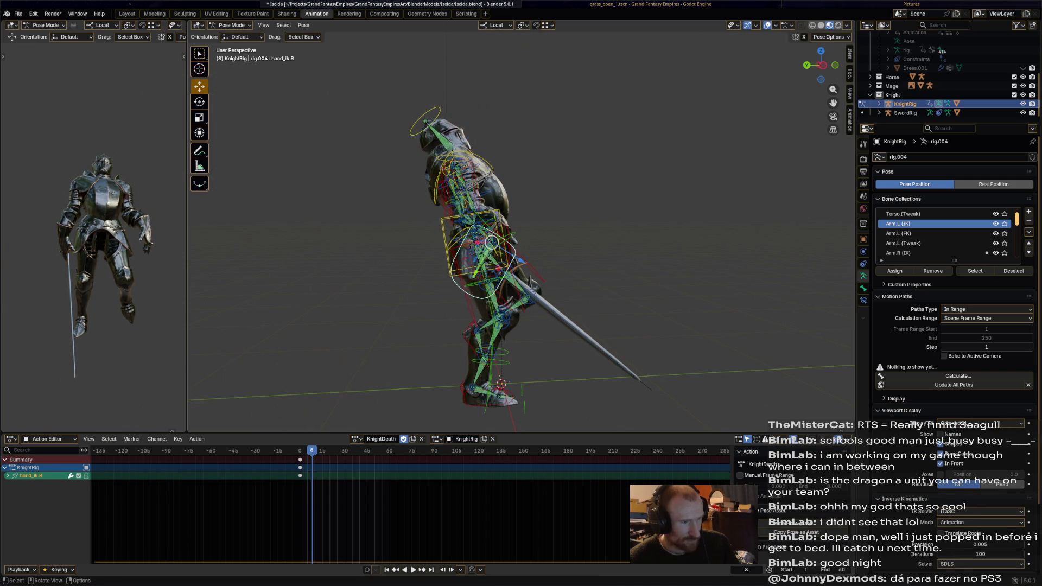
{"action": "key", "text": "g"}
{"action": "left_click", "coordinate": [586, 188]}
{"action": "key", "text": "r"}
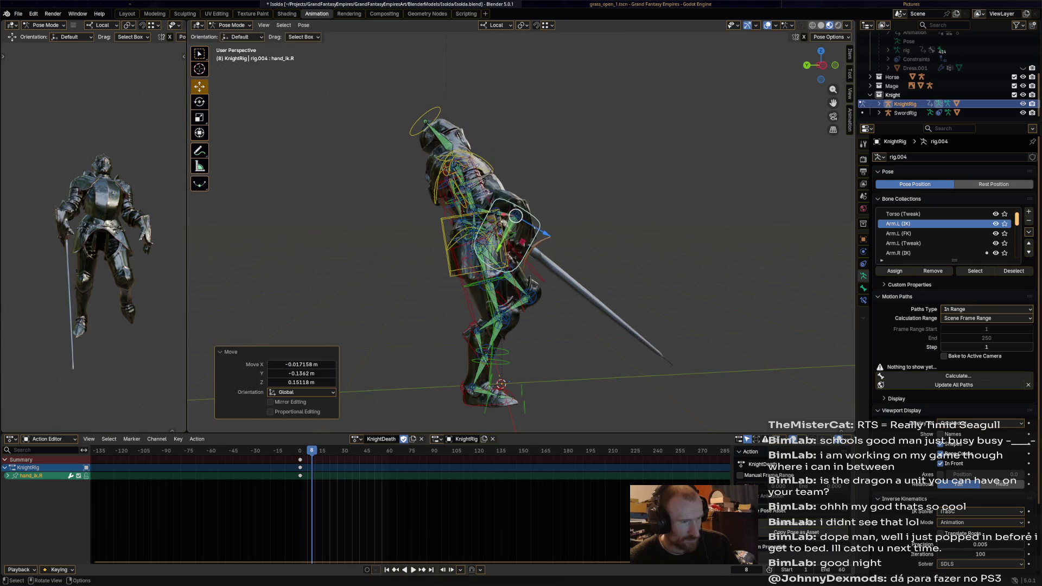
{"action": "left_click", "coordinate": [607, 171]}
{"action": "mouse_move", "coordinate": [607, 171]}
{"action": "middle_mouse_down"}
{"action": "mouse_move", "coordinate": [569, 188]}
{"action": "mouse_move", "coordinate": [568, 224]}
{"action": "mouse_move", "coordinate": [521, 216]}
{"action": "middle_mouse_up"}
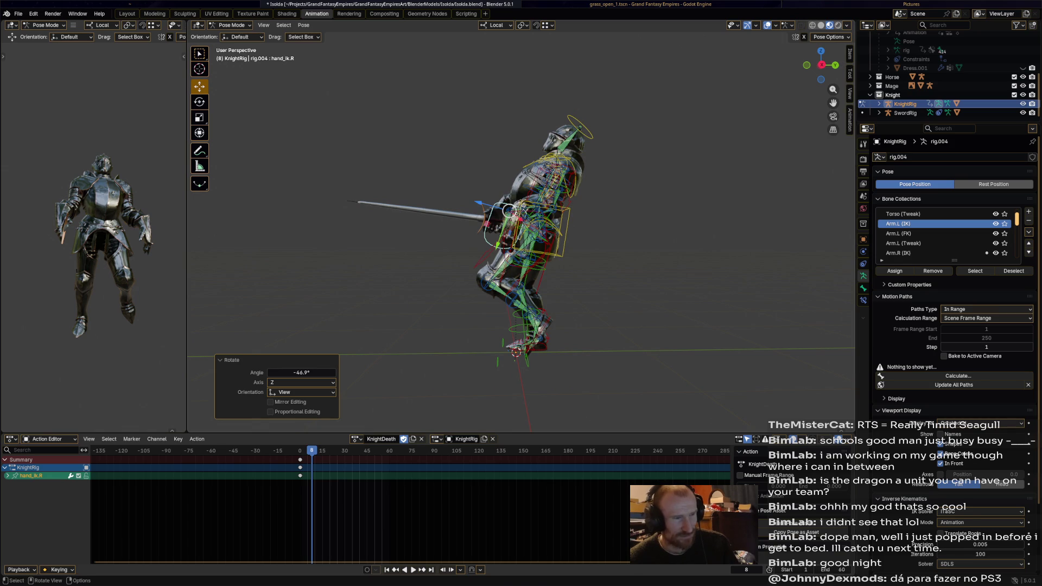
Step: Raise and rotate the left hand to complete the staggering-backward pose at frame 8
{"action": "left_click", "coordinate": [501, 236]}
{"action": "left_click", "coordinate": [537, 228]}
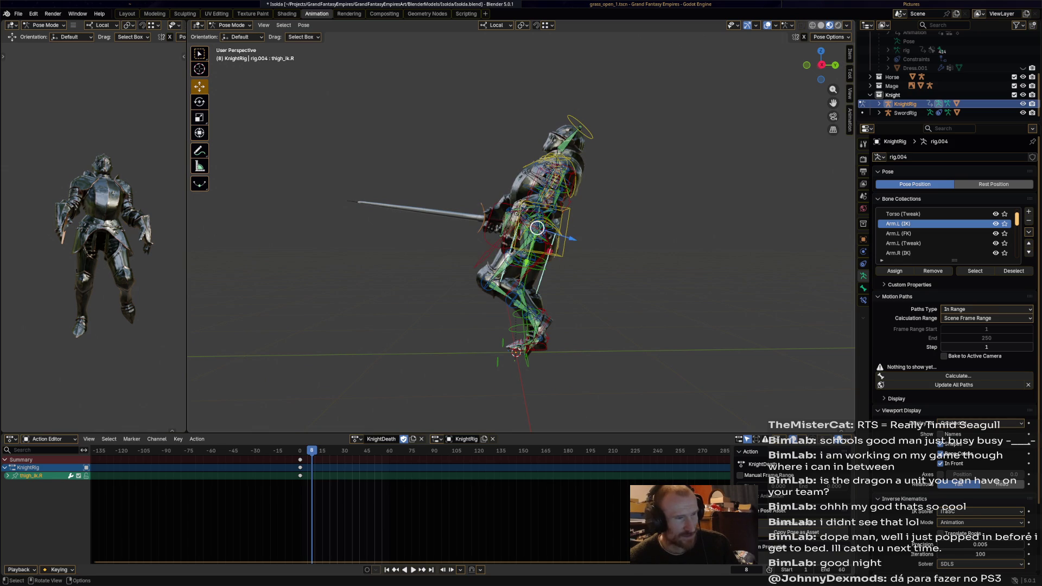
{"action": "left_click", "coordinate": [553, 208]}
{"action": "left_click", "coordinate": [554, 209]}
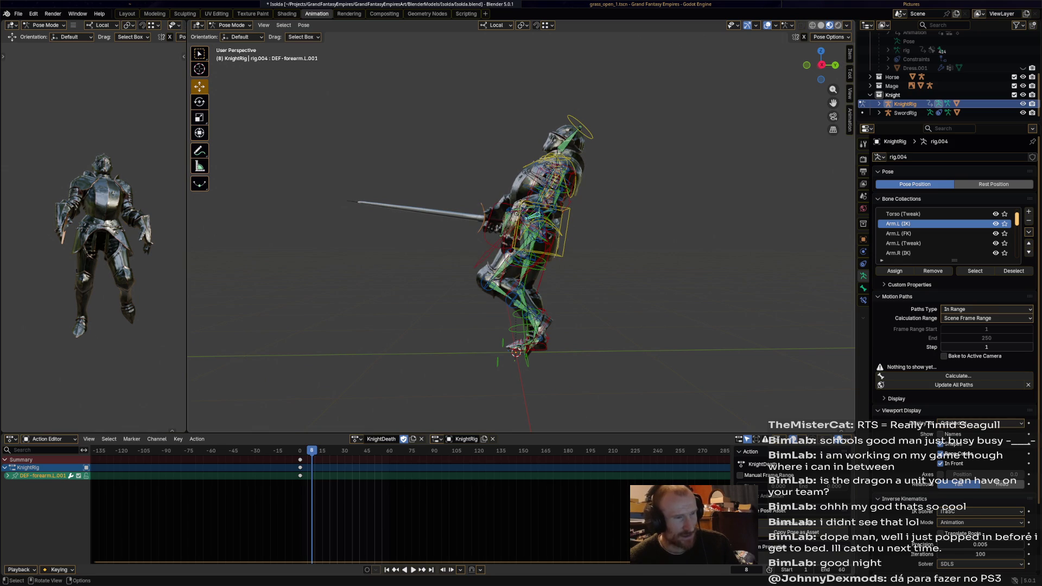
{"action": "left_click", "coordinate": [525, 220]}
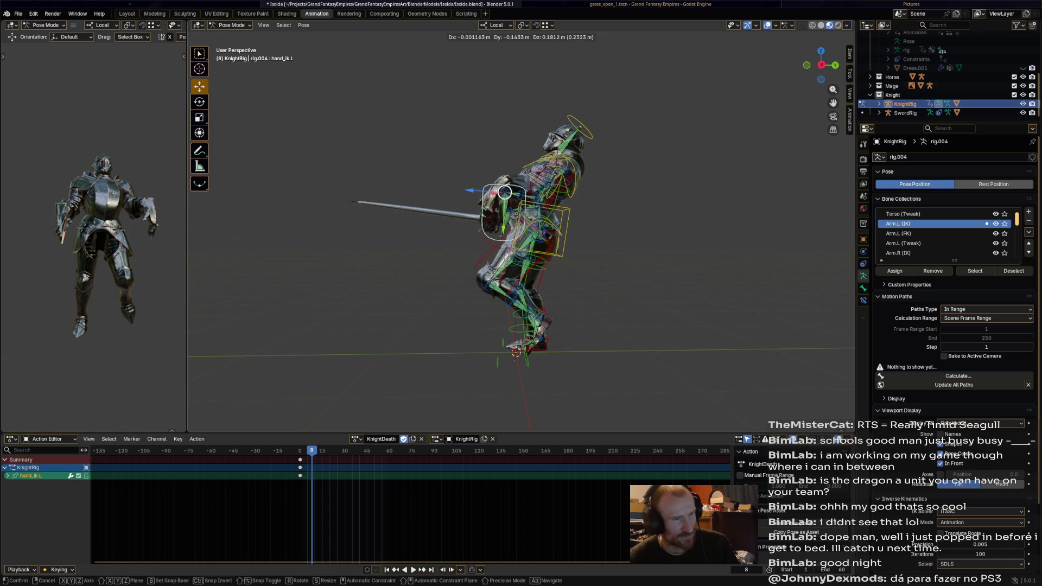
{"action": "left_click_drag", "start_coordinate": [525, 220], "coordinate": [485, 173]}
{"action": "key", "text": "r"}
{"action": "left_click", "coordinate": [436, 187]}
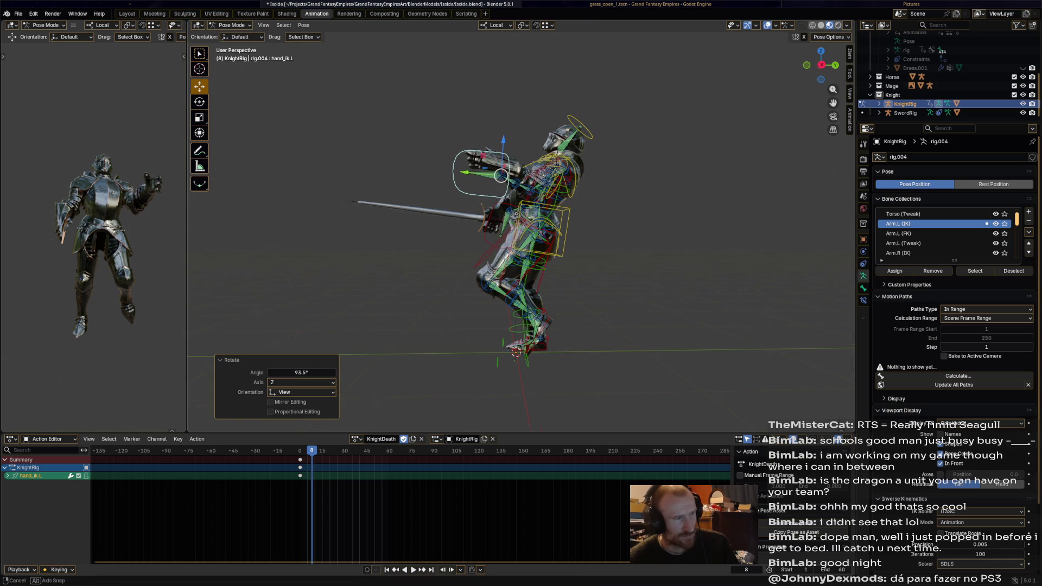
{"action": "middle_click_drag", "start_coordinate": [435, 187], "coordinate": [618, 196]}
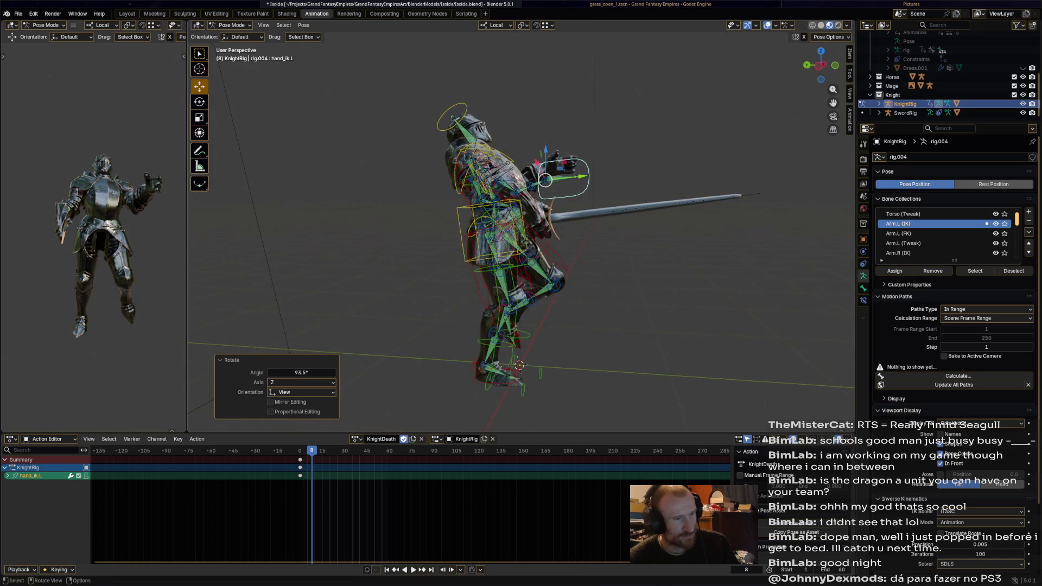
Step: Select every bone of the rig and play back the start of the fall
{"action": "key", "text": "a"}
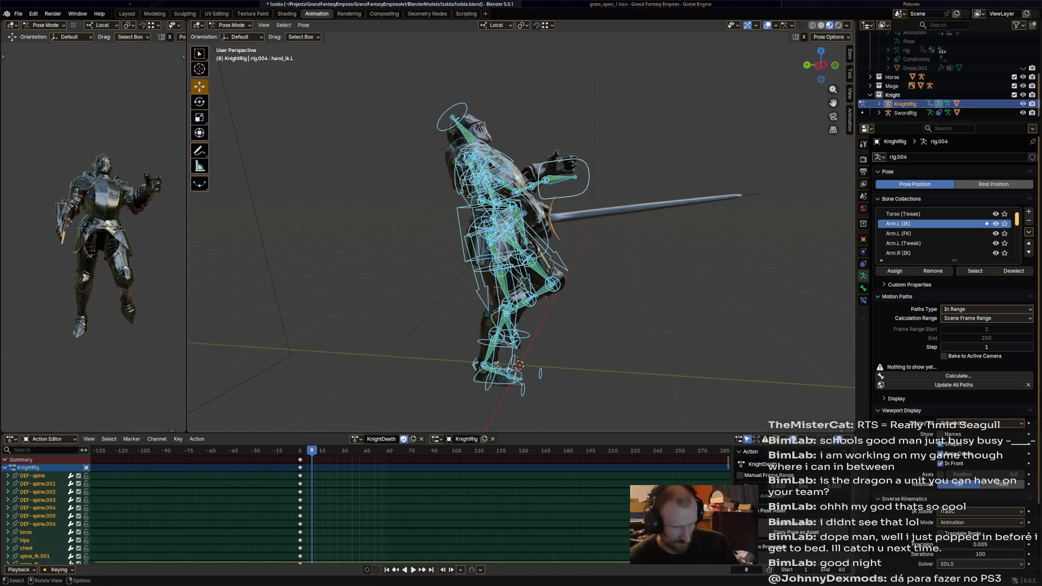
{"action": "key", "text": "space"}
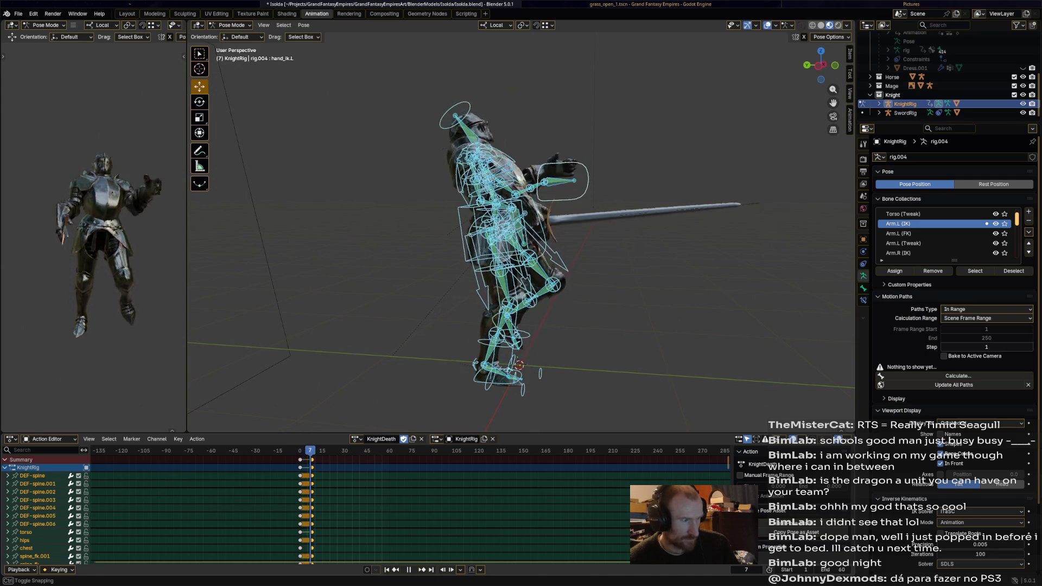
{"action": "key", "text": "space"}
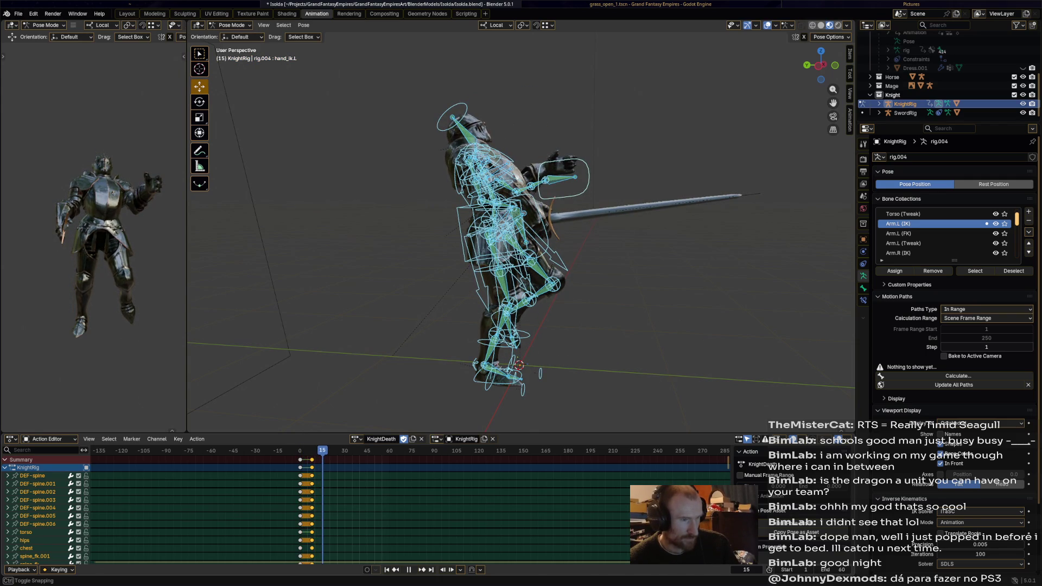
Step: Raise and rotate the left hand further for the next pose of the collapse
{"action": "middle_click_drag", "start_coordinate": [521, 244], "coordinate": [570, 244]}
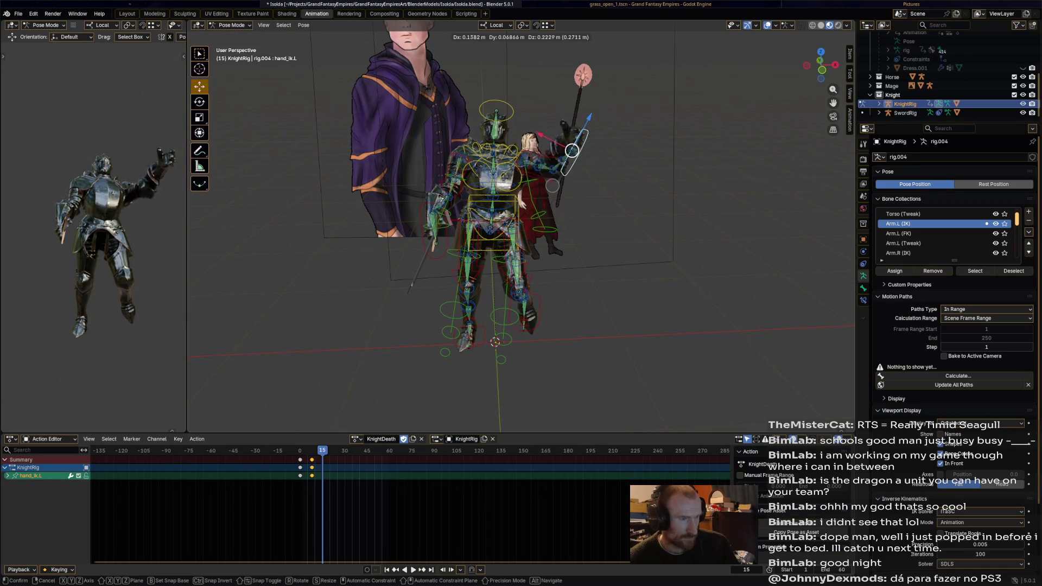
{"action": "left_click_drag", "start_coordinate": [555, 187], "coordinate": [571, 150]}
{"action": "key", "text": "r"}
{"action": "left_click", "coordinate": [574, 130]}
{"action": "mouse_move", "coordinate": [574, 130]}
{"action": "middle_mouse_down"}
{"action": "mouse_move", "coordinate": [568, 146]}
{"action": "mouse_move", "coordinate": [489, 163]}
{"action": "middle_mouse_up"}
Step: Rotate and reposition the right hand IK bone as the sword arm drops
{"action": "left_click", "coordinate": [423, 224]}
{"action": "key", "text": "r"}
{"action": "mouse_move", "coordinate": [419, 232]}
{"action": "middle_mouse_down"}
{"action": "mouse_move", "coordinate": [440, 216]}
{"action": "mouse_move", "coordinate": [467, 266]}
{"action": "mouse_move", "coordinate": [601, 200]}
{"action": "middle_mouse_up"}
{"action": "key", "text": "r"}
{"action": "left_click", "coordinate": [440, 216]}
{"action": "key", "text": "g"}
{"action": "left_click", "coordinate": [444, 261]}
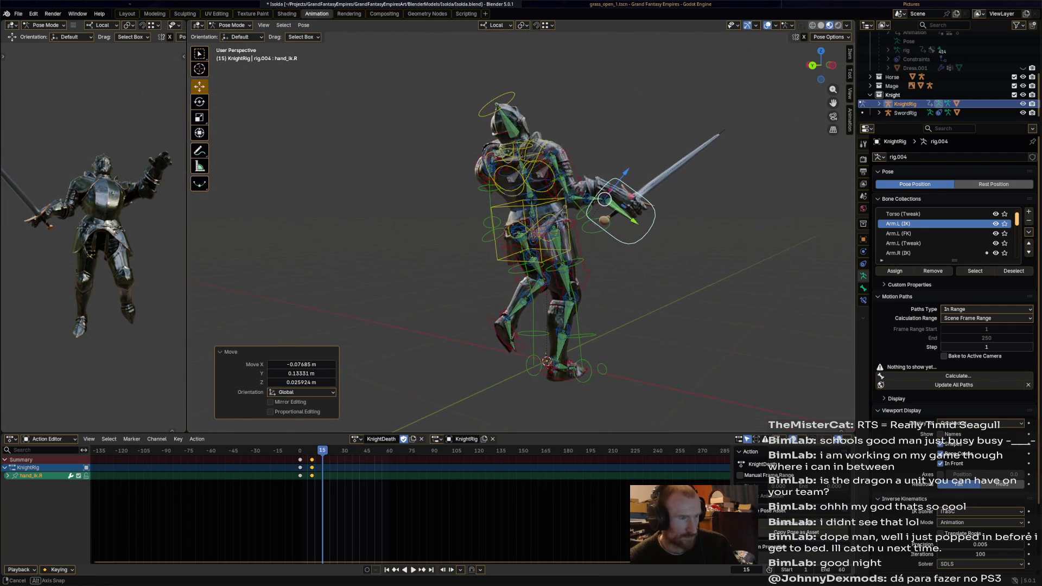
Step: Move the torso down and forward as the knight starts to crumple
{"action": "left_click", "coordinate": [527, 230]}
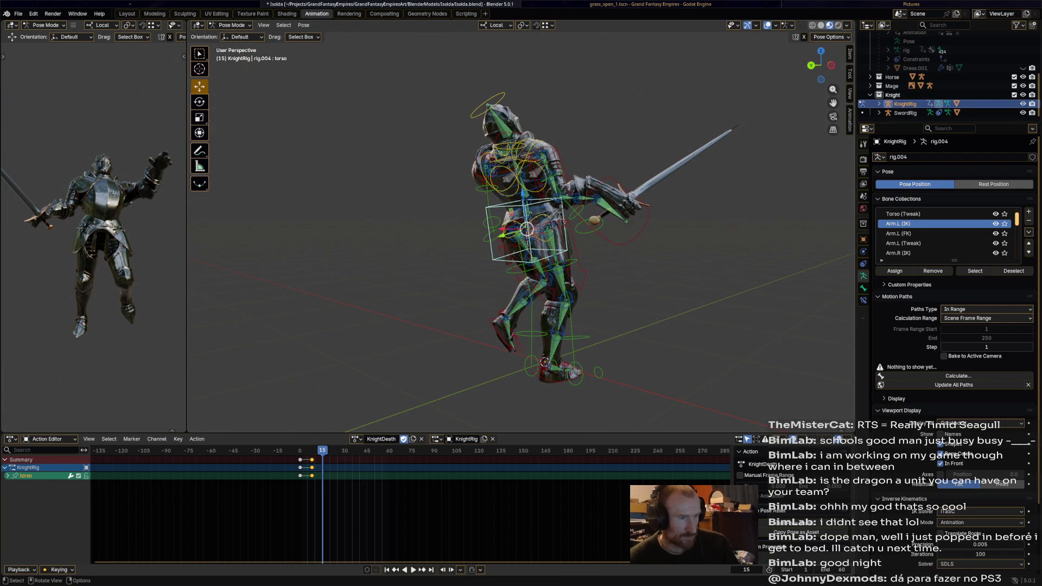
{"action": "key", "text": "g"}
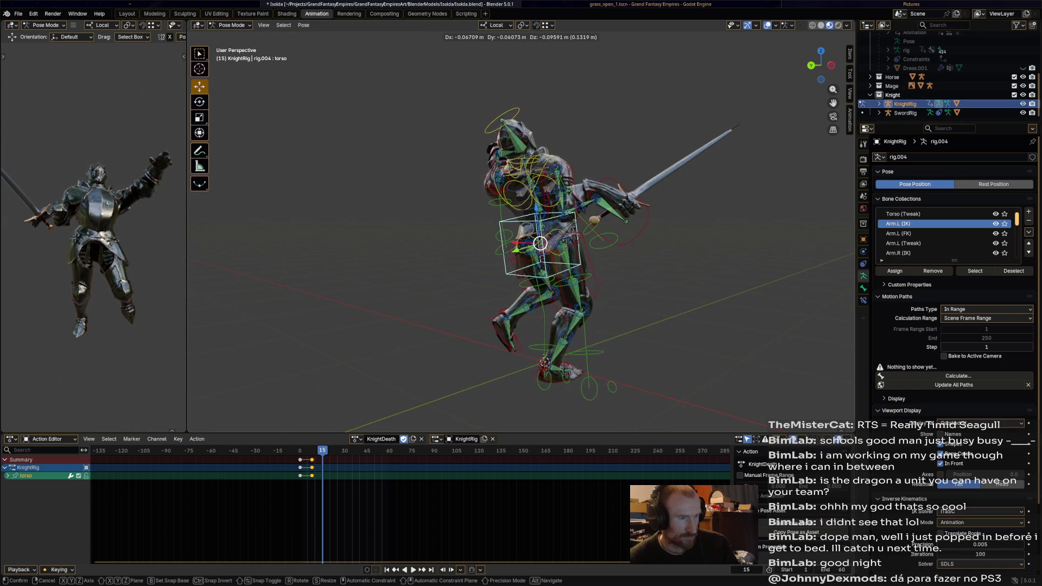
{"action": "left_click", "coordinate": [541, 247]}
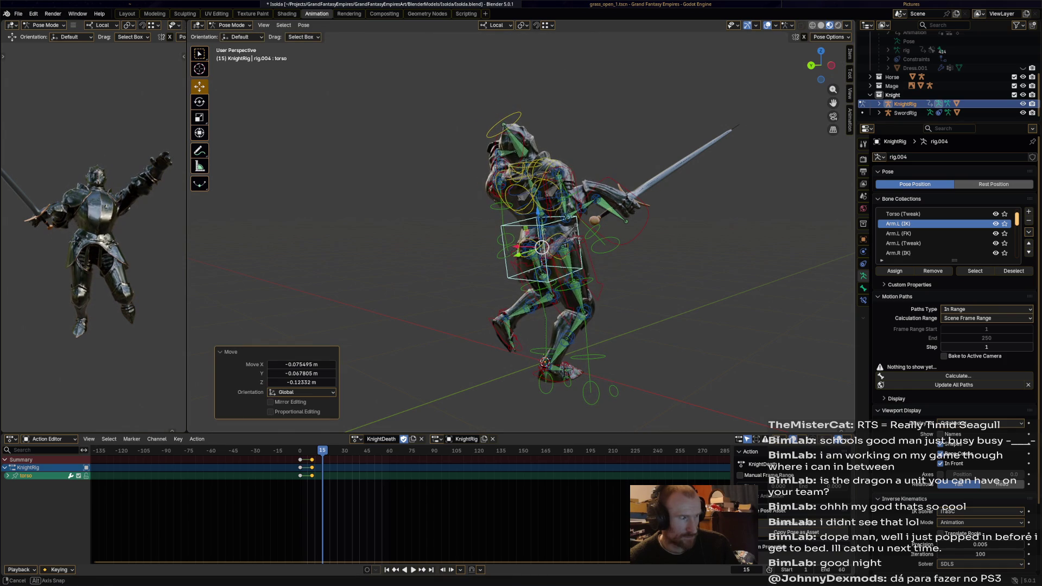
{"action": "middle_click_drag", "start_coordinate": [541, 247], "coordinate": [535, 226]}
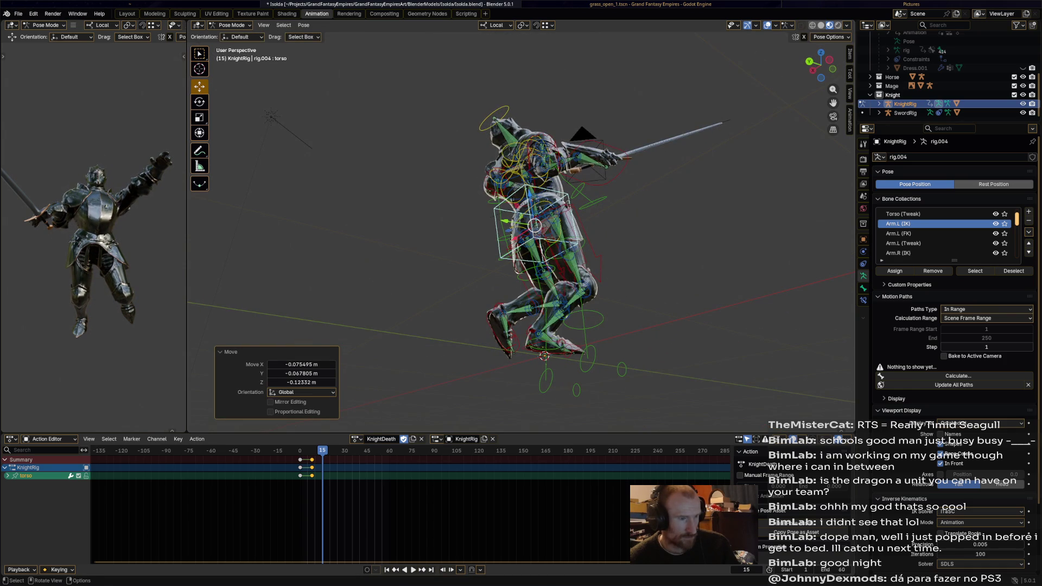
Step: Rotate and move the right foot, then rotate the left foot to follow the falling body
{"action": "left_click", "coordinate": [544, 355]}
{"action": "key", "text": "r"}
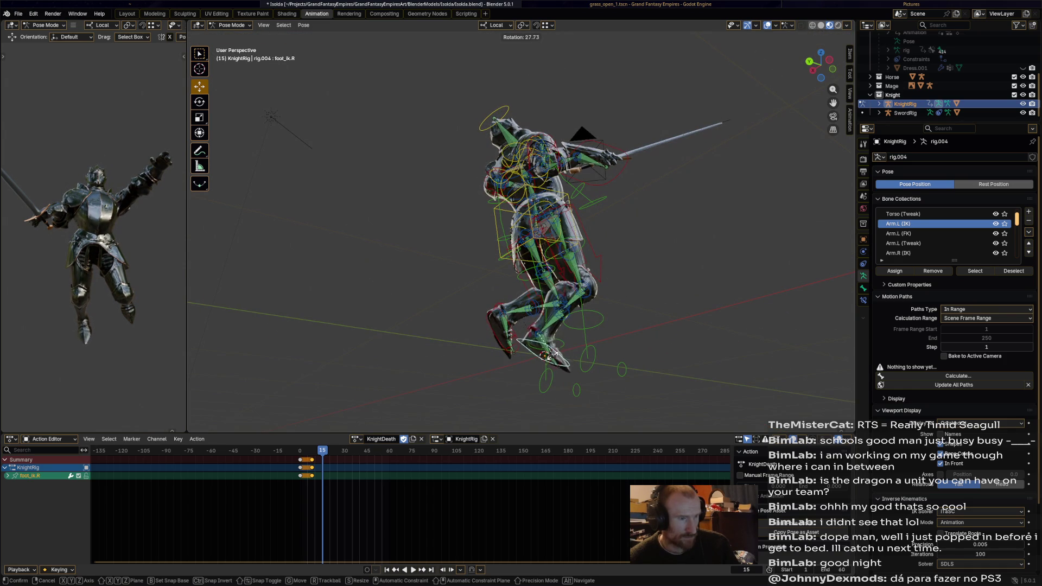
{"action": "left_click", "coordinate": [560, 365]}
{"action": "key", "text": "g"}
{"action": "left_click", "coordinate": [557, 350]}
{"action": "middle_click_drag", "start_coordinate": [558, 350], "coordinate": [525, 327]}
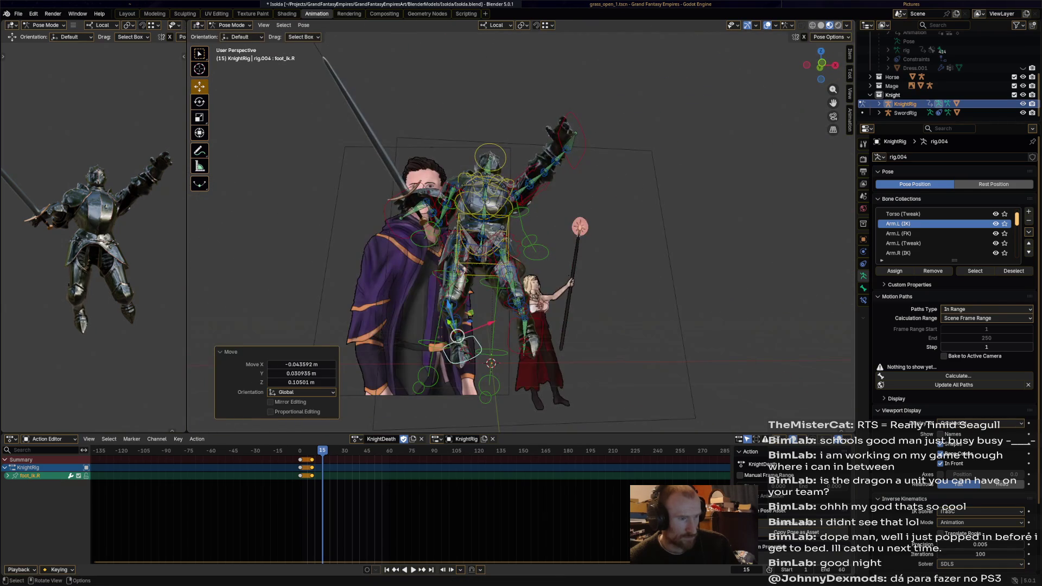
{"action": "left_click", "coordinate": [525, 330]}
{"action": "key", "text": "r"}
{"action": "left_click", "coordinate": [537, 338]}
Step: Bend the chest, select the head, and shift the right hand into its final spot for this pose
{"action": "middle_click_drag", "start_coordinate": [537, 338], "coordinate": [521, 326]}
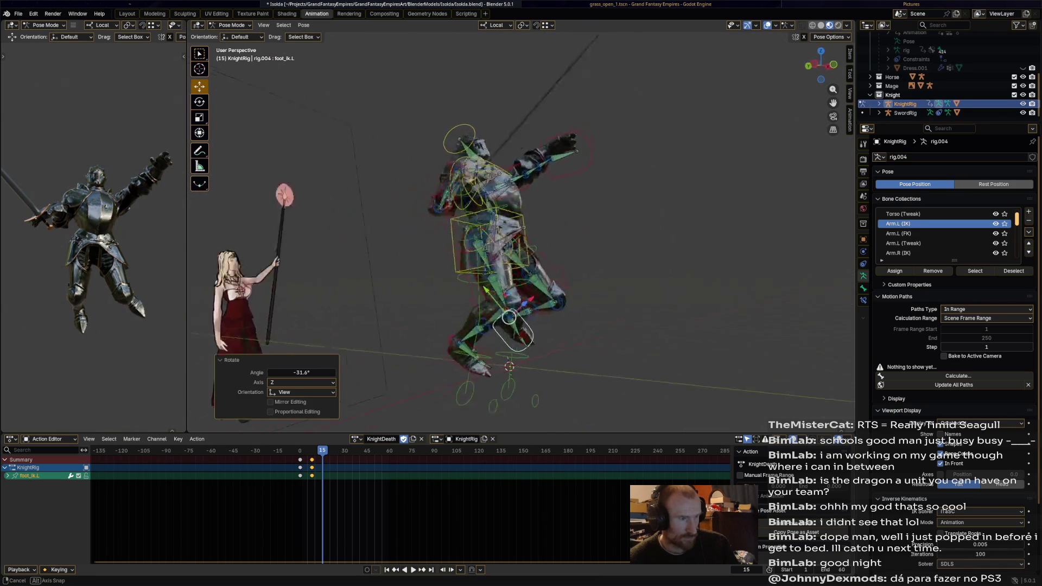
{"action": "left_click", "coordinate": [513, 192]}
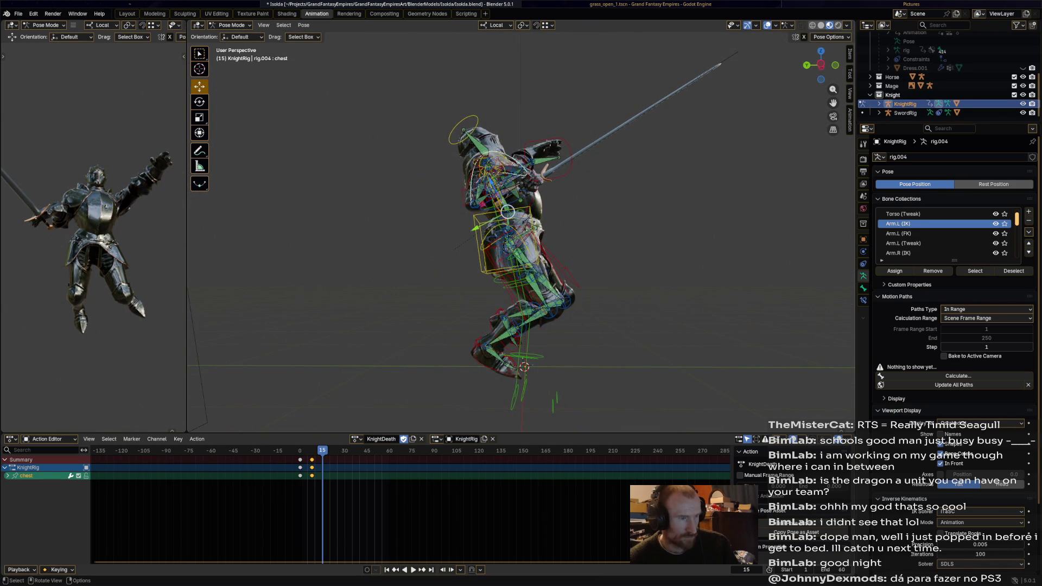
{"action": "key", "text": "r"}
{"action": "left_click", "coordinate": [521, 188]}
{"action": "left_click", "coordinate": [489, 134]}
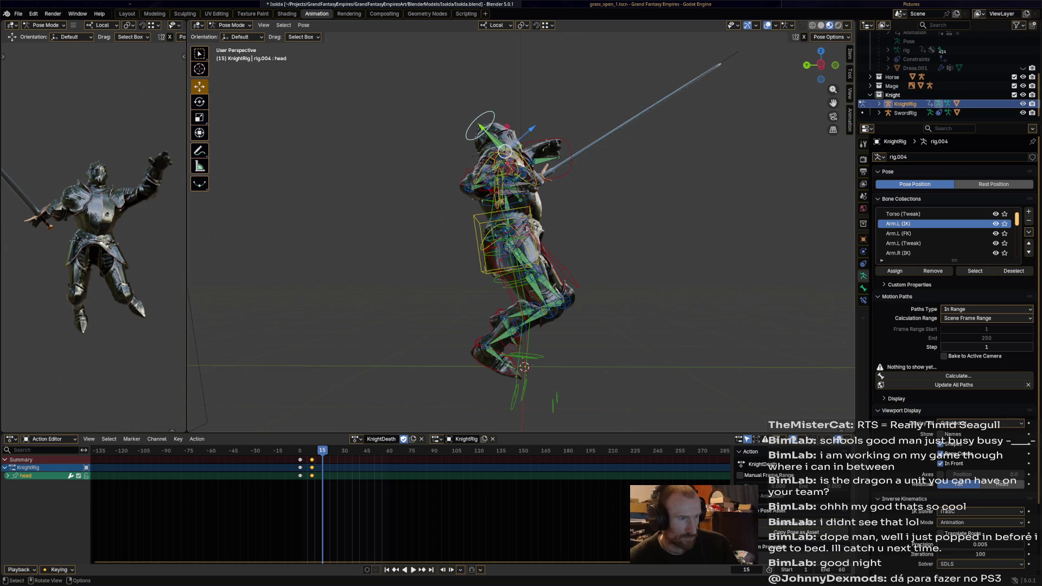
{"action": "middle_click_drag", "start_coordinate": [488, 138], "coordinate": [423, 200]}
{"action": "left_click", "coordinate": [424, 199]}
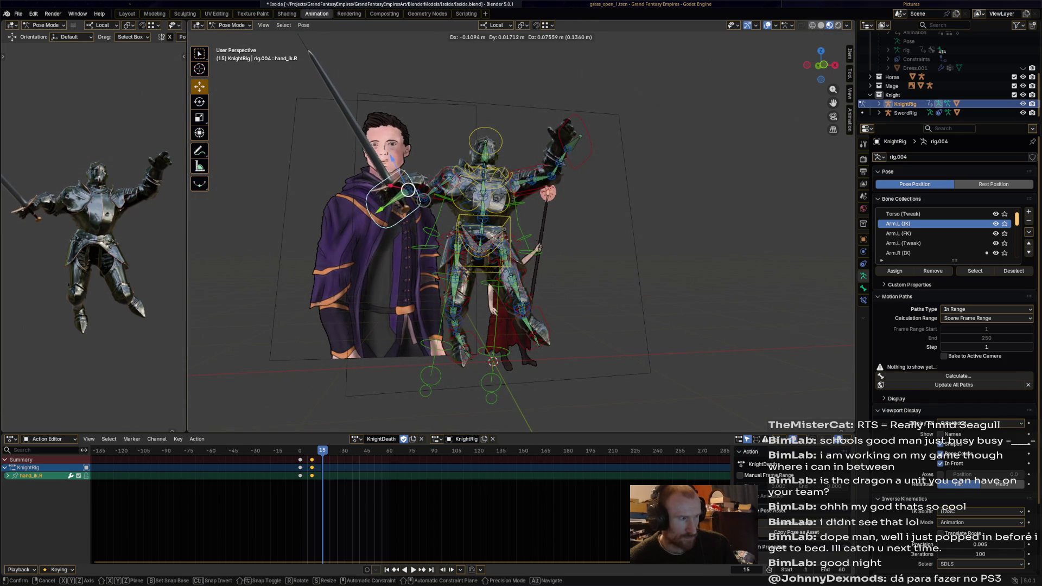
{"action": "left_click", "coordinate": [409, 193]}
Step: Key the whole rig's pose at frame 15 of KnightDeath and play the motion back
{"action": "key", "text": "a"}
{"action": "key", "text": "i"}
{"action": "key", "text": "space"}
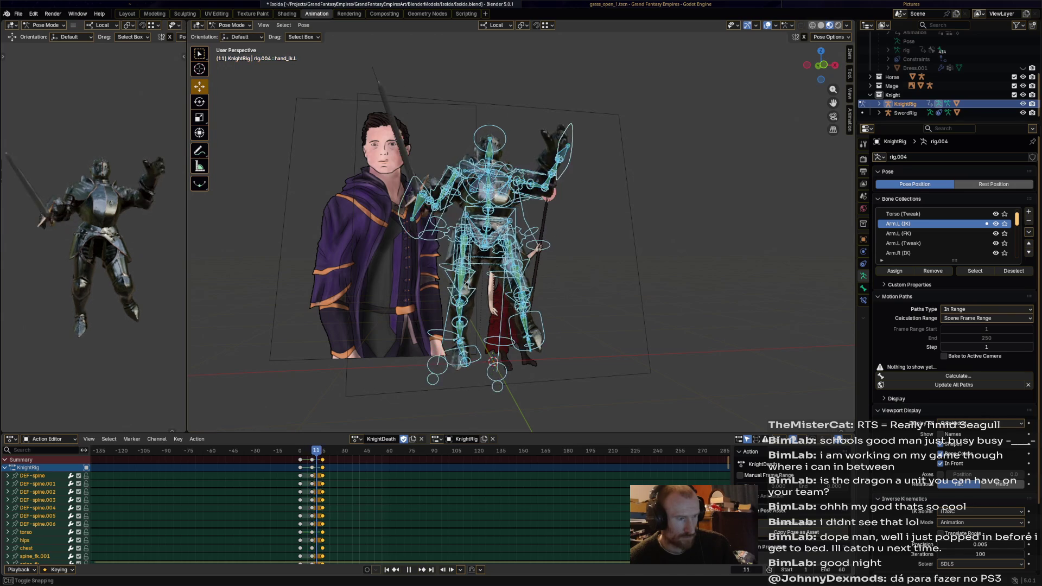
Step: At frame 24, lower and tilt the knight's torso bone toward the ground
{"action": "middle_click_drag", "start_coordinate": [489, 245], "coordinate": [570, 244]}
{"action": "key", "text": "space"}
{"action": "key", "text": "space"}
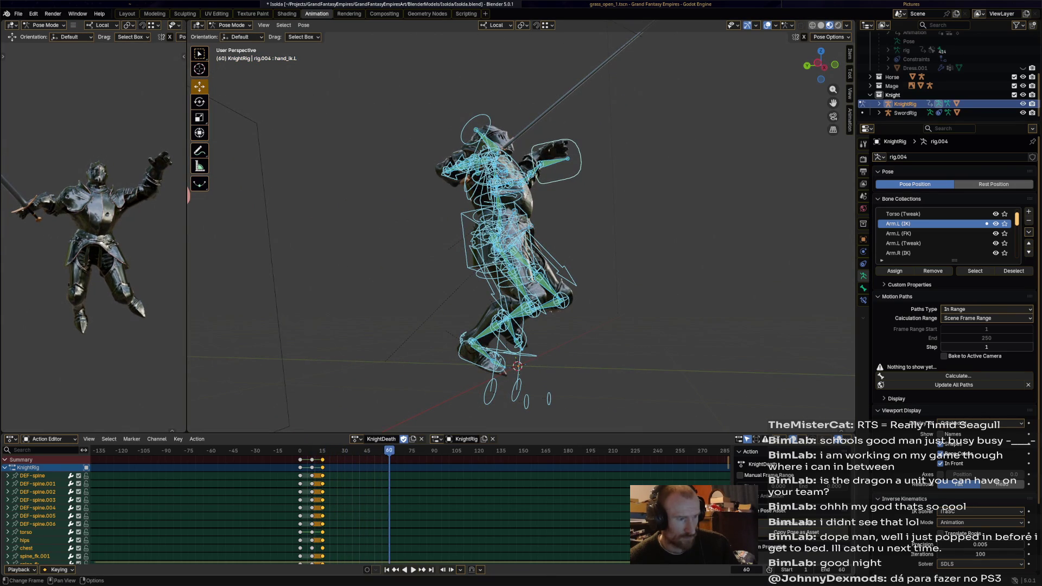
{"action": "scroll", "coordinate": [521, 245], "scroll_direction": "down", "scroll_amount": 5, "text": "alt"}
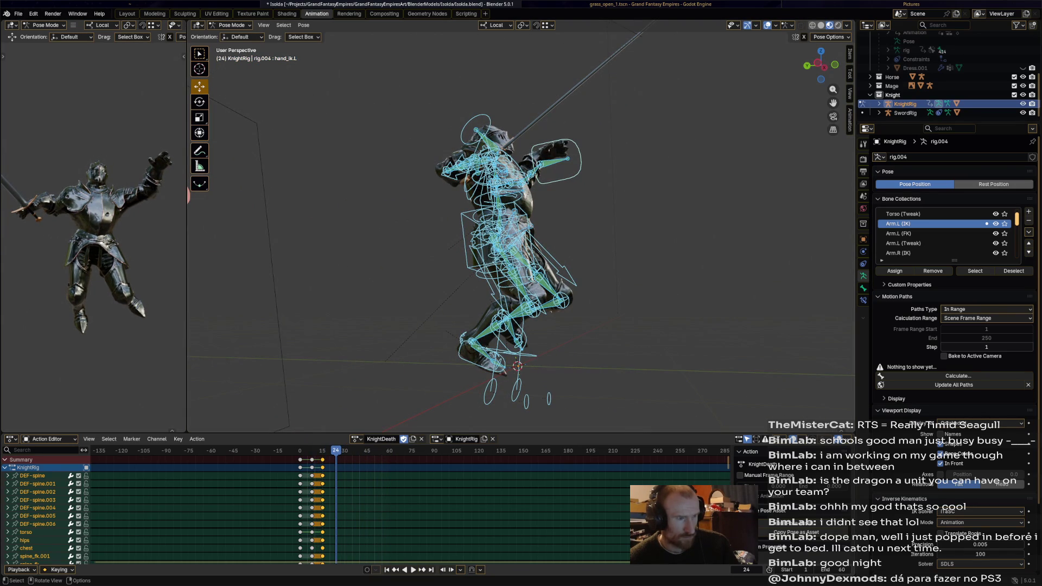
{"action": "left_click", "coordinate": [497, 239]}
{"action": "left_click_drag", "start_coordinate": [497, 239], "coordinate": [530, 283]}
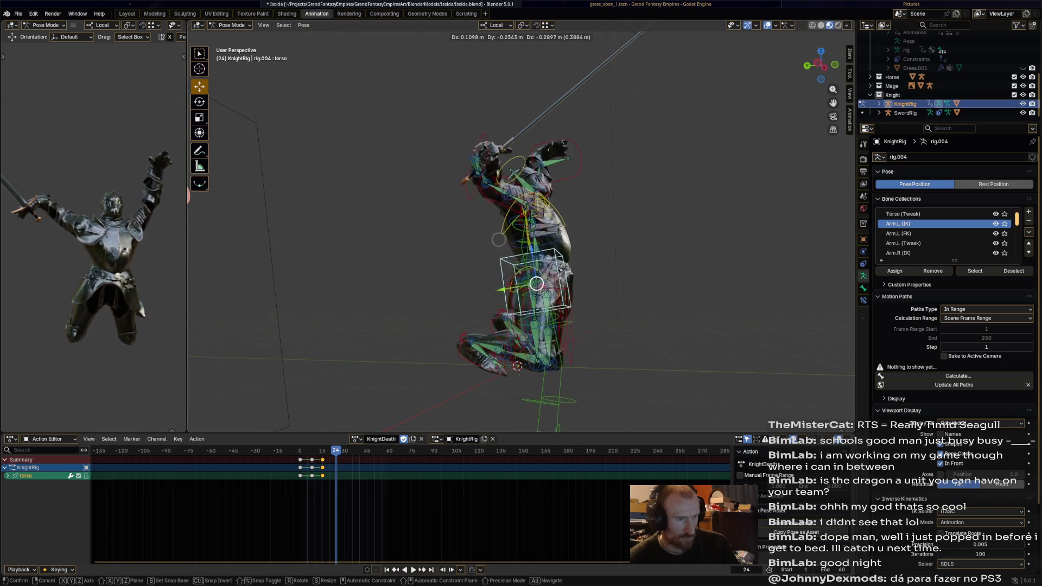
{"action": "key", "text": "ctrl+z"}
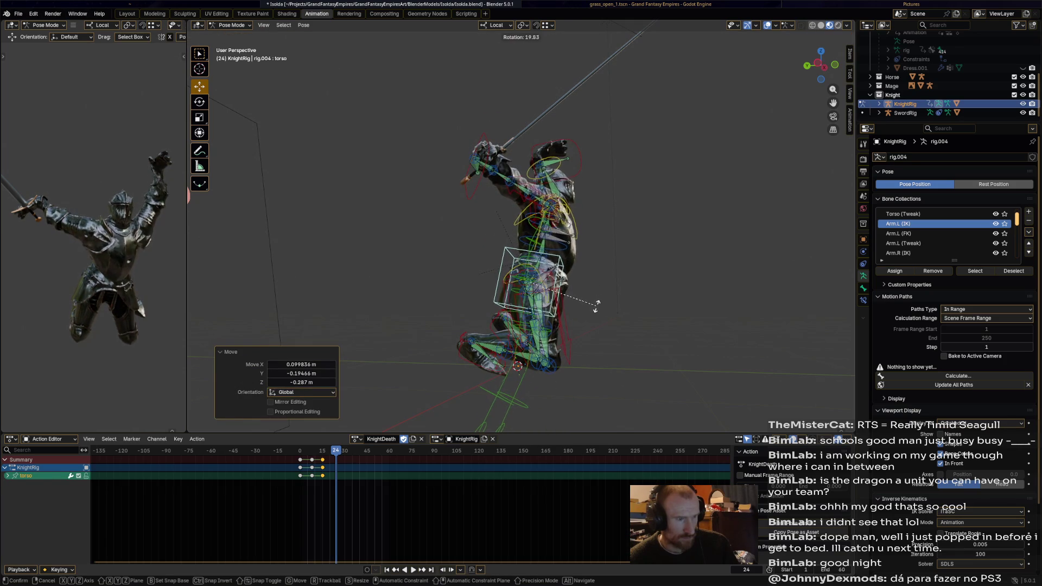
Step: Rotate foot_ik.R and move and turn foot_ik.L into the collapsed stance
{"action": "left_click", "coordinate": [471, 341]}
{"action": "key", "text": "r"}
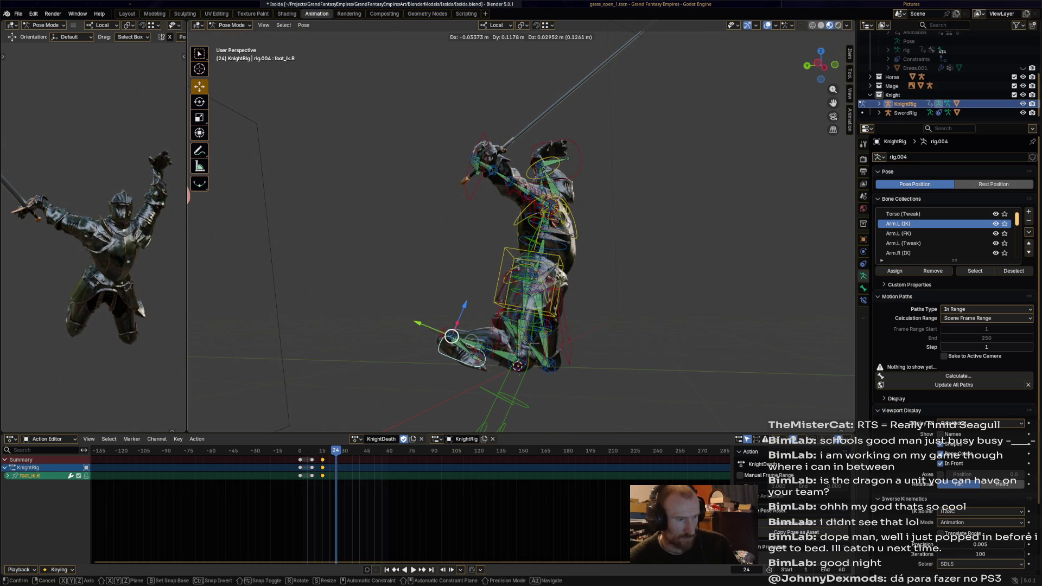
{"action": "left_click", "coordinate": [411, 376]}
{"action": "mouse_move", "coordinate": [533, 326]}
{"action": "middle_mouse_down"}
{"action": "mouse_move", "coordinate": [534, 344]}
{"action": "mouse_move", "coordinate": [533, 326]}
{"action": "middle_mouse_up"}
{"action": "left_click", "coordinate": [524, 350]}
{"action": "left_click", "coordinate": [533, 322]}
{"action": "key", "text": "g"}
{"action": "left_click", "coordinate": [573, 333]}
{"action": "key", "text": "r"}
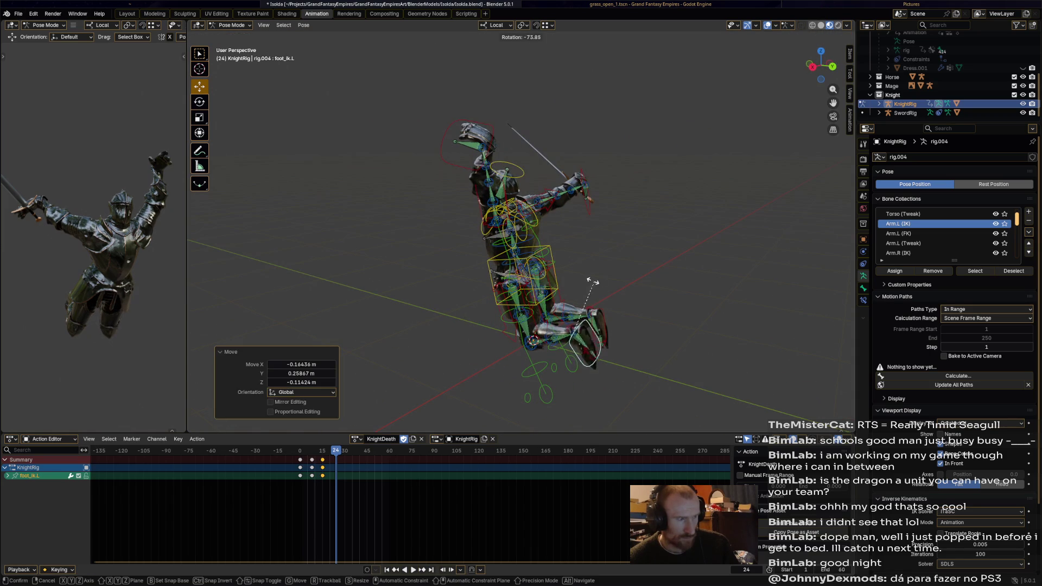
{"action": "left_click", "coordinate": [586, 351]}
{"action": "key", "text": "g"}
{"action": "left_click", "coordinate": [562, 342]}
Step: Reposition hand_ik.L and bring hand_ik.R and its arm down outward
{"action": "middle_click_drag", "start_coordinate": [562, 343], "coordinate": [552, 345]}
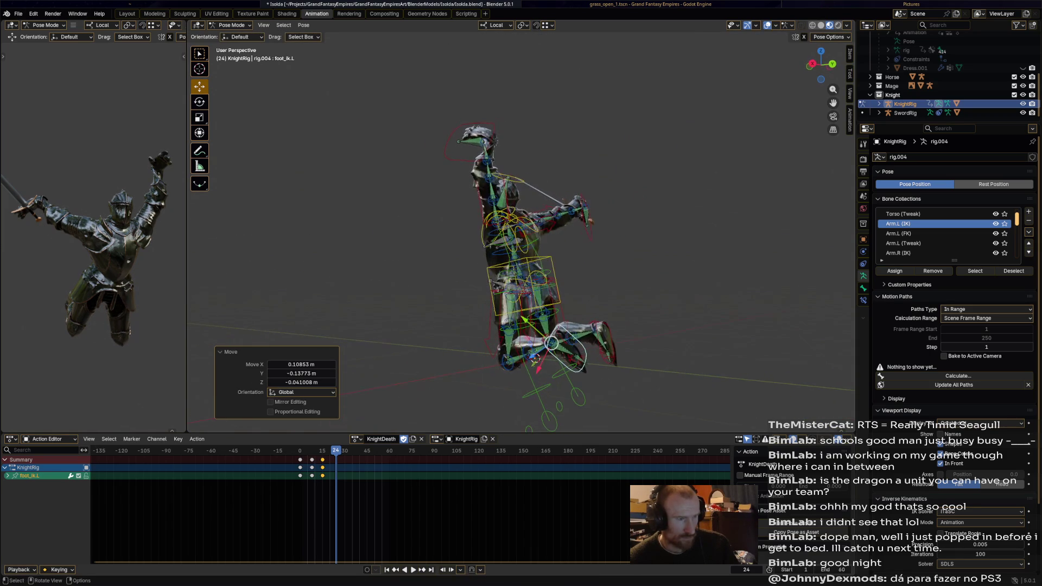
{"action": "left_click", "coordinate": [482, 140]}
{"action": "key", "text": "g"}
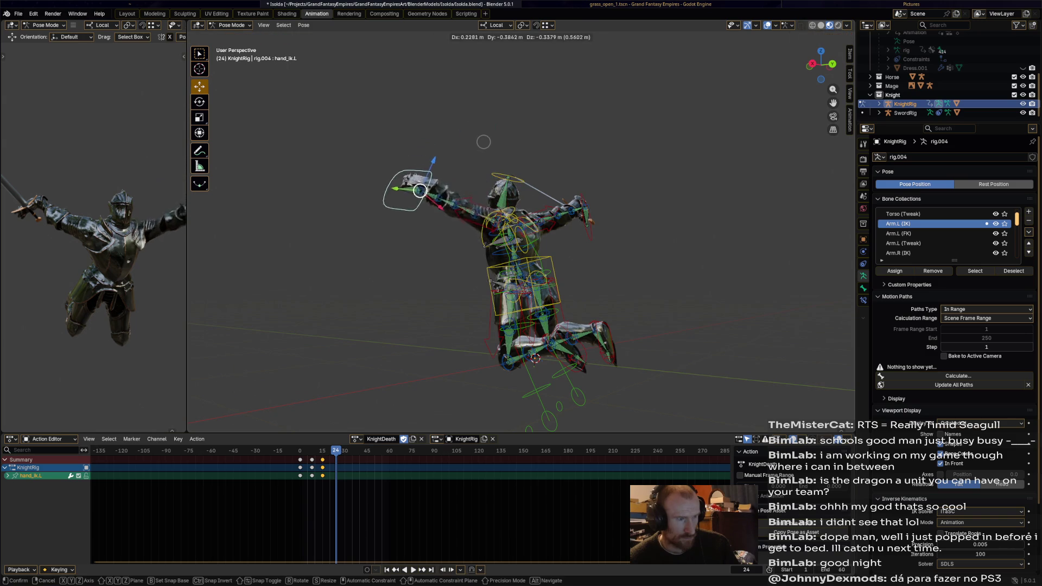
{"action": "left_click", "coordinate": [489, 162]}
{"action": "mouse_move", "coordinate": [489, 163]}
{"action": "middle_mouse_down"}
{"action": "mouse_move", "coordinate": [521, 147]}
{"action": "mouse_move", "coordinate": [570, 245]}
{"action": "mouse_move", "coordinate": [538, 196]}
{"action": "mouse_move", "coordinate": [505, 188]}
{"action": "mouse_move", "coordinate": [399, 220]}
{"action": "middle_mouse_up"}
{"action": "key", "text": "g"}
{"action": "left_click", "coordinate": [506, 187]}
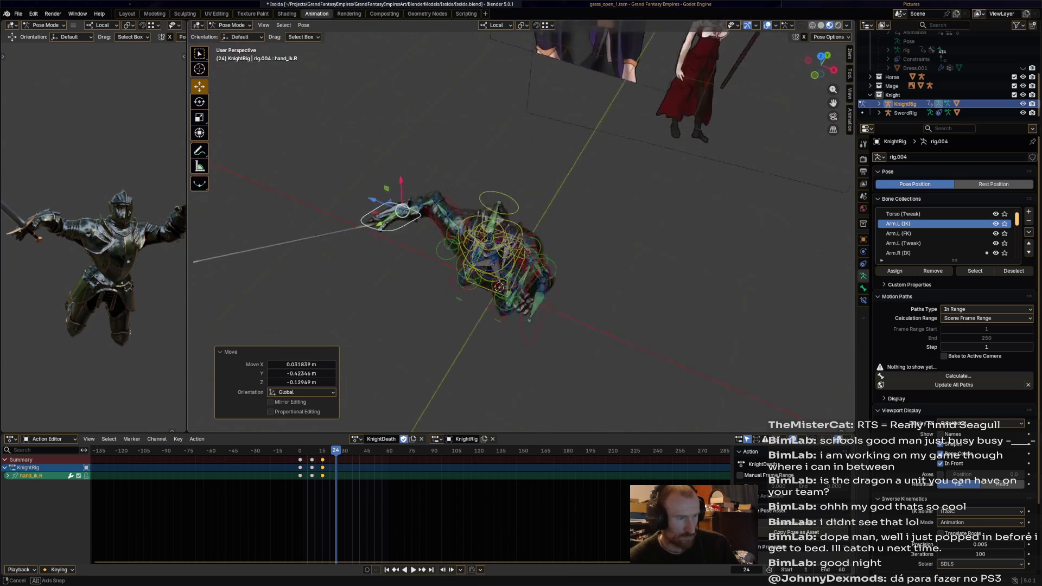
{"action": "left_click_drag", "start_coordinate": [401, 222], "coordinate": [411, 252]}
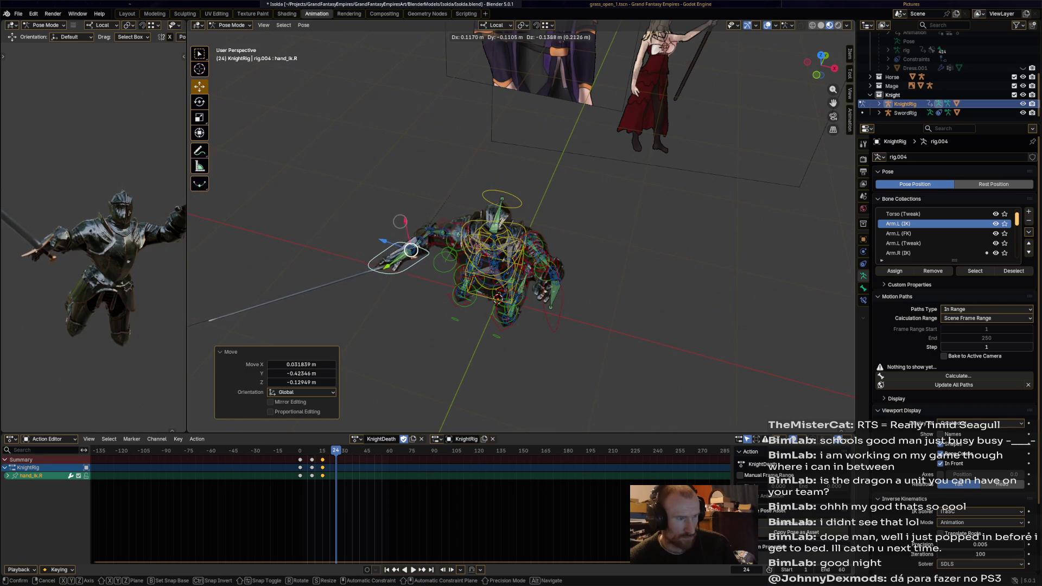
Step: Save the blend file and select the sword rig
{"action": "key", "text": "ctrl+s"}
{"action": "mouse_move", "coordinate": [412, 251]}
{"action": "middle_mouse_down"}
{"action": "mouse_move", "coordinate": [466, 253]}
{"action": "mouse_move", "coordinate": [431, 244]}
{"action": "middle_mouse_up"}
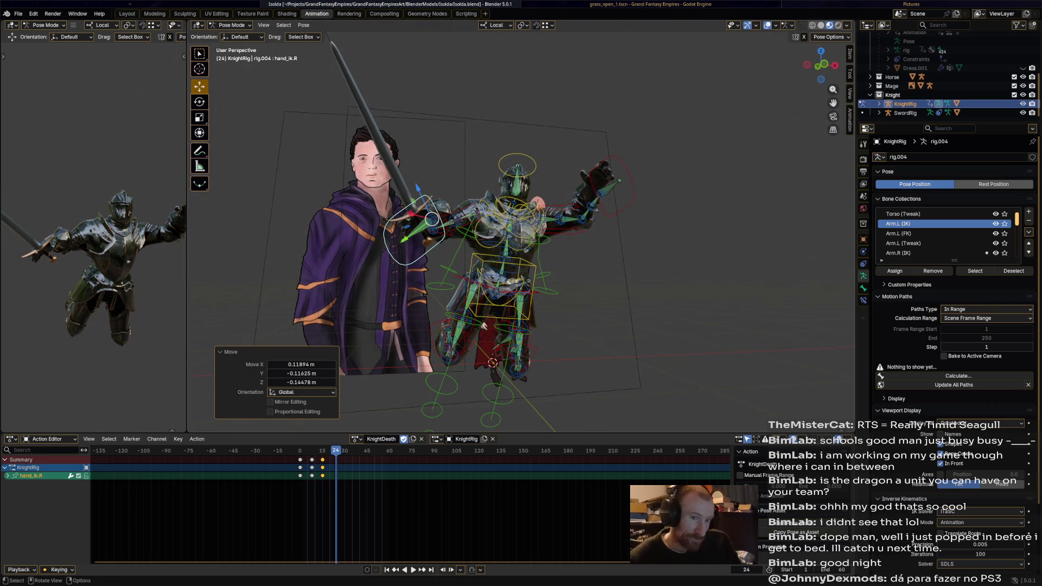
{"action": "left_click", "coordinate": [905, 113]}
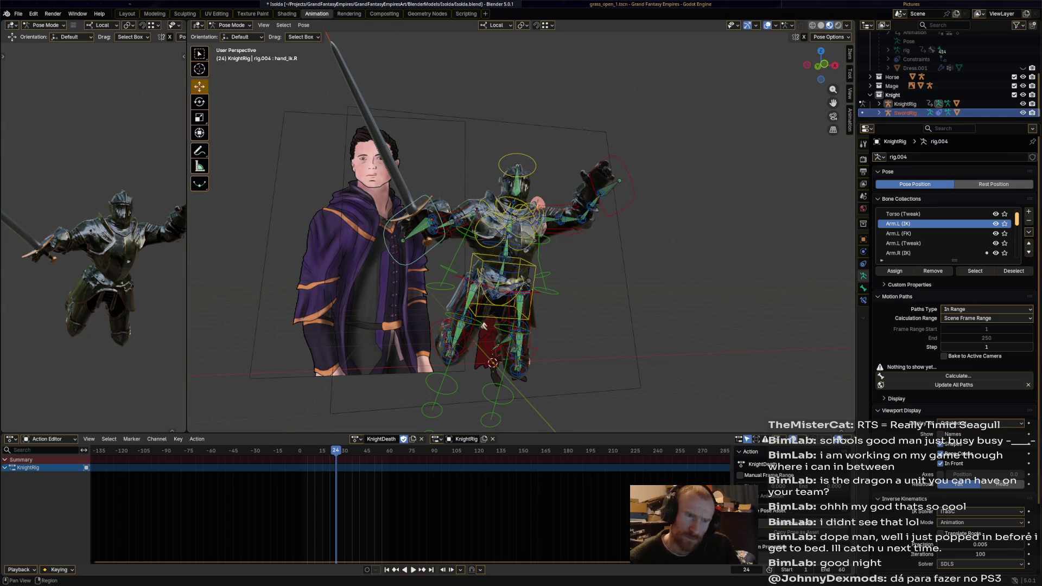
Step: In Object Mode, keyframe SwordRig's Child Of influence at 1.0 on frame 0
{"action": "left_click", "coordinate": [232, 25]}
{"action": "left_click", "coordinate": [236, 35]}
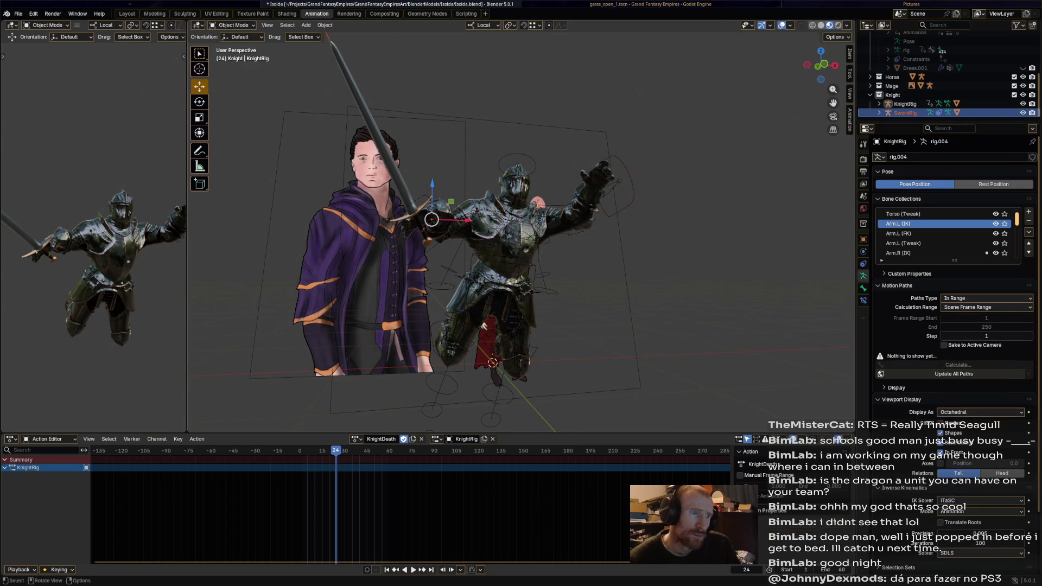
{"action": "left_click", "coordinate": [906, 113]}
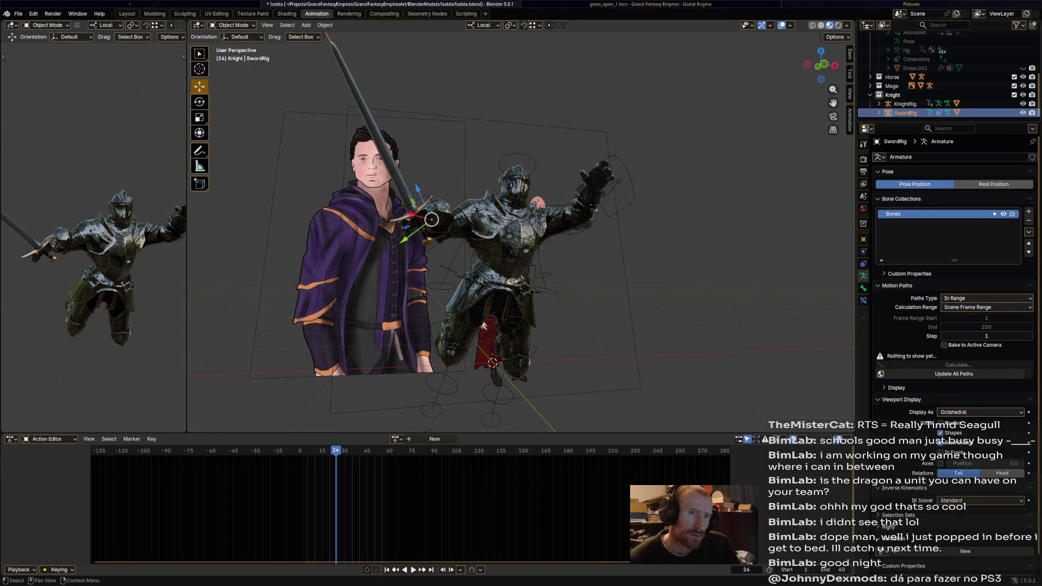
{"action": "left_click", "coordinate": [864, 265]}
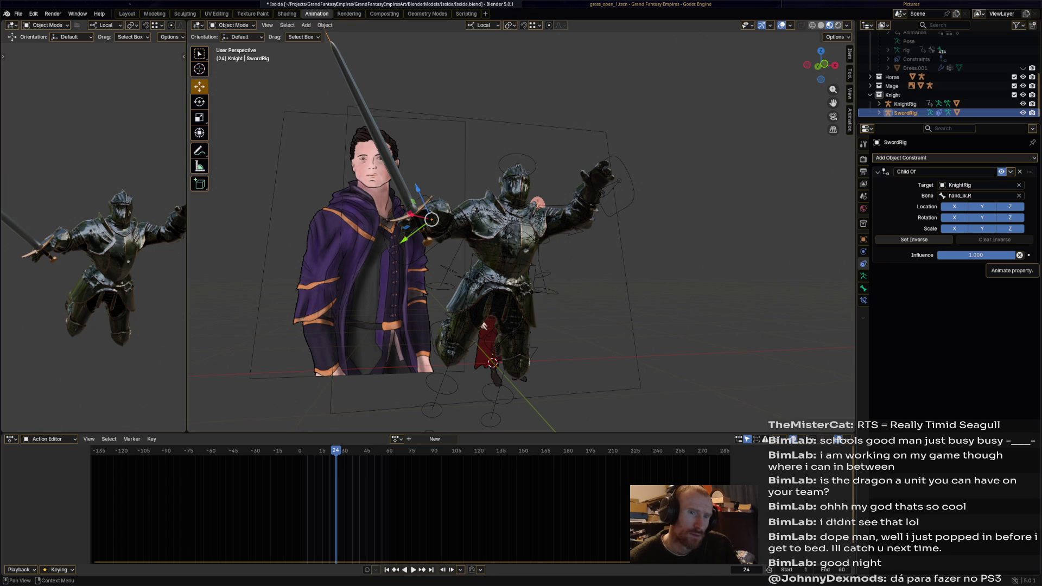
{"action": "left_click", "coordinate": [1029, 255]}
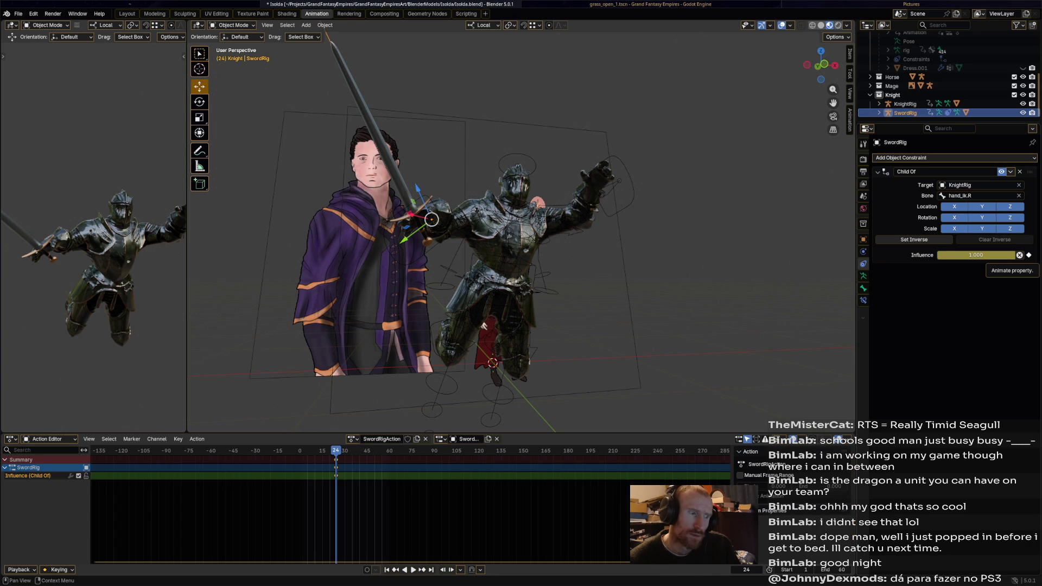
{"action": "key", "text": "space"}
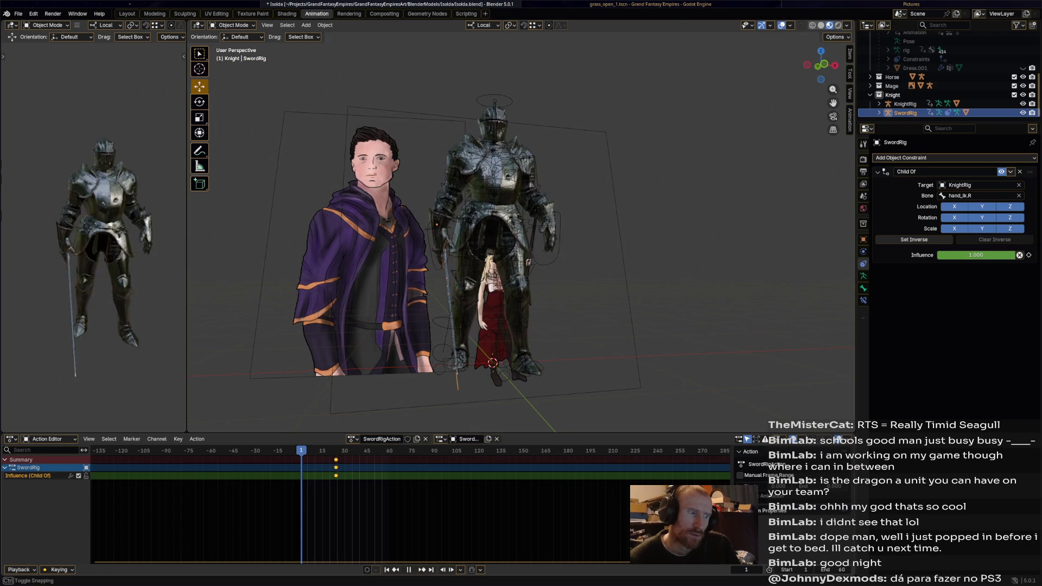
{"action": "key", "text": "space"}
{"action": "left_click", "coordinate": [1029, 255]}
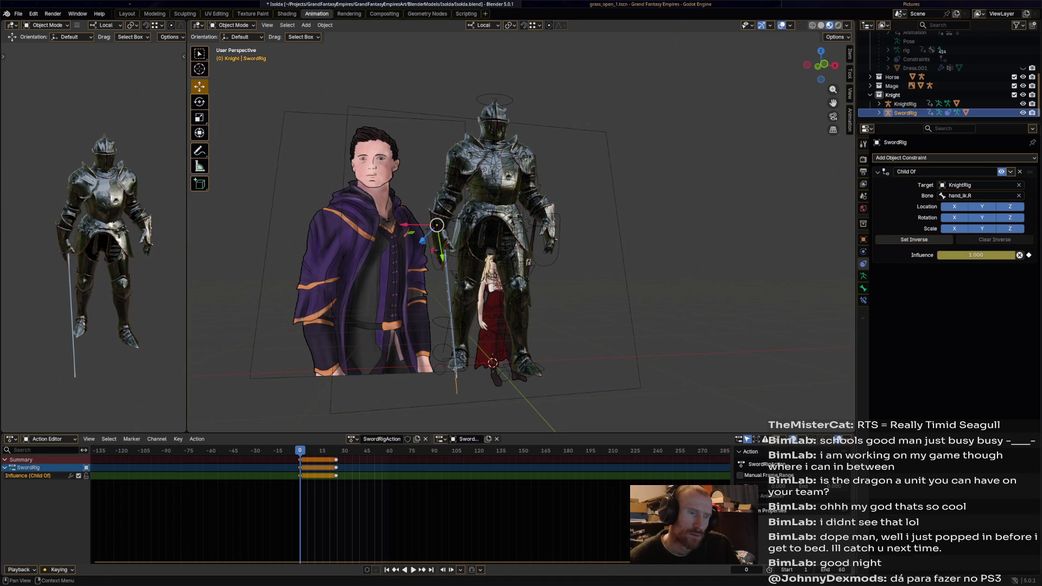
Step: At frame 24 set the Child Of influence to 0.0, keyframe it and play to check the drop
{"action": "key", "text": "Up"}
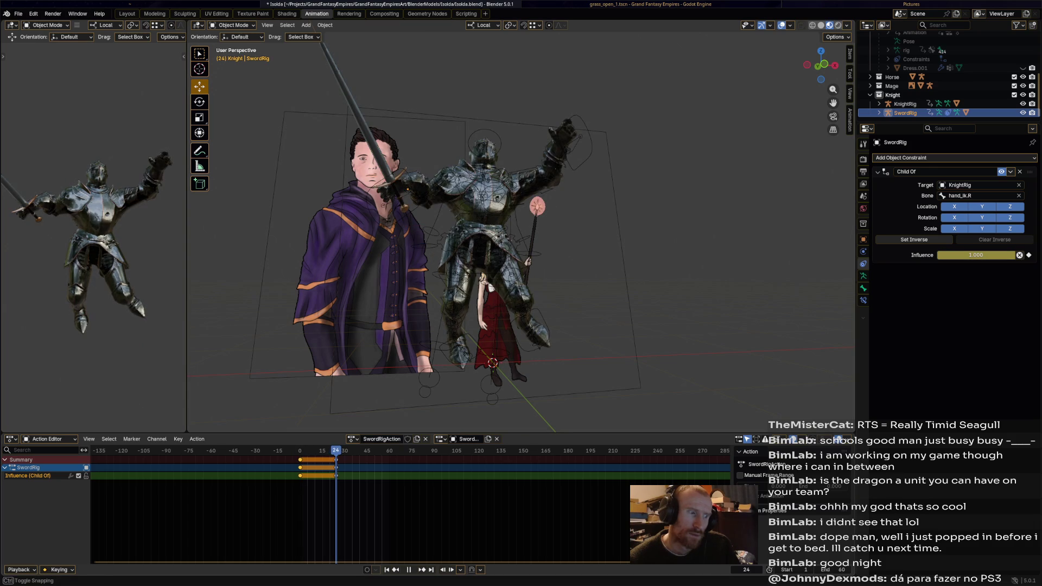
{"action": "key", "text": "BackSpace"}
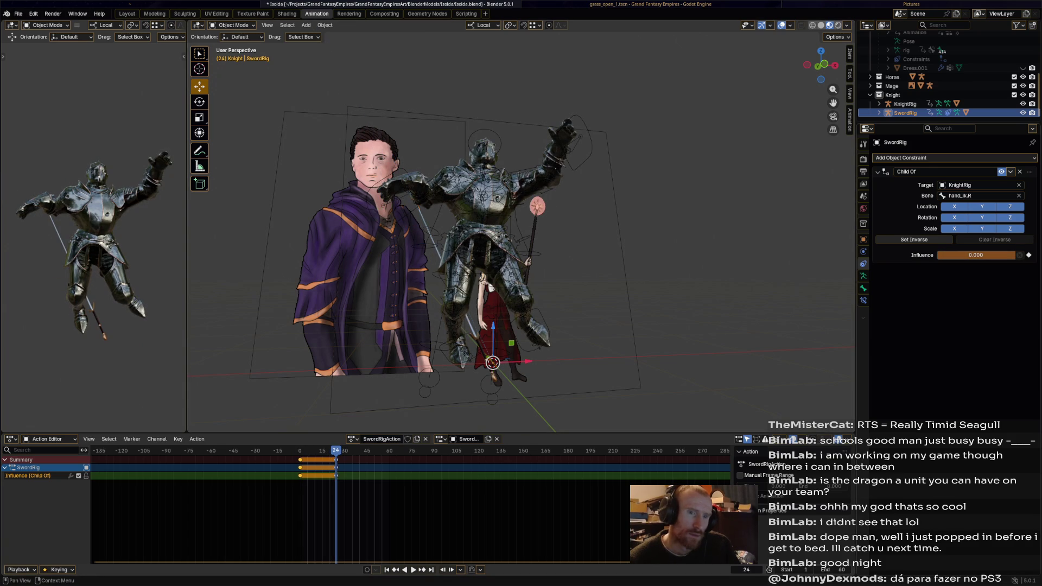
{"action": "left_click", "coordinate": [1030, 256]}
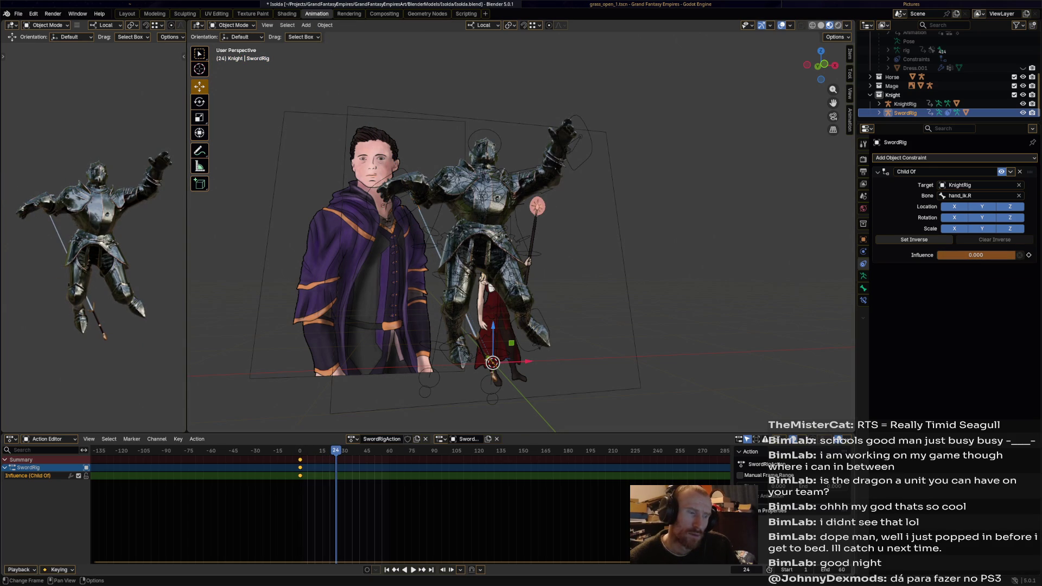
{"action": "left_click", "coordinate": [1029, 255]}
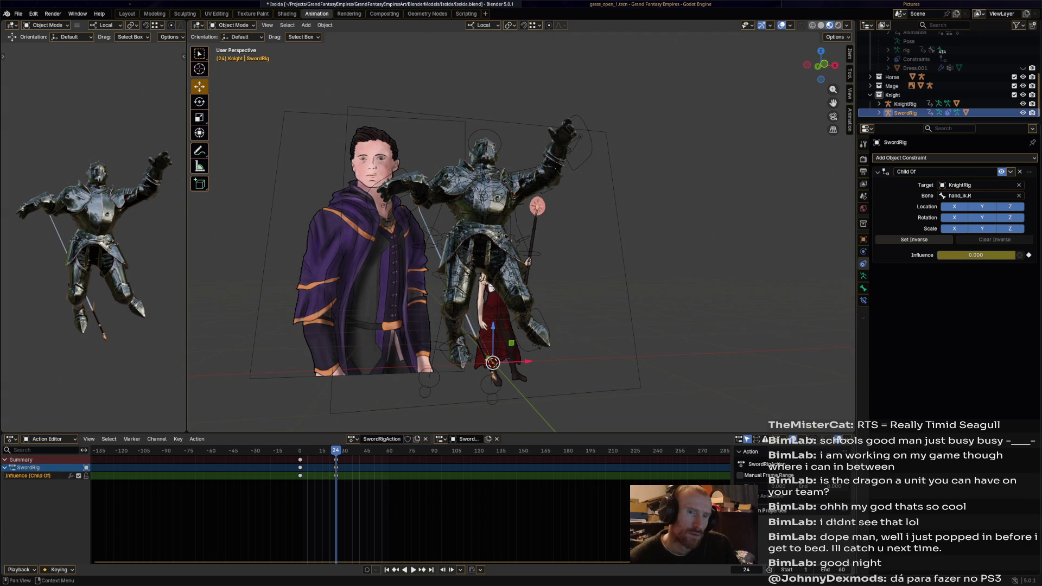
{"action": "key", "text": "space"}
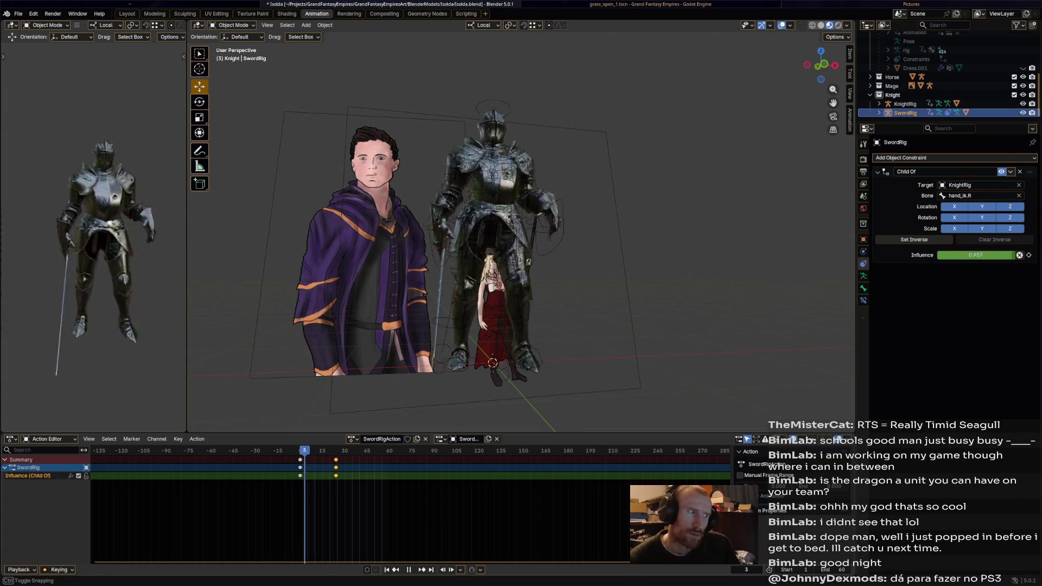
{"action": "key", "text": "Escape"}
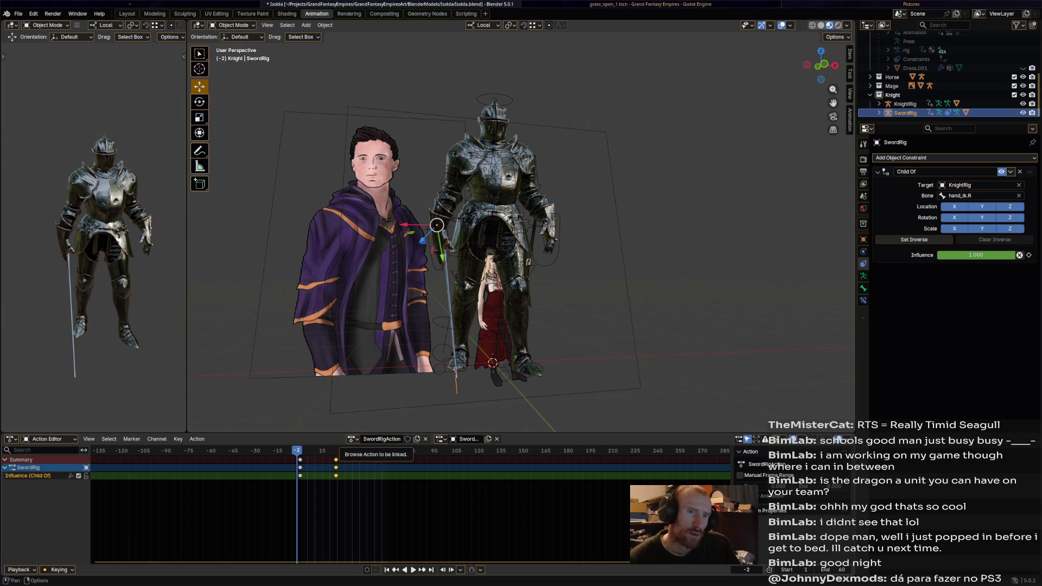
Step: Briefly assign KnightAttack, key the sword influence at frame 0, then reassign KnightDeath
{"action": "left_click", "coordinate": [352, 439]}
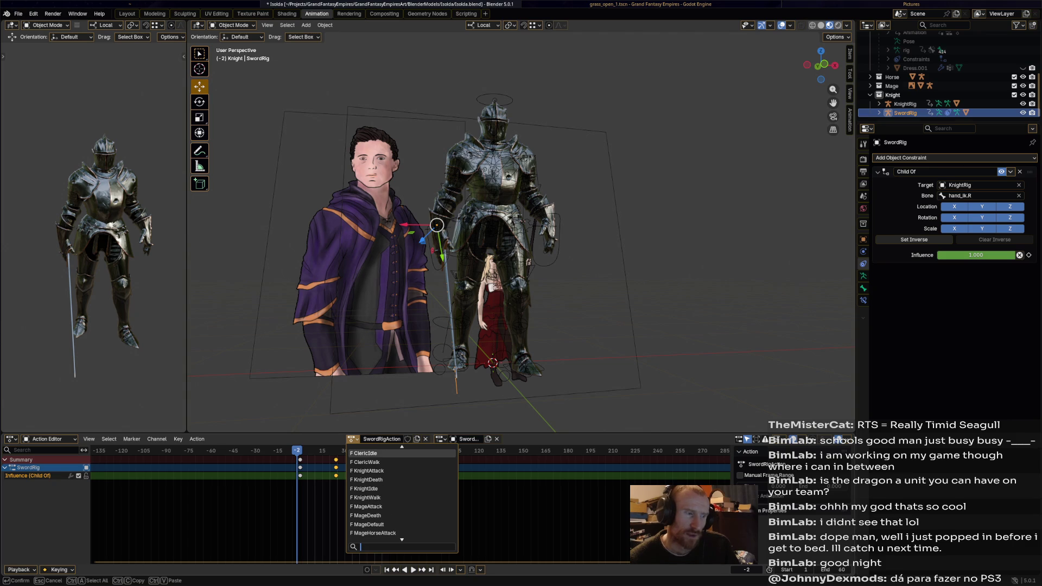
{"action": "left_click", "coordinate": [369, 470]}
{"action": "left_click_drag", "start_coordinate": [297, 451], "coordinate": [300, 450]}
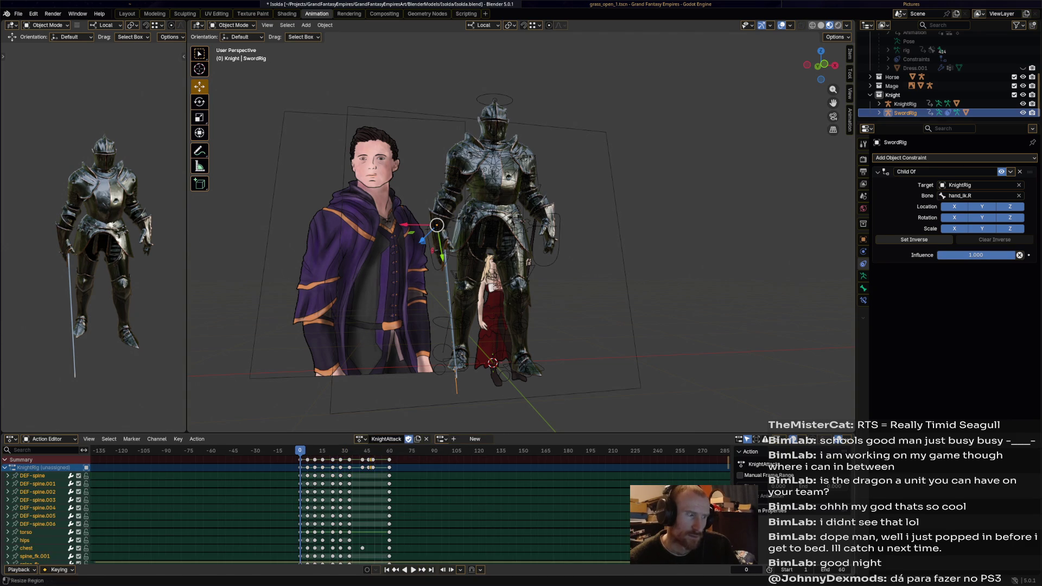
{"action": "left_click", "coordinate": [7, 468]}
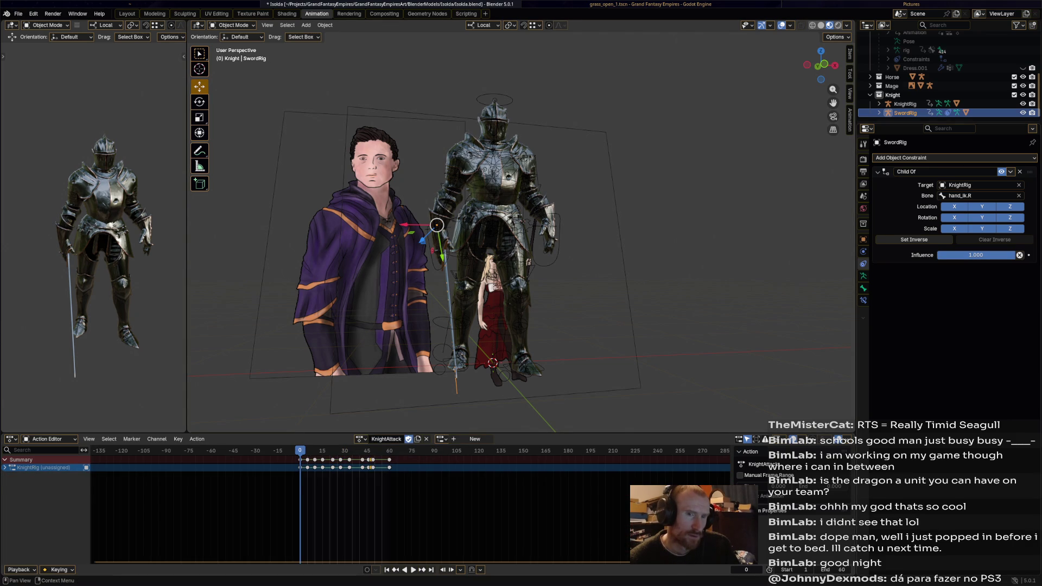
{"action": "left_click", "coordinate": [1029, 254]}
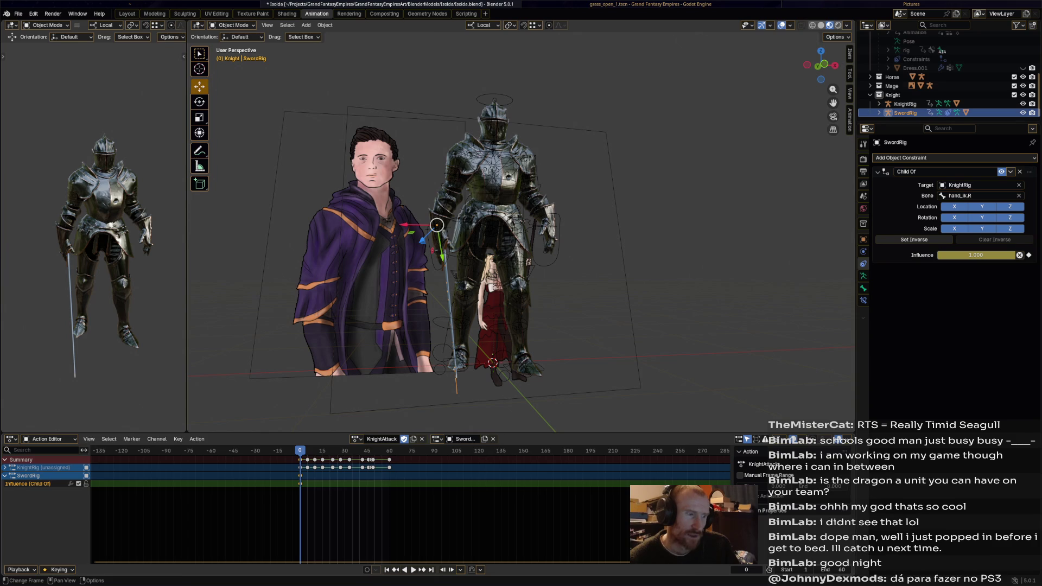
{"action": "left_click", "coordinate": [356, 439]}
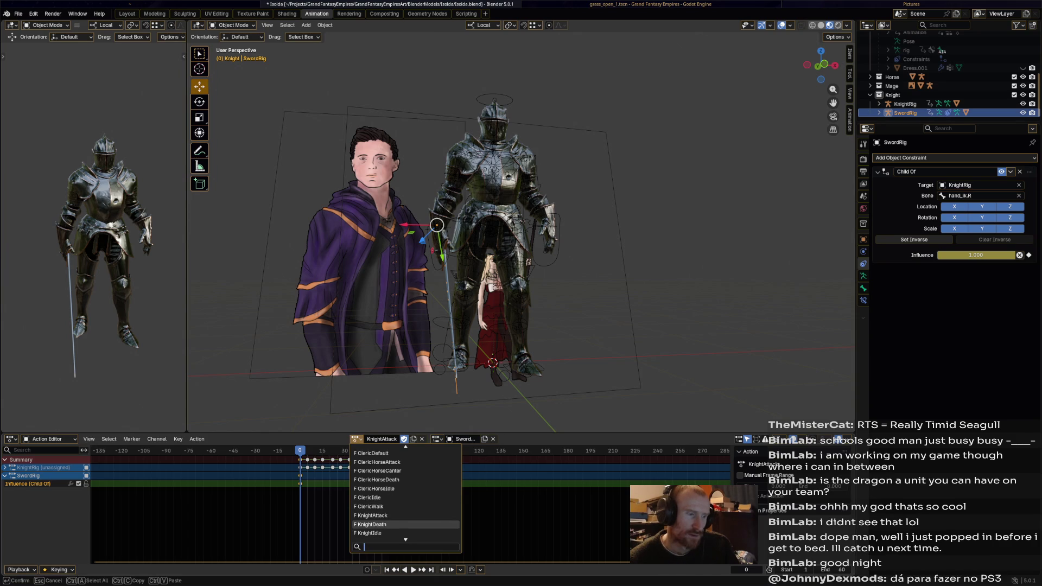
{"action": "key", "text": "Return"}
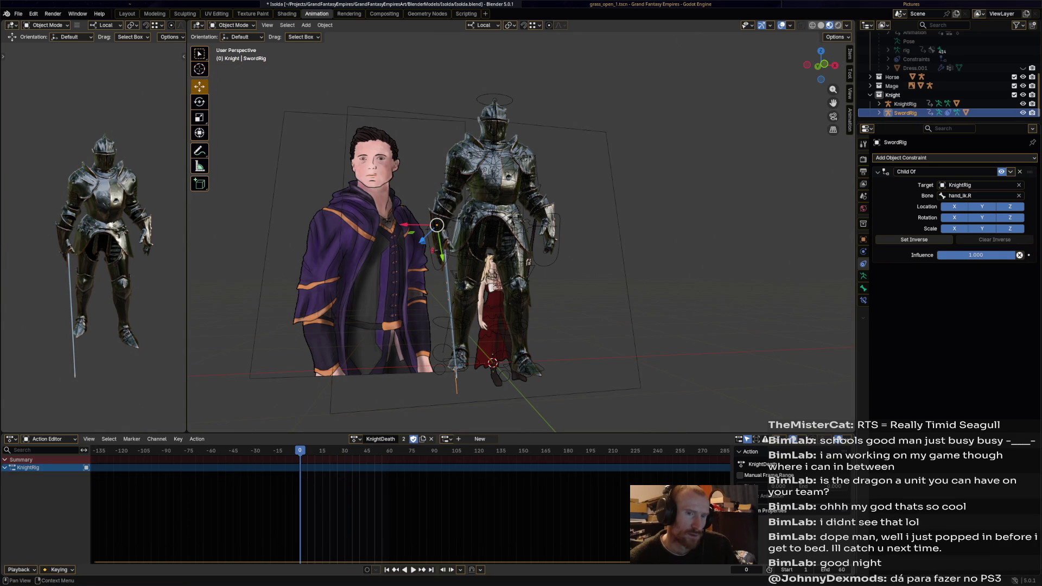
Step: Key full influence, then at frame 22 set Child Of influence to 0.000 and key it with the sword's transforms
{"action": "key", "text": "i"}
{"action": "key", "text": "space"}
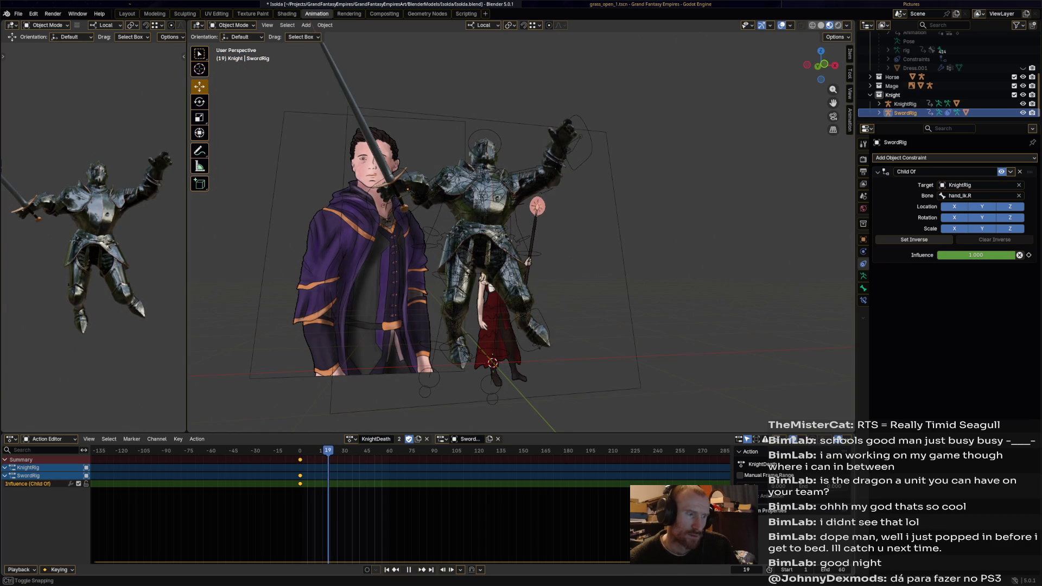
{"action": "key", "text": "space"}
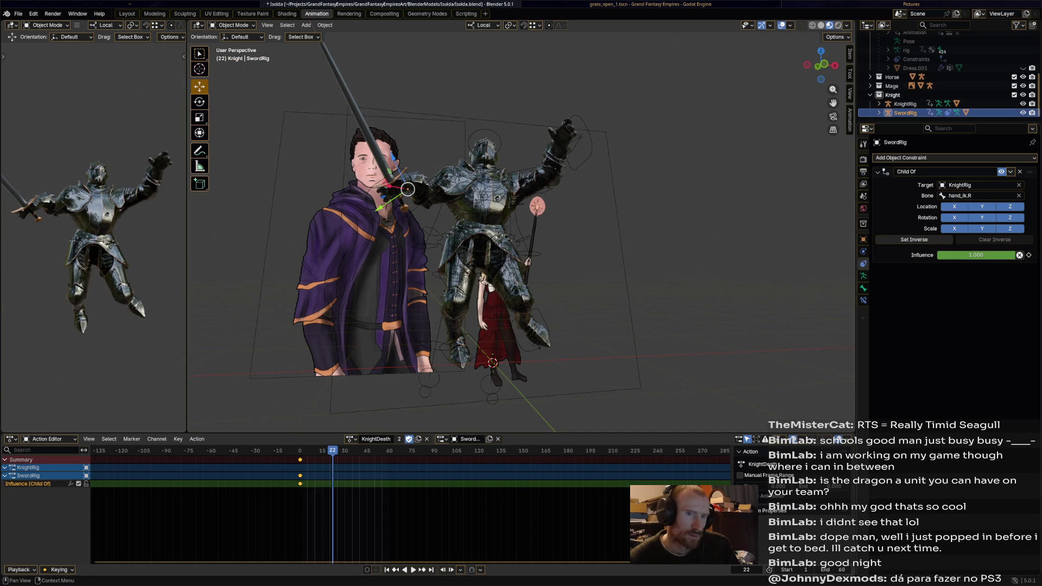
{"action": "key", "text": "i"}
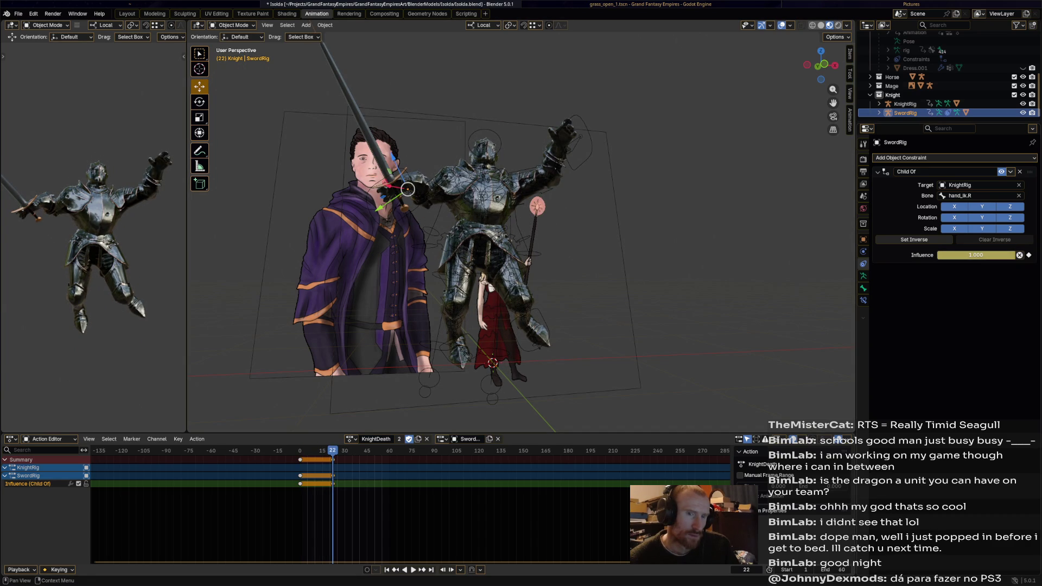
{"action": "left_click_drag", "start_coordinate": [978, 255], "coordinate": [937, 255]}
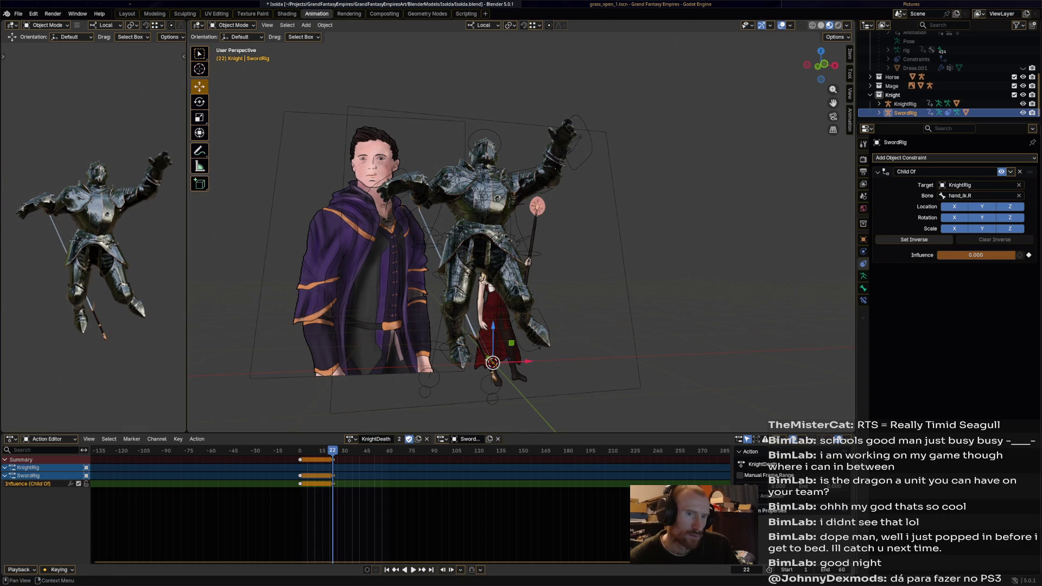
{"action": "key", "text": "i"}
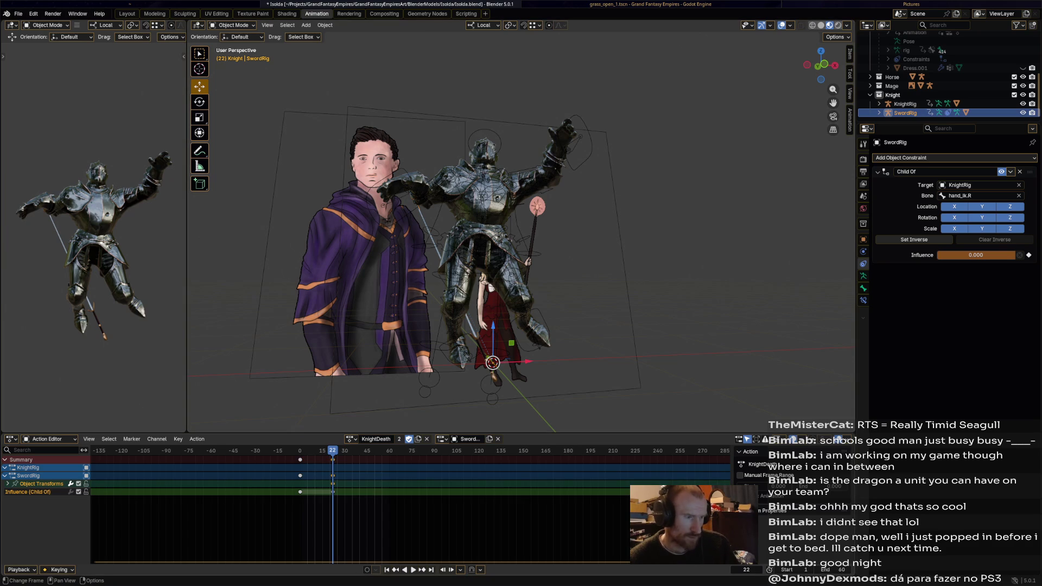
{"action": "key", "text": "space"}
{"action": "key", "text": "space"}
{"action": "left_click", "coordinate": [352, 439]}
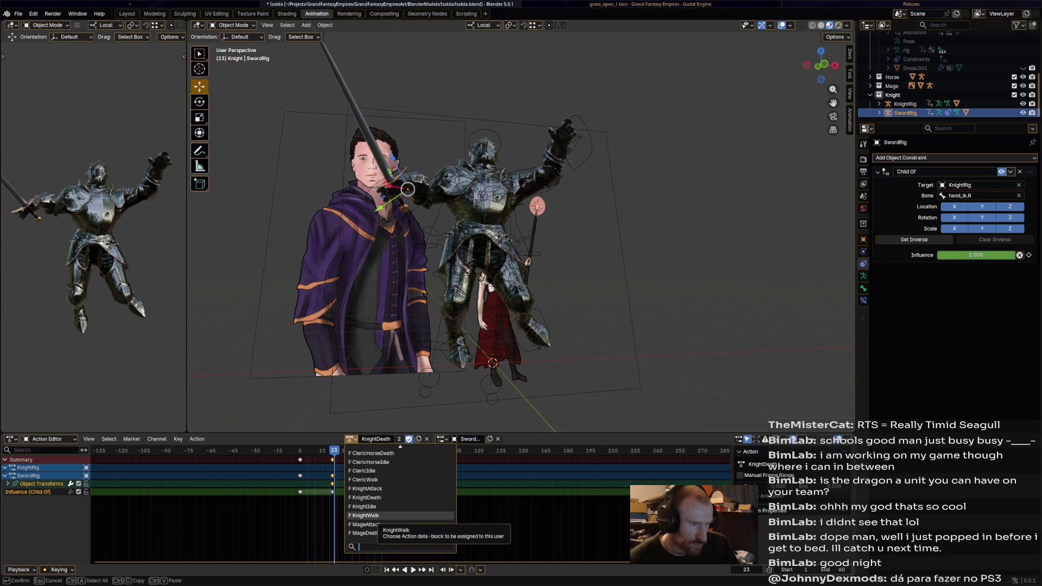
Step: Paste the sword's frame-0 keyframes at frame 20 in KnightDeath
{"action": "key", "text": "Escape"}
{"action": "left_click", "coordinate": [300, 491]}
{"action": "key", "text": "space"}
{"action": "key", "text": "space"}
{"action": "key", "text": "ctrl+v"}
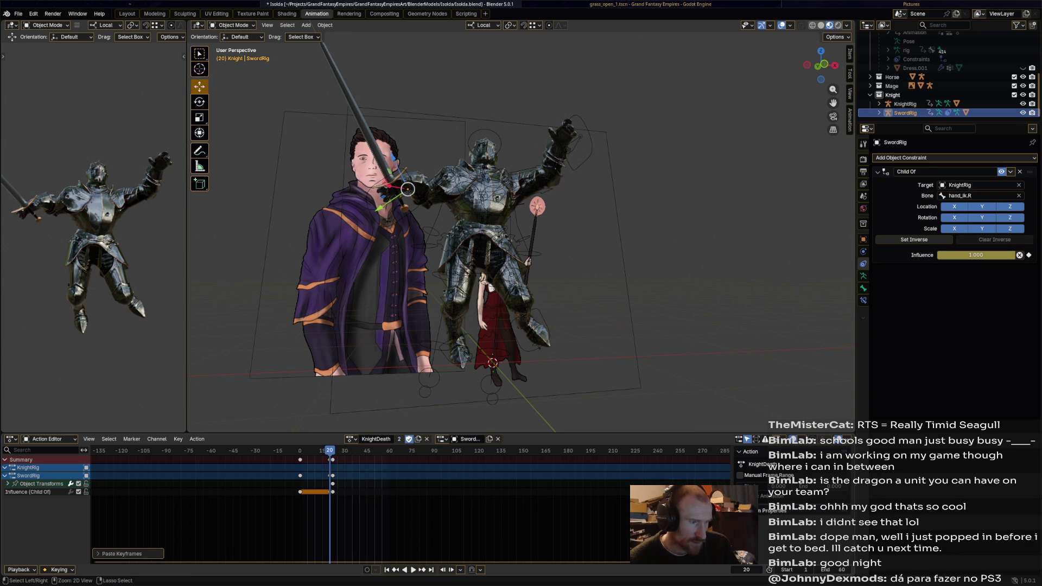
{"action": "key", "text": "space"}
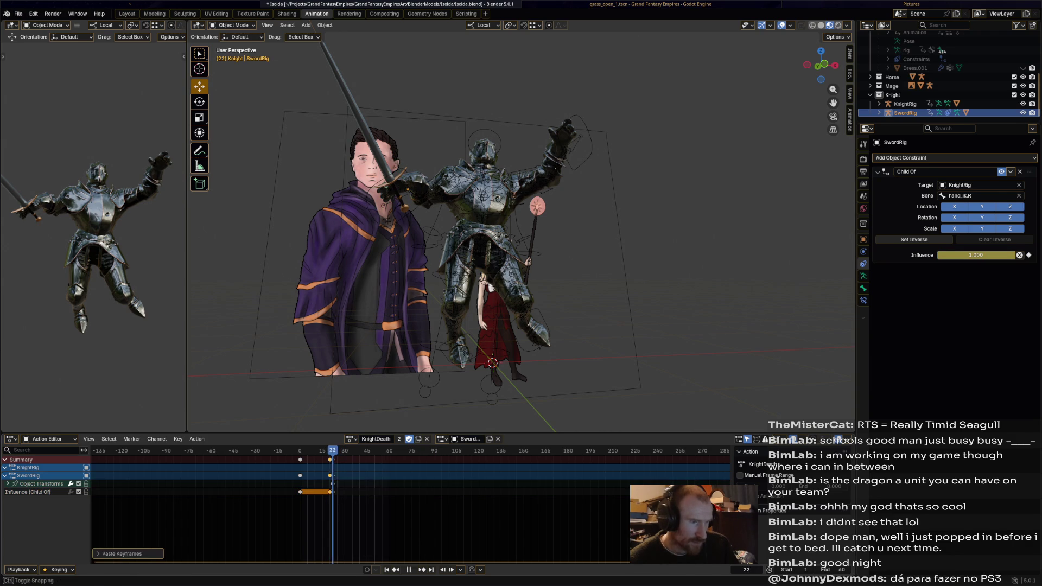
{"action": "key", "text": "space"}
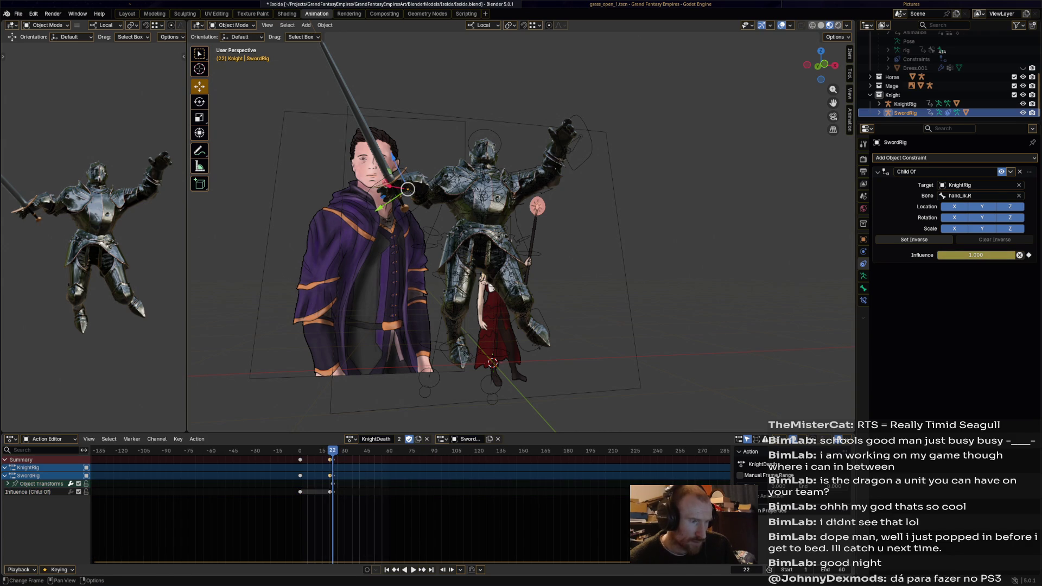
Step: Set the Child Of influence to 0 on its channel, keyframe it and save the file
{"action": "left_click", "coordinate": [27, 492]}
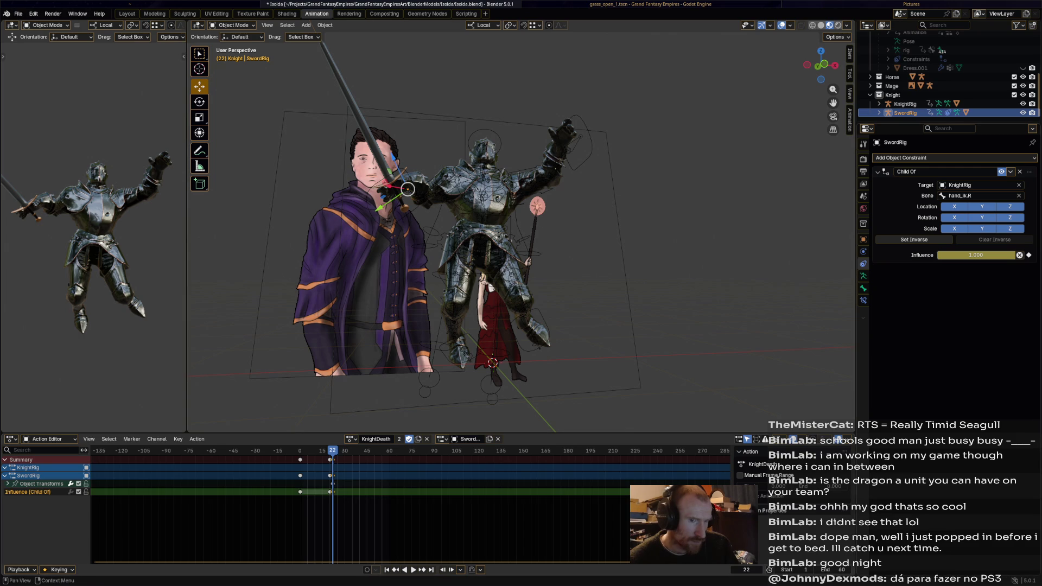
{"action": "key", "text": "BackSpace"}
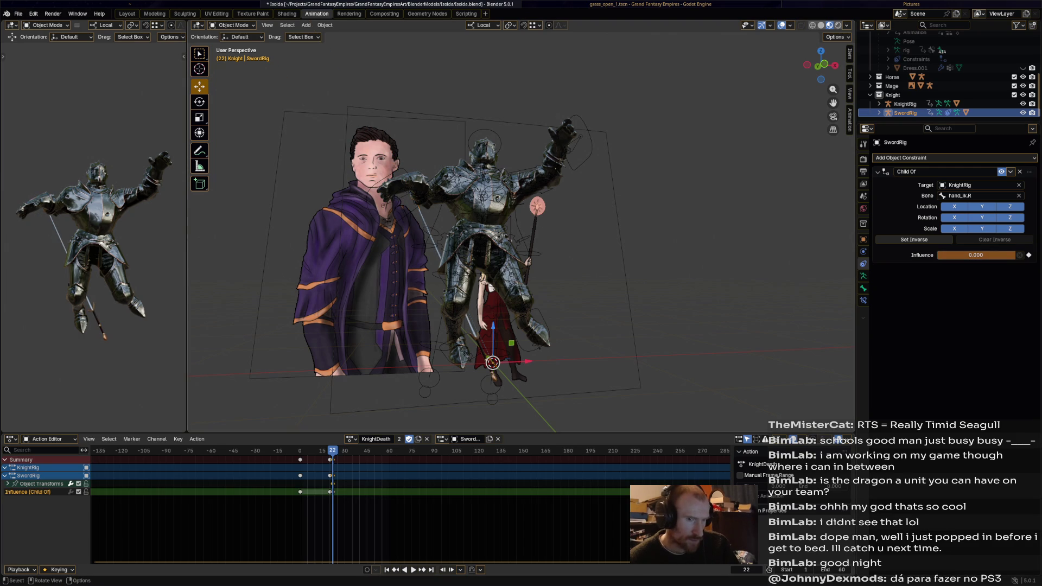
{"action": "key", "text": "i"}
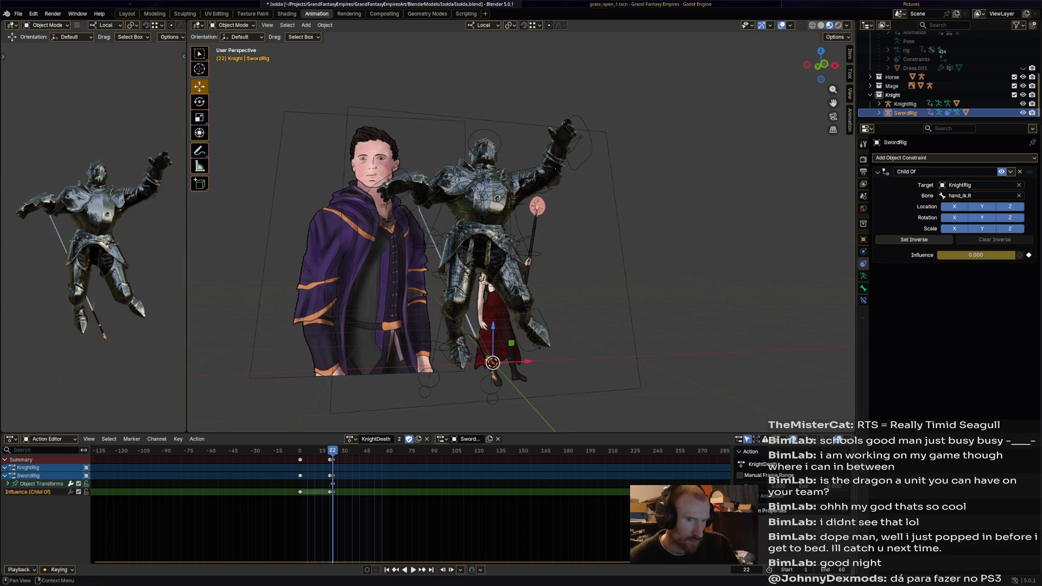
{"action": "key", "text": "space"}
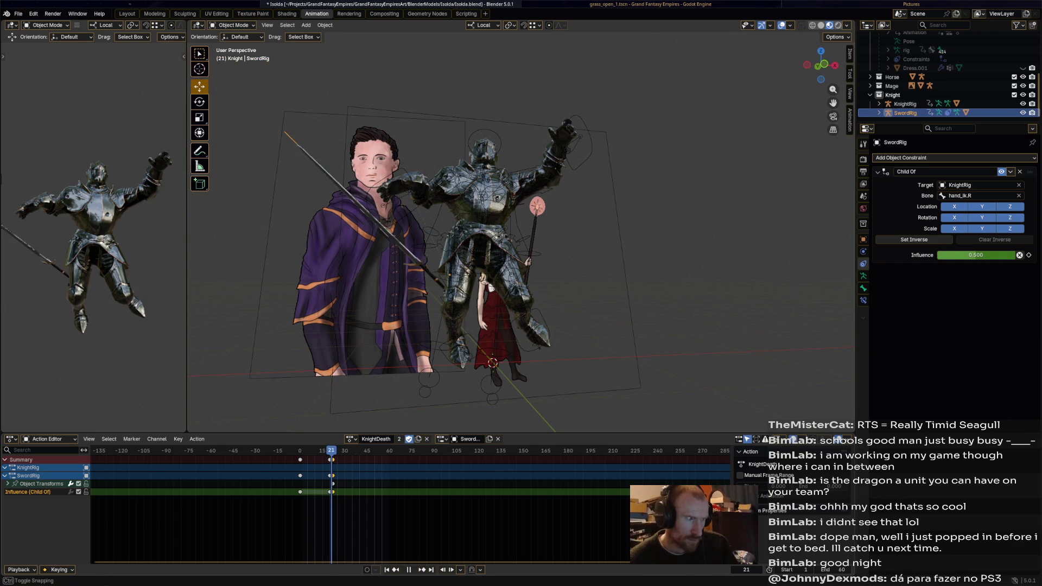
{"action": "key", "text": "space"}
{"action": "key", "text": "ctrl+s"}
Step: Switch to the KnightIdle action and keyframe full sword influence at frame 0
{"action": "left_click", "coordinate": [352, 439]}
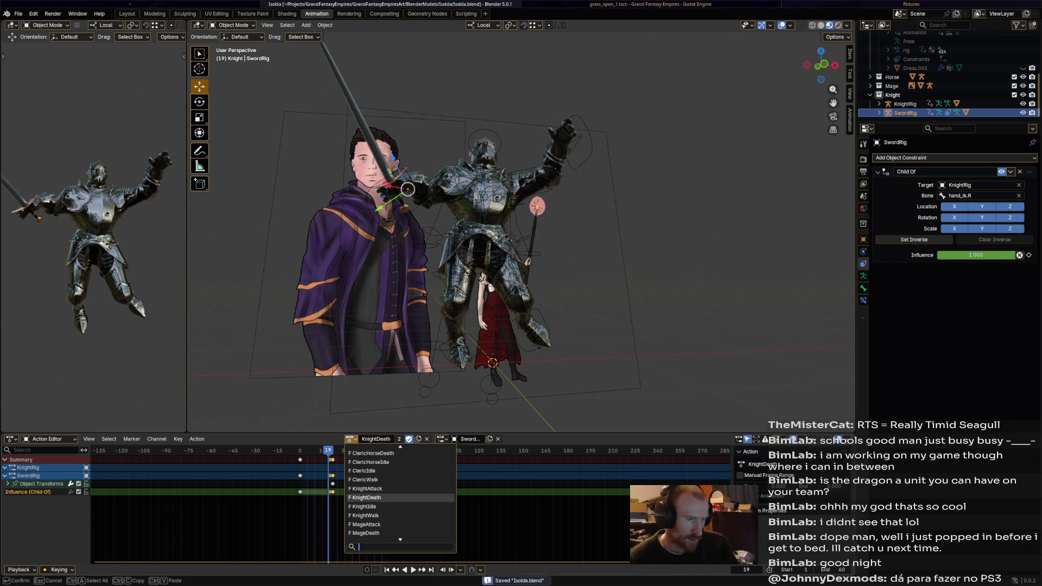
{"action": "left_click", "coordinate": [363, 506]}
{"action": "key", "text": "space"}
{"action": "key", "text": "Escape"}
{"action": "key", "text": "i"}
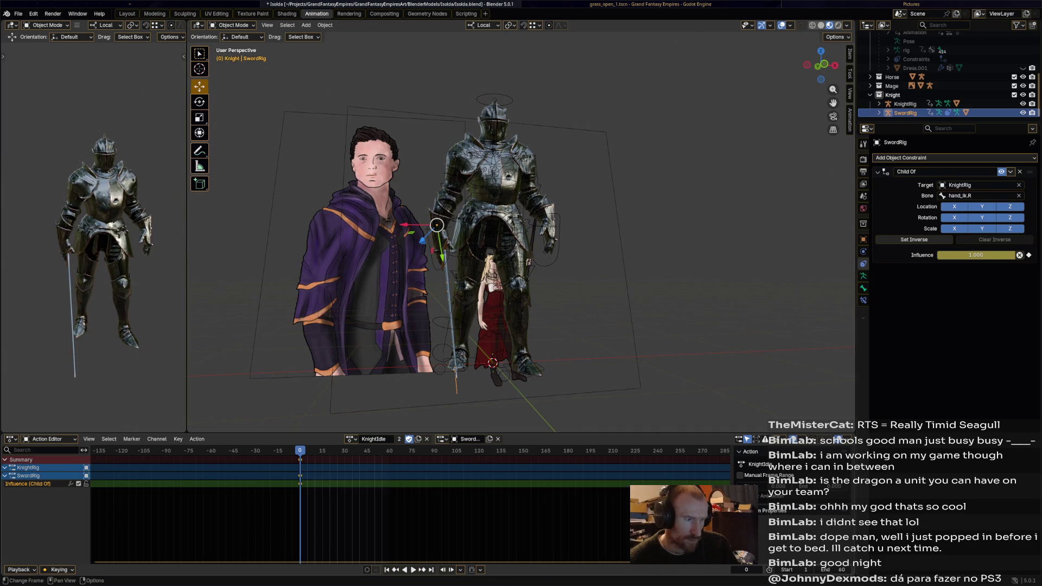
Step: Key full sword influence at frame 0 in KnightWalk, then return to KnightDeath and play it
{"action": "left_click", "coordinate": [352, 439]}
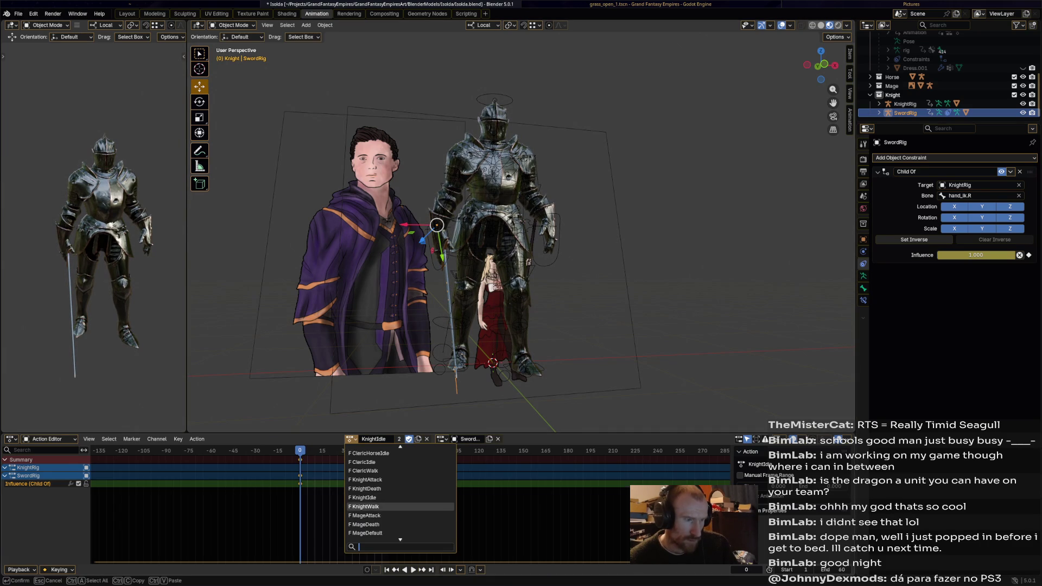
{"action": "left_click", "coordinate": [382, 507]}
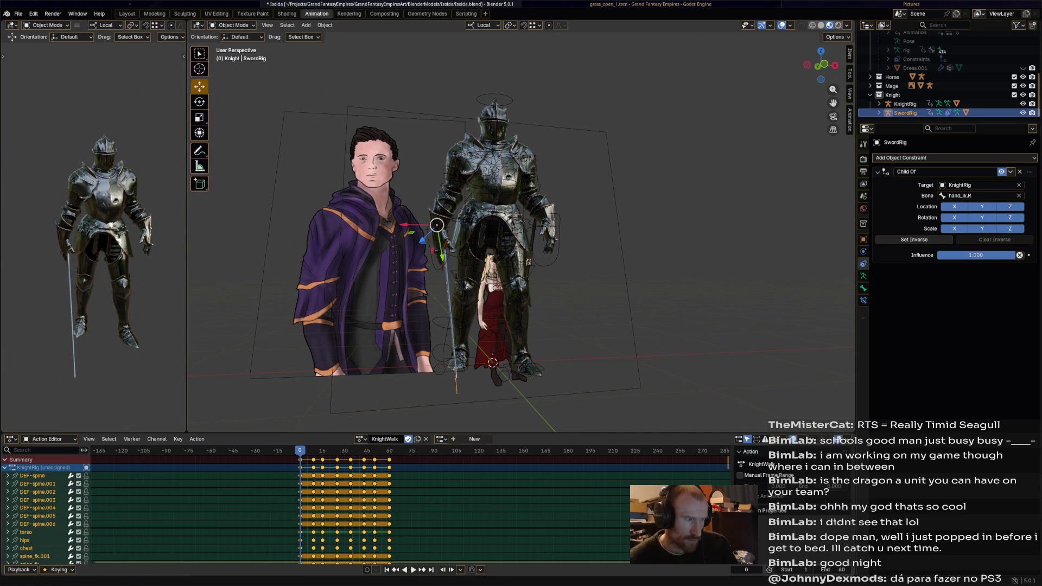
{"action": "key", "text": "i"}
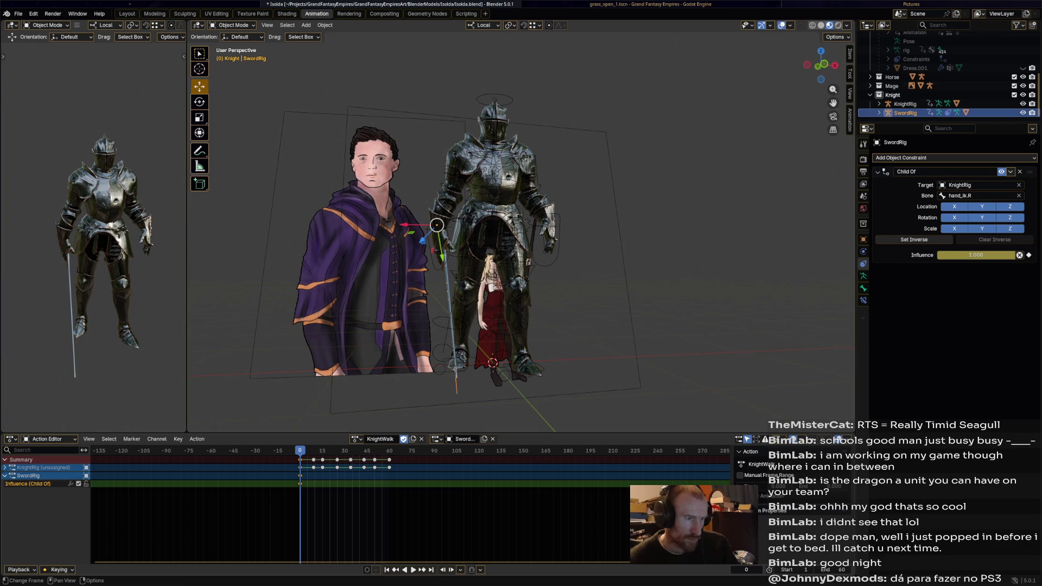
{"action": "left_click", "coordinate": [352, 440]}
{"action": "left_click", "coordinate": [391, 480]}
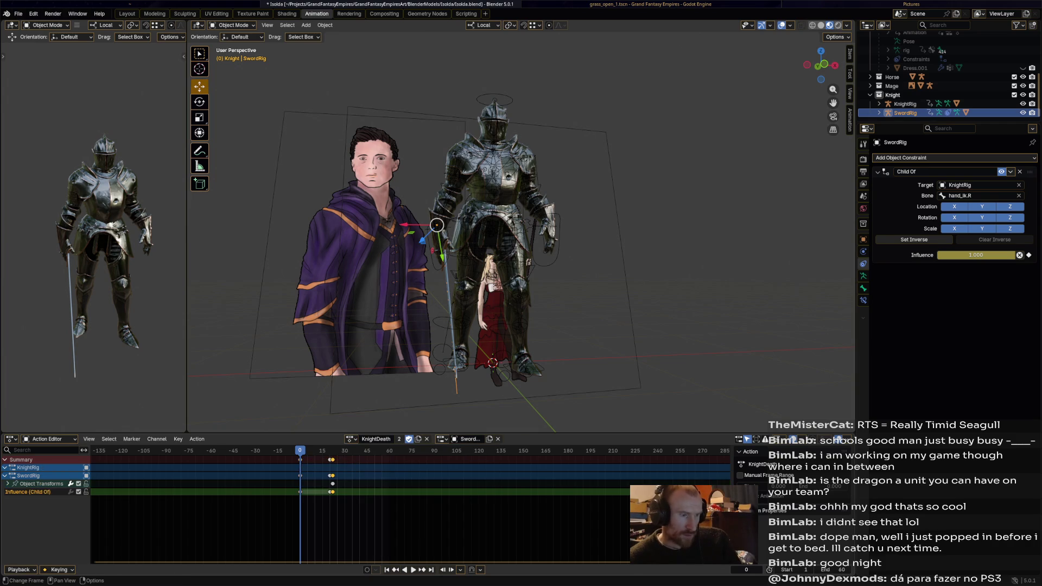
{"action": "left_click", "coordinate": [352, 439]}
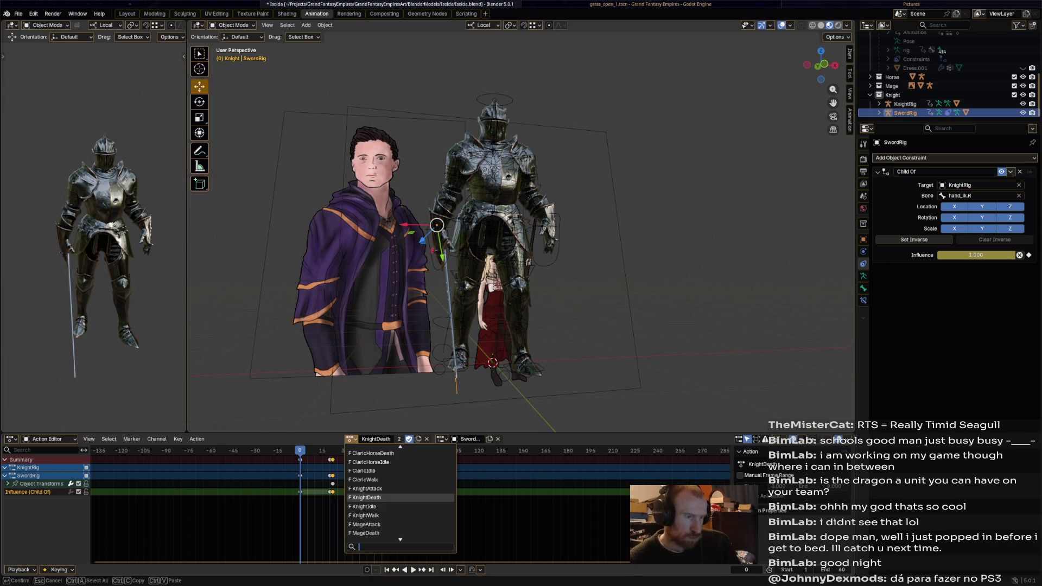
{"action": "left_click", "coordinate": [365, 498]}
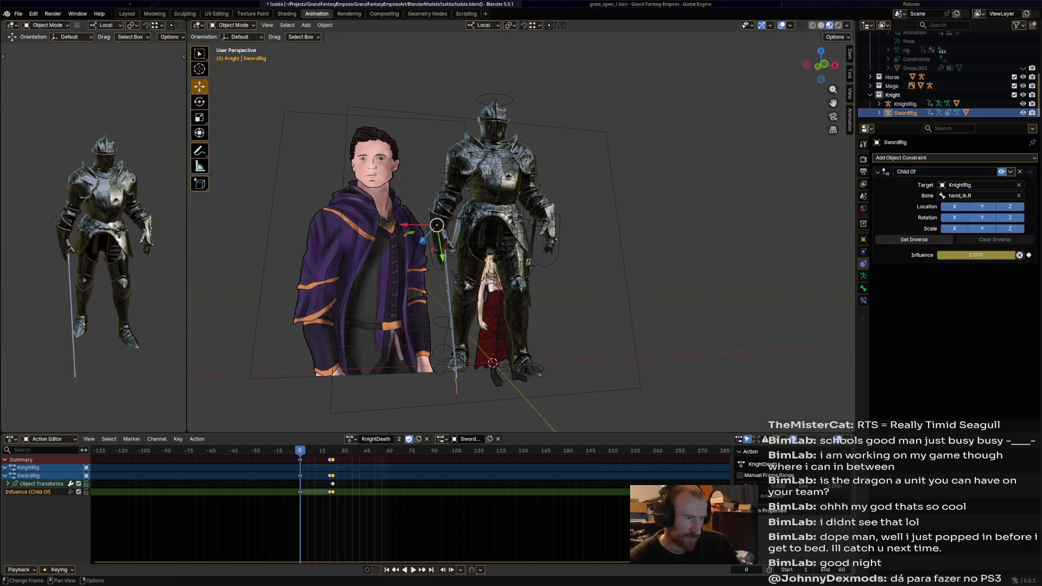
{"action": "key", "text": "space"}
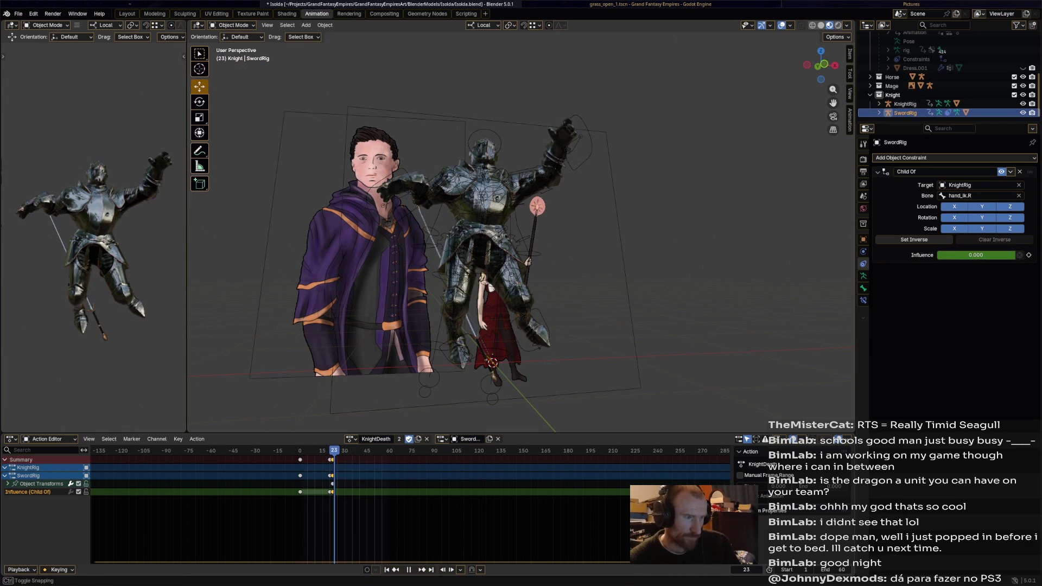
Step: Undo a trial move of the sword at frame 22 and enter Pose Mode on the sword rig
{"action": "key", "text": "space"}
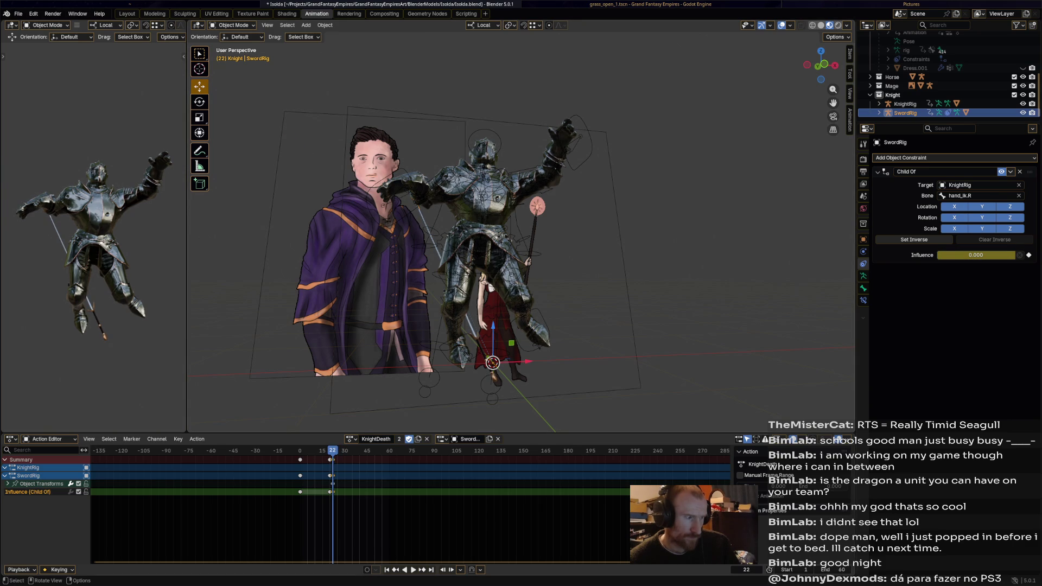
{"action": "key", "text": "g"}
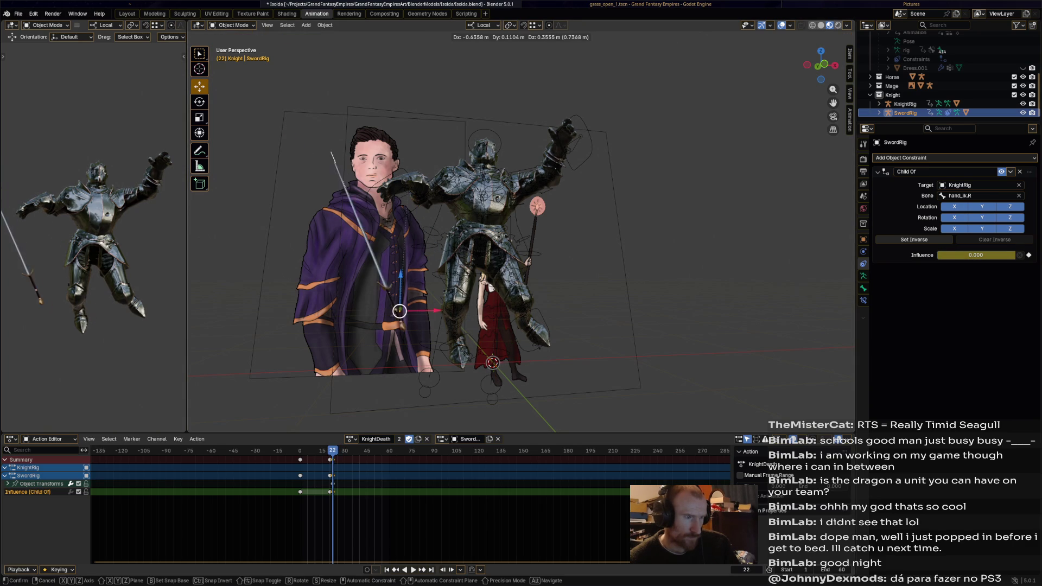
{"action": "key", "text": "Return"}
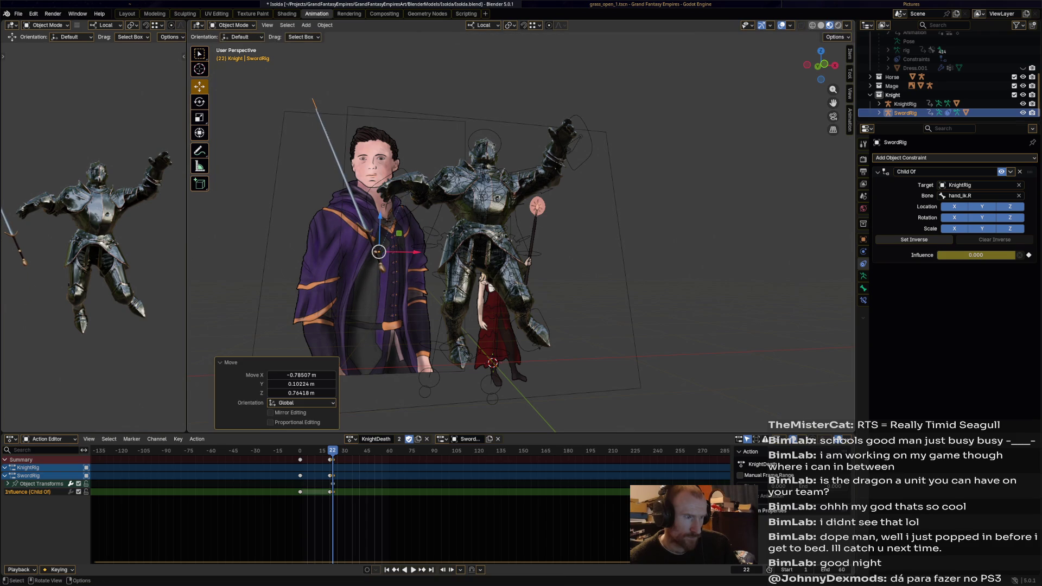
{"action": "key", "text": "ctrl+z"}
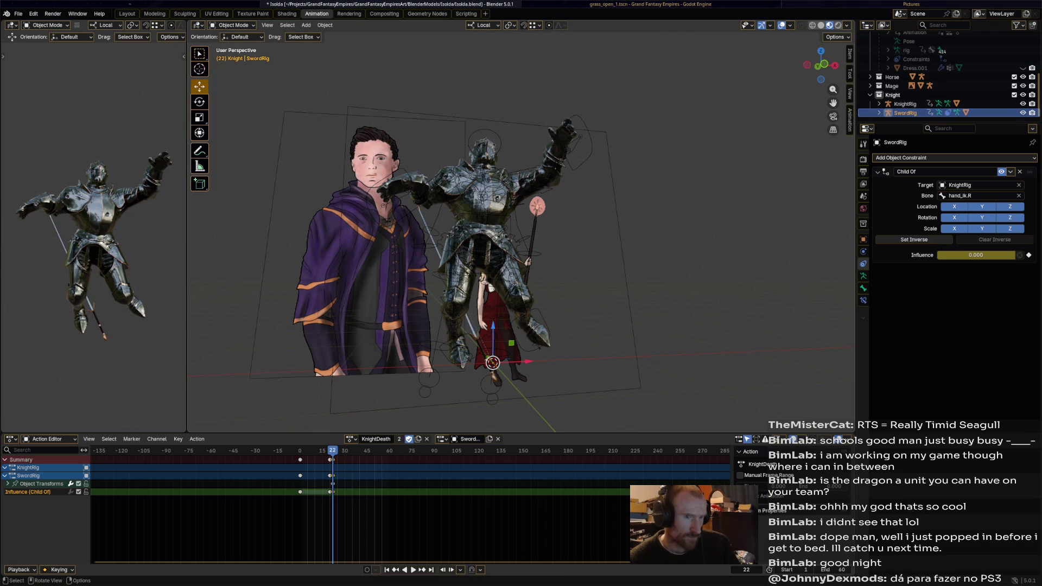
{"action": "key", "text": "ctrl+Tab"}
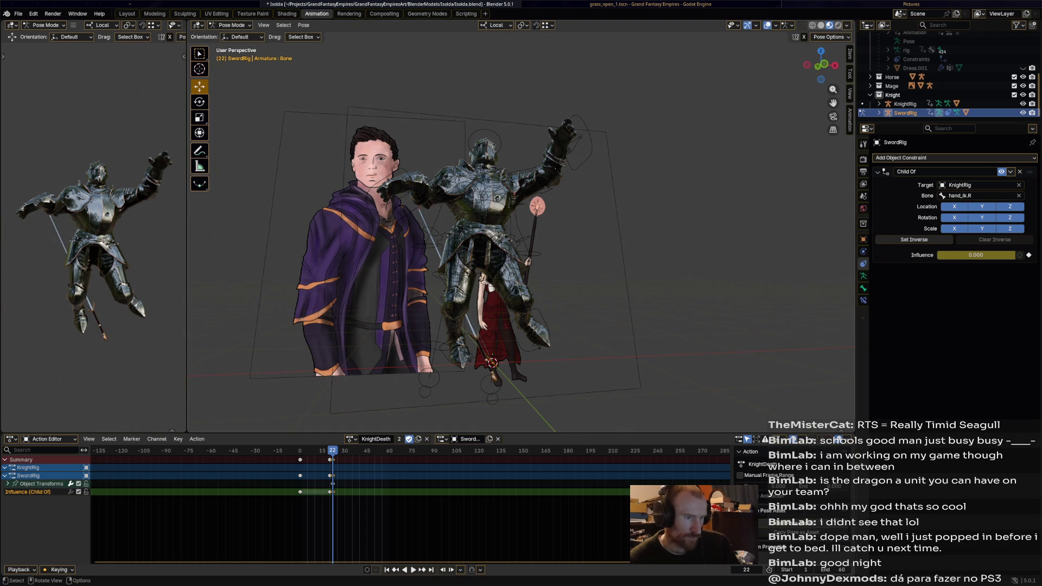
Step: Move the sword bone up beside the collapsing knight and rotate it
{"action": "left_click", "coordinate": [489, 370]}
{"action": "left_click_drag", "start_coordinate": [495, 379], "coordinate": [328, 258]}
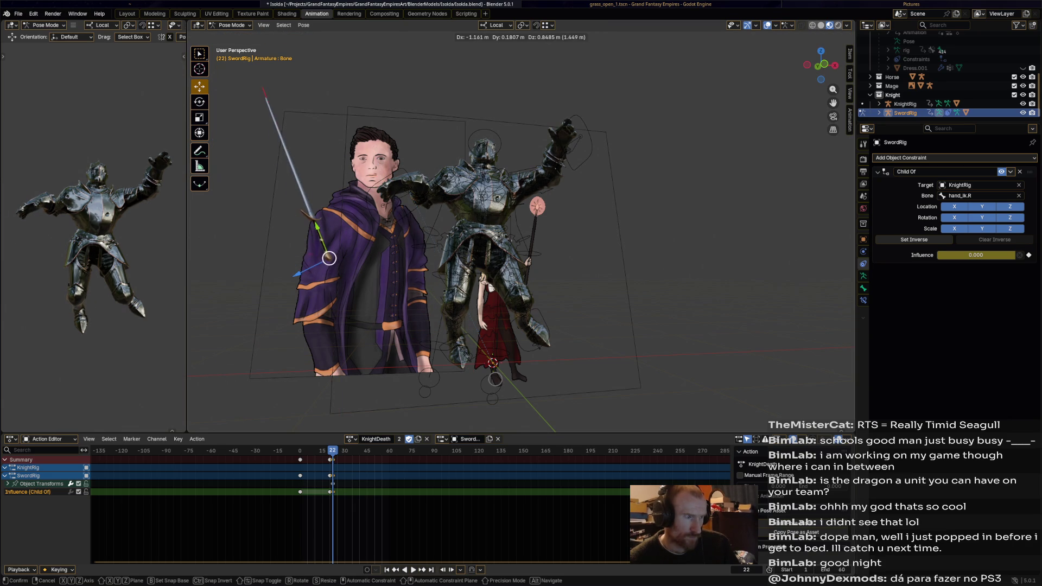
{"action": "middle_click_drag", "start_coordinate": [329, 259], "coordinate": [489, 244]}
{"action": "key", "text": "r"}
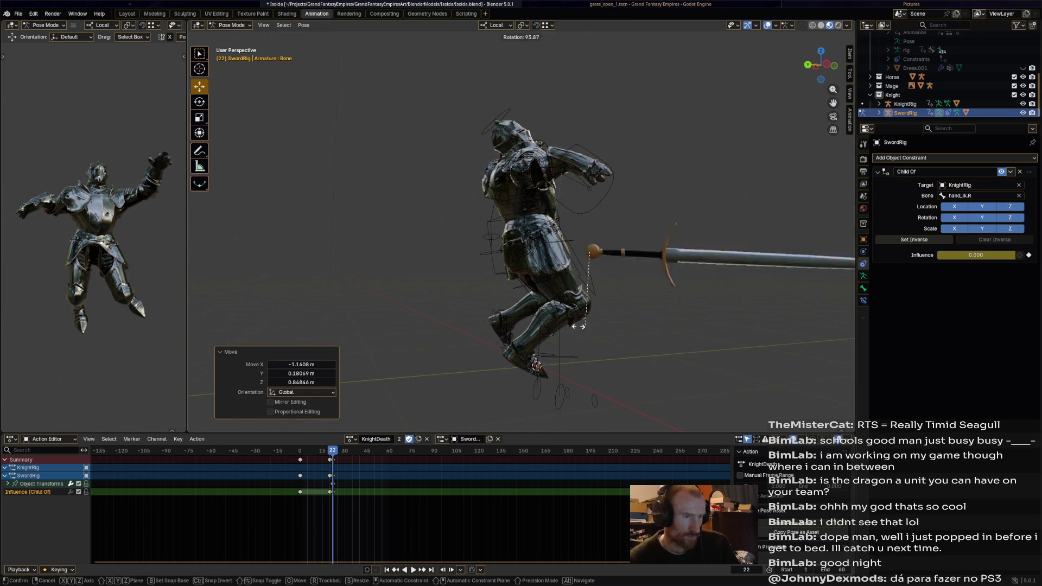
{"action": "left_click", "coordinate": [595, 285]}
{"action": "mouse_move", "coordinate": [595, 285]}
{"action": "middle_mouse_down"}
{"action": "mouse_move", "coordinate": [521, 269]}
{"action": "mouse_move", "coordinate": [570, 309]}
{"action": "middle_mouse_up"}
{"action": "key", "text": "r"}
{"action": "middle_click_drag", "start_coordinate": [521, 244], "coordinate": [587, 245]}
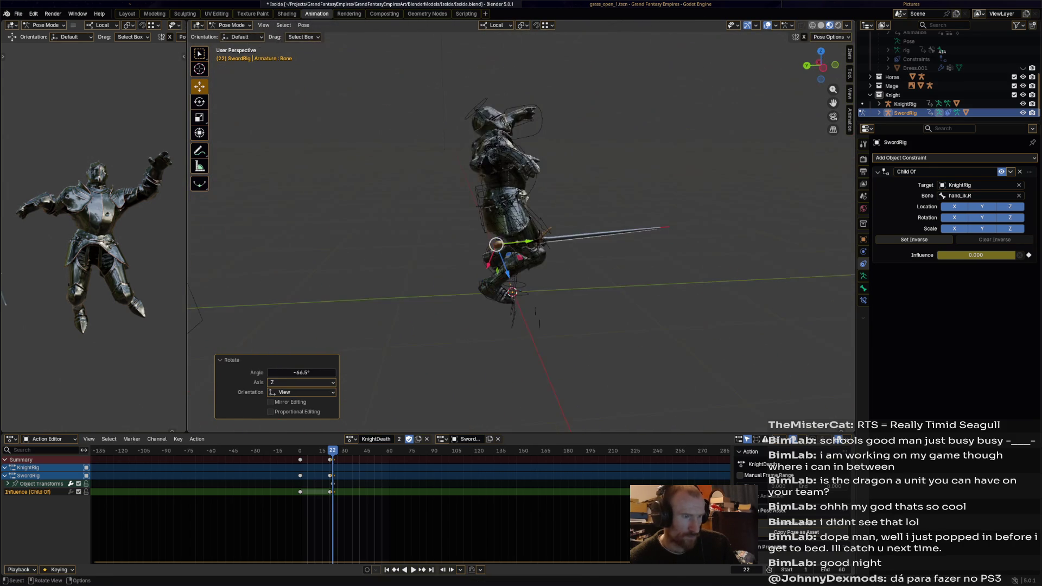
{"action": "mouse_move", "coordinate": [522, 244]}
{"action": "middle_mouse_down"}
{"action": "mouse_move", "coordinate": [489, 245]}
{"action": "mouse_move", "coordinate": [554, 245]}
{"action": "mouse_move", "coordinate": [529, 269]}
{"action": "mouse_move", "coordinate": [488, 269]}
{"action": "middle_mouse_up"}
Step: Nudge the sword into place and swing it around the view axis to point downward
{"action": "key", "text": "g"}
{"action": "left_click", "coordinate": [519, 237]}
{"action": "key", "text": "g"}
{"action": "left_click", "coordinate": [570, 236]}
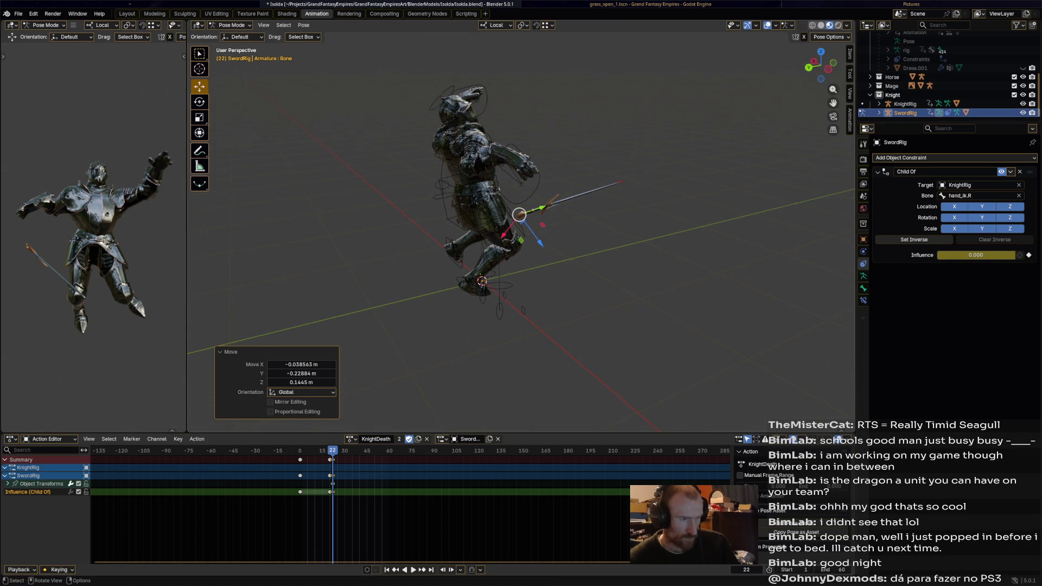
{"action": "middle_click_drag", "start_coordinate": [489, 270], "coordinate": [456, 269]}
{"action": "key", "text": "g"}
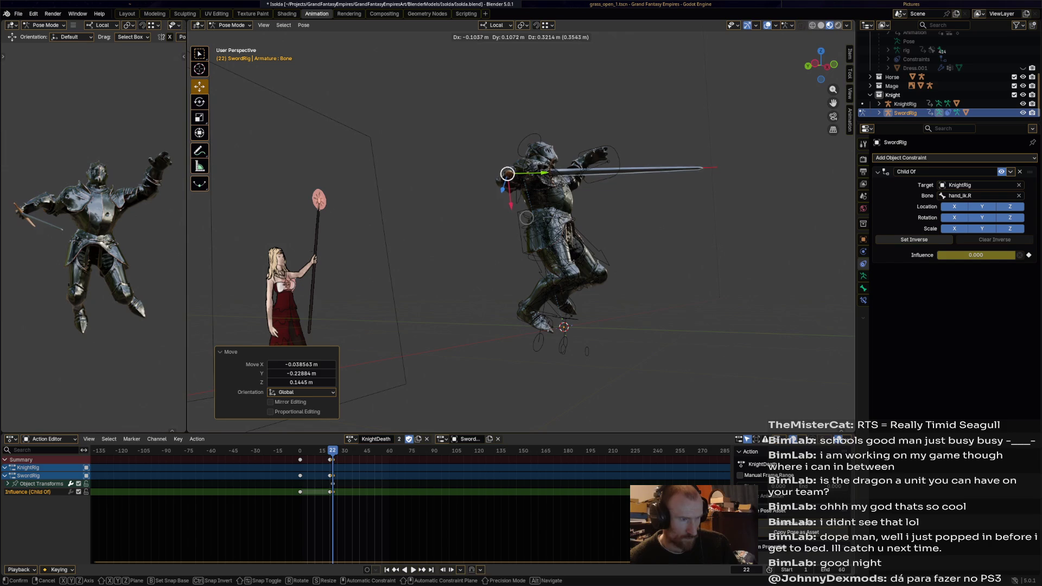
{"action": "key", "text": "Return"}
{"action": "middle_click_drag", "start_coordinate": [521, 245], "coordinate": [489, 269]}
{"action": "key", "text": "r"}
{"action": "key", "text": "Return"}
{"action": "key", "text": "r"}
{"action": "key", "text": "Return"}
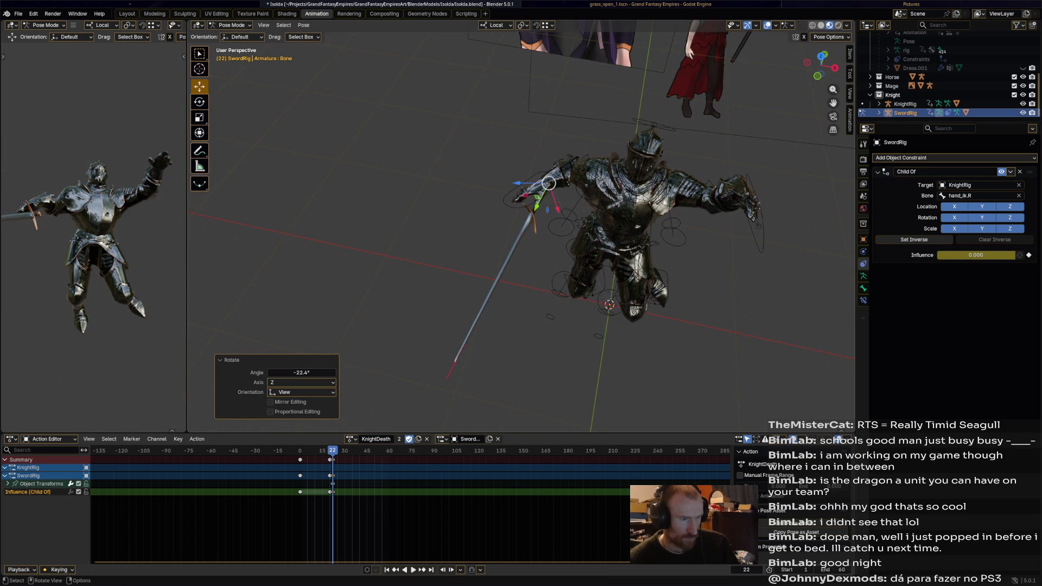
Step: Keyframe the sword pose at frame 22, undo the extra keys and preview the animation
{"action": "key", "text": "i"}
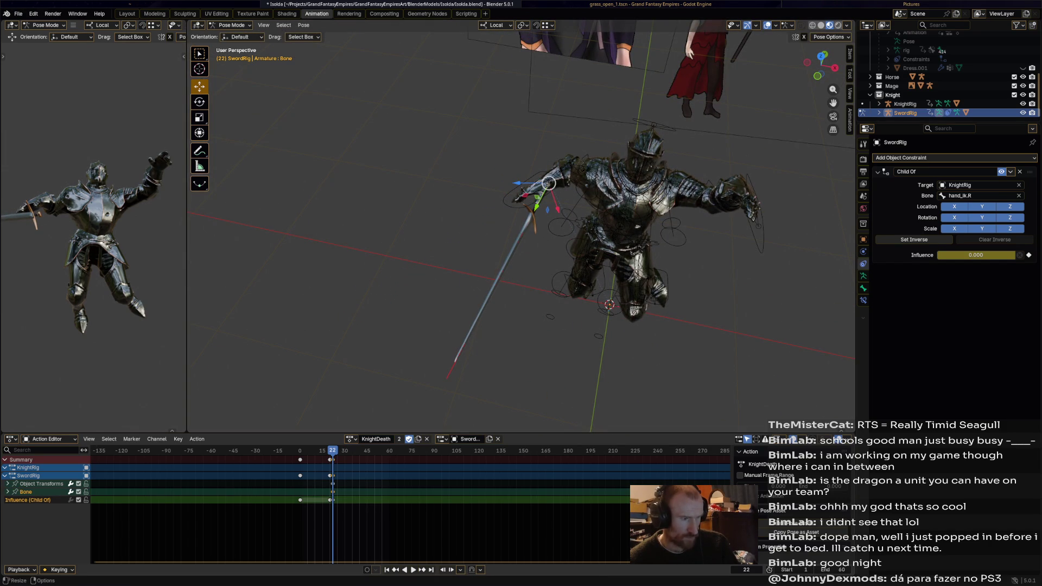
{"action": "key", "text": "ctrl+z"}
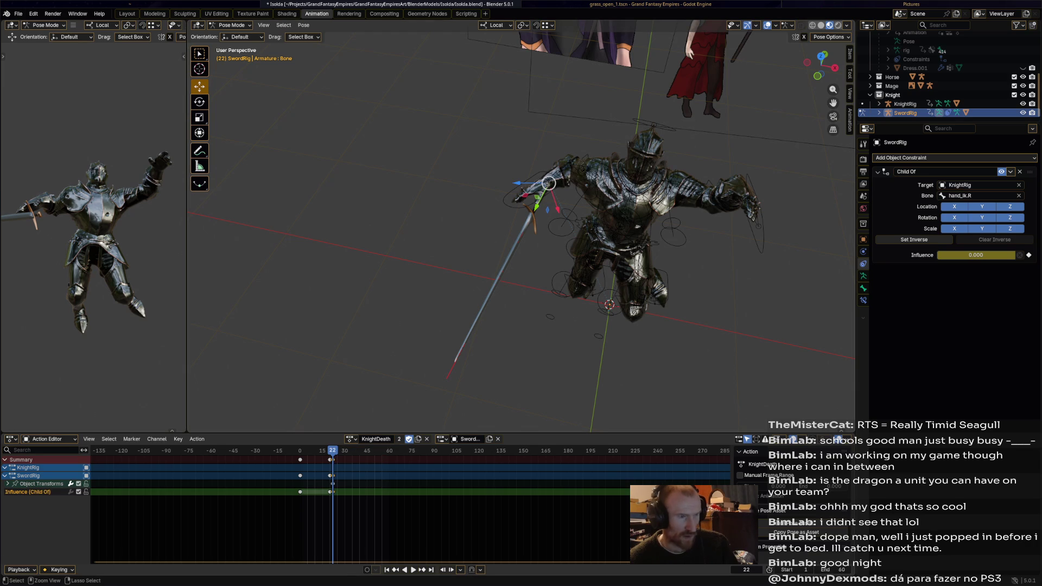
{"action": "key", "text": "space"}
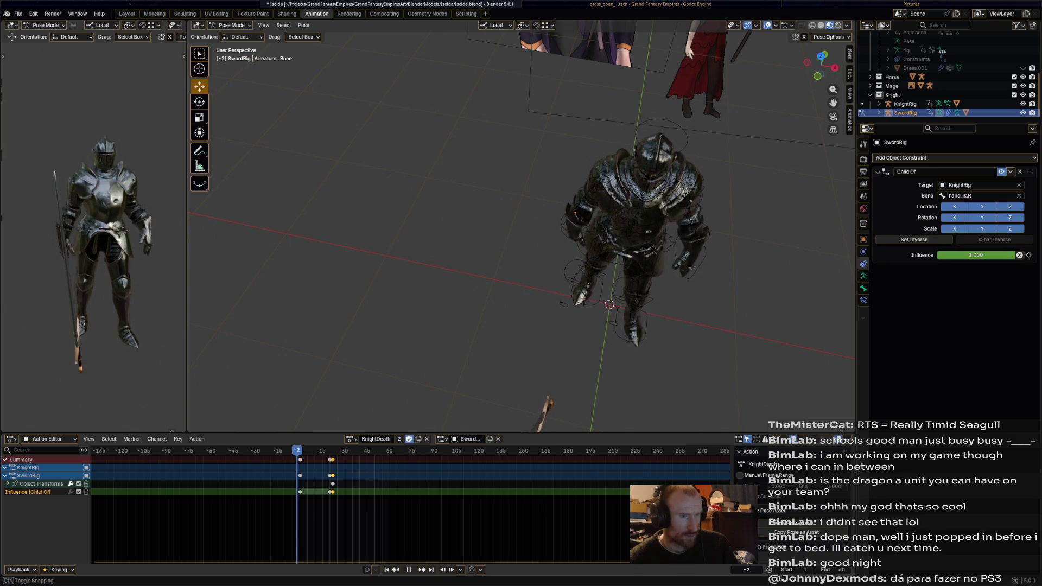
Step: Back in Object Mode, reassign KnightDeath to the sword rig and replay it from frame 0
{"action": "key", "text": "Escape"}
{"action": "left_click_drag", "start_coordinate": [528, 181], "coordinate": [570, 191]}
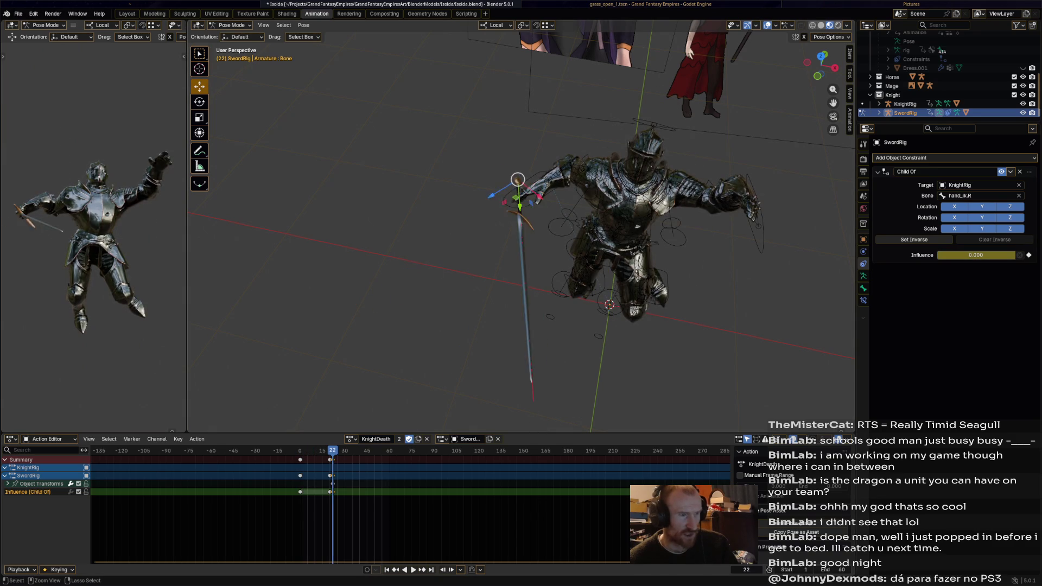
{"action": "key", "text": "ctrl+z"}
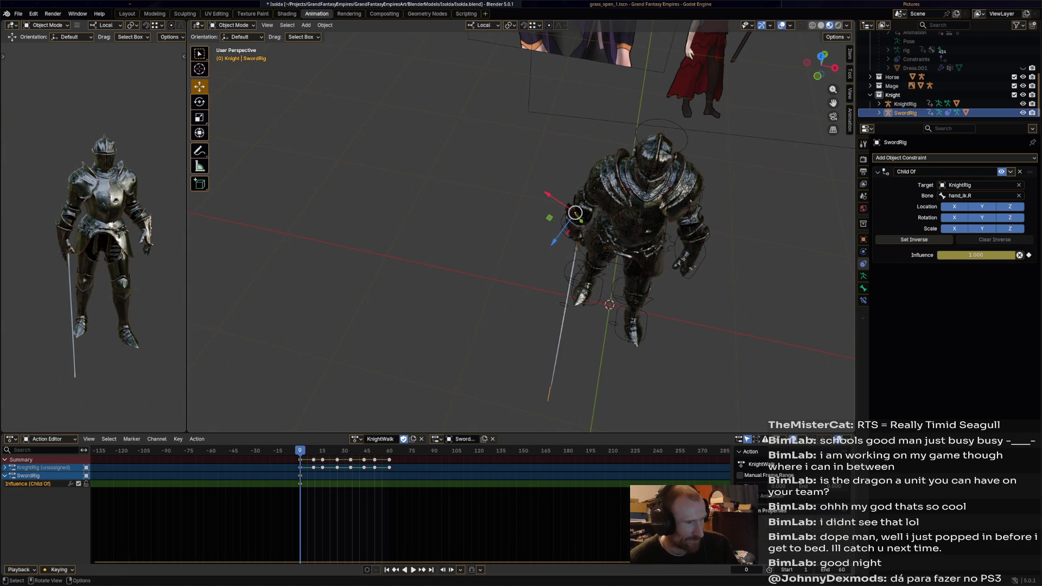
{"action": "left_click", "coordinate": [358, 439]}
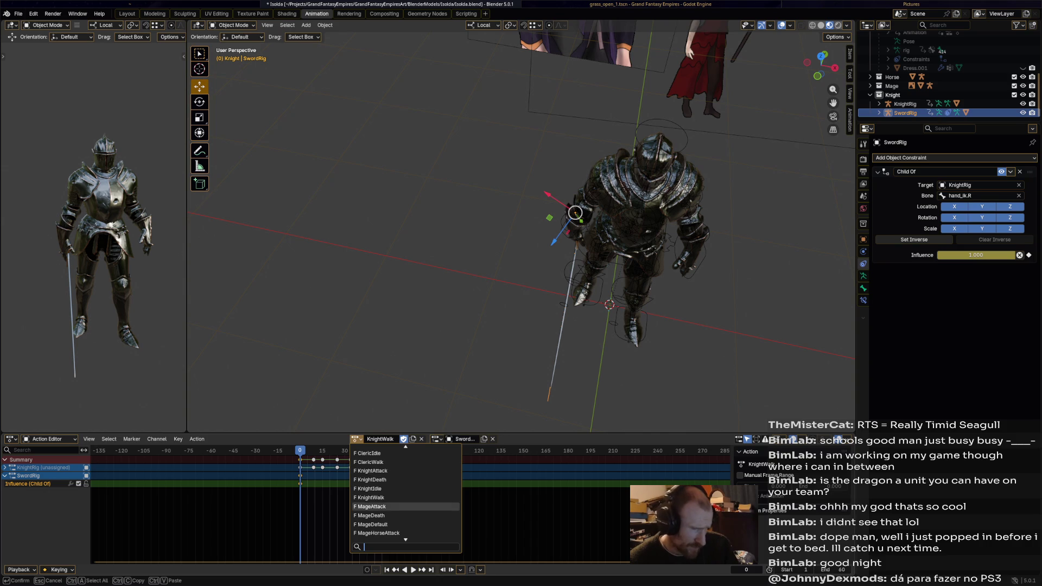
{"action": "left_click", "coordinate": [370, 479]}
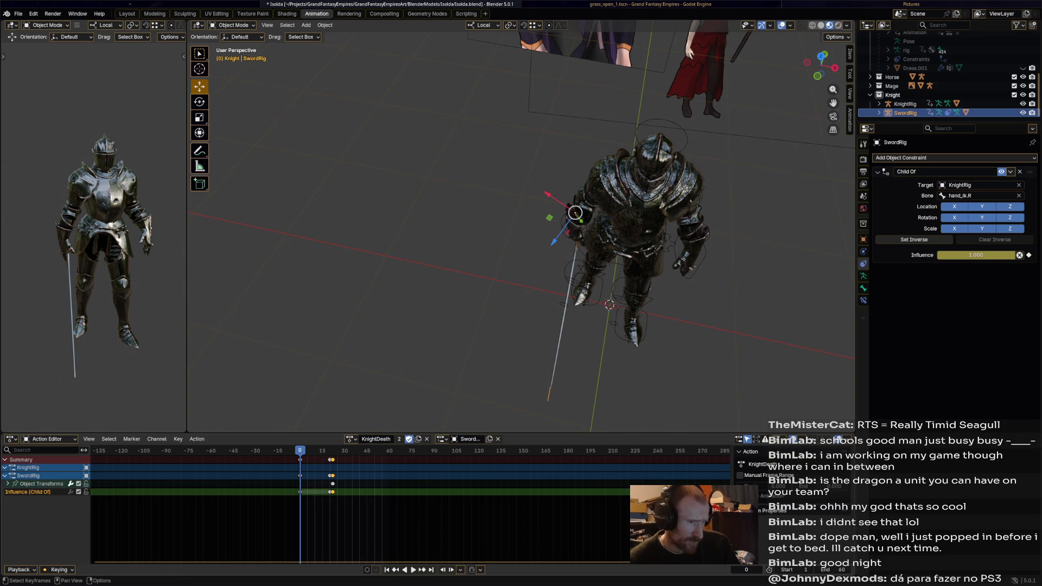
{"action": "key", "text": "space"}
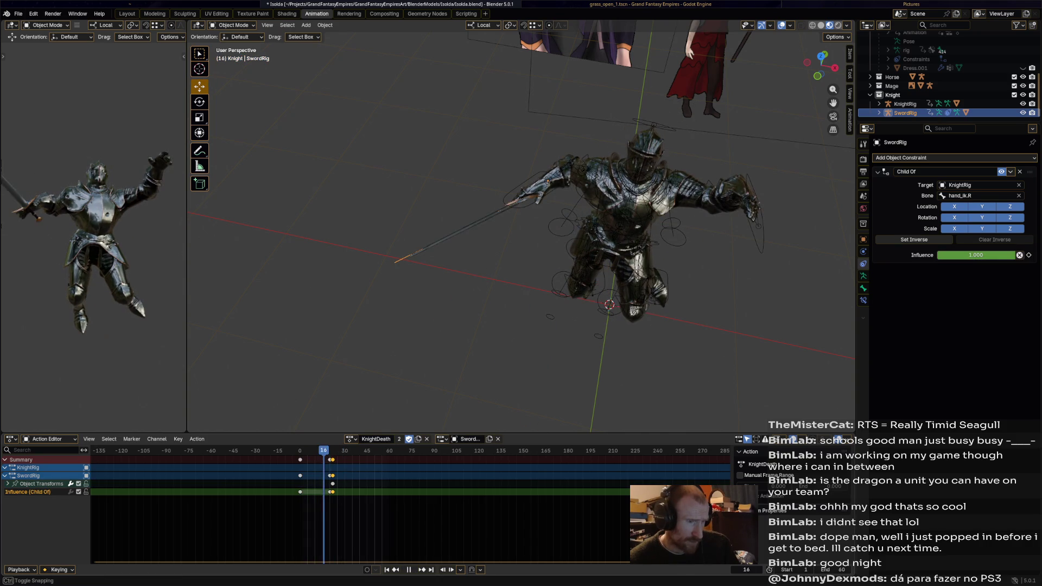
{"action": "key", "text": "Escape"}
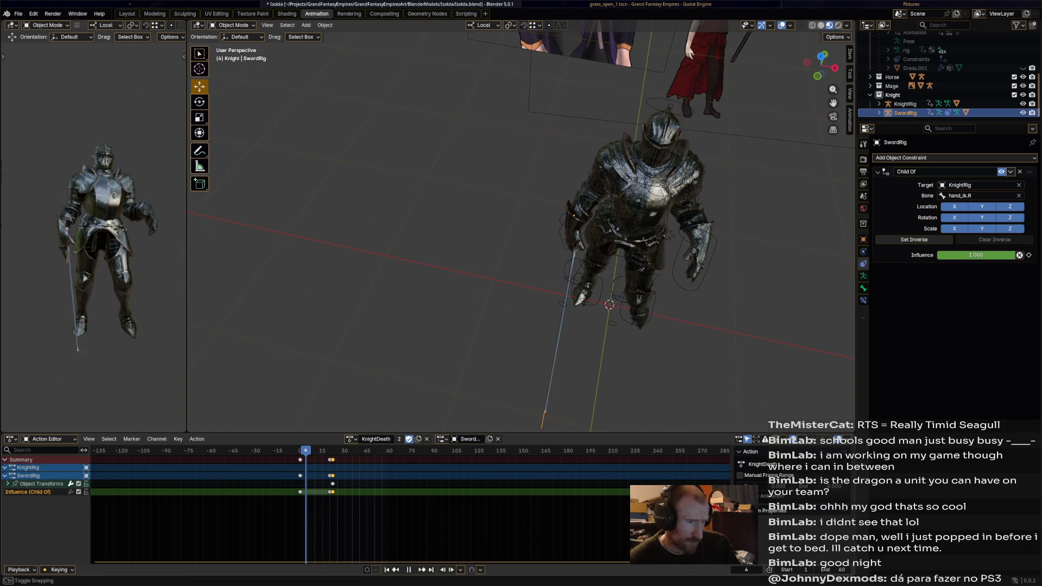
{"action": "key", "text": "Escape"}
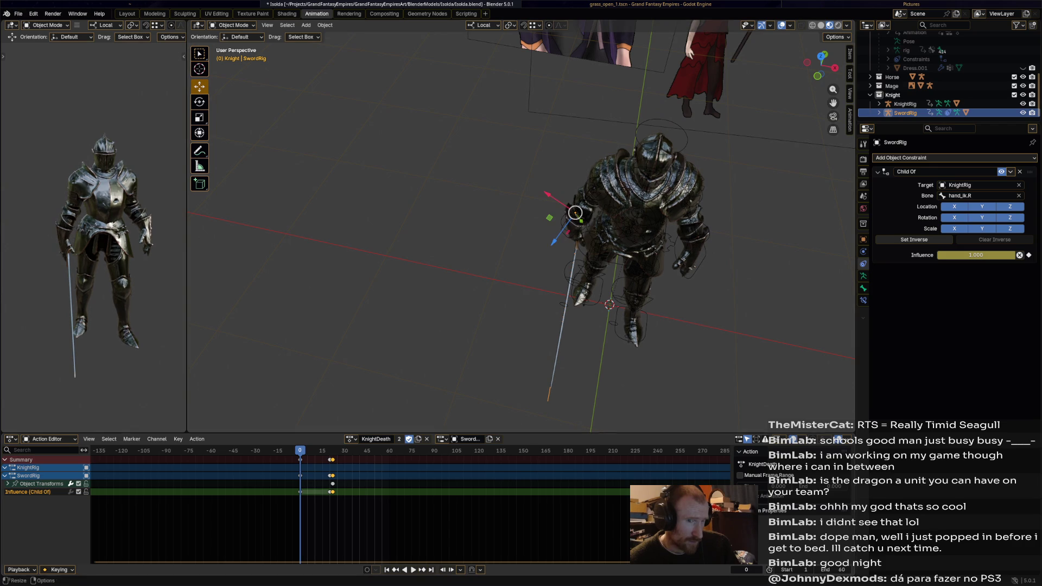
Step: In Pose Mode, keyframe the sword bone's pose at frame 0 of KnightDeath and play it
{"action": "left_click", "coordinate": [233, 25]}
{"action": "left_click", "coordinate": [234, 54]}
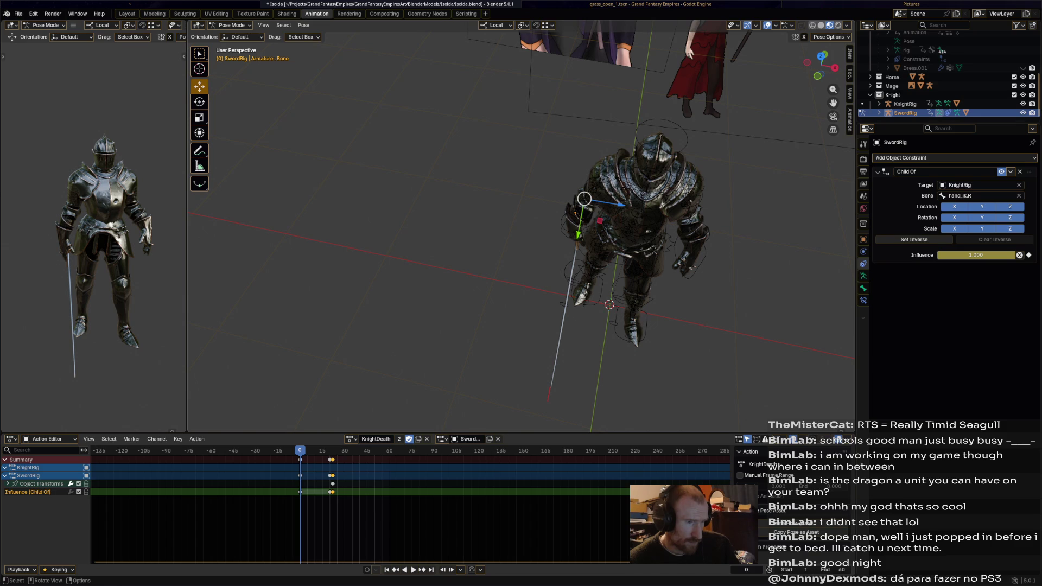
{"action": "key", "text": "i"}
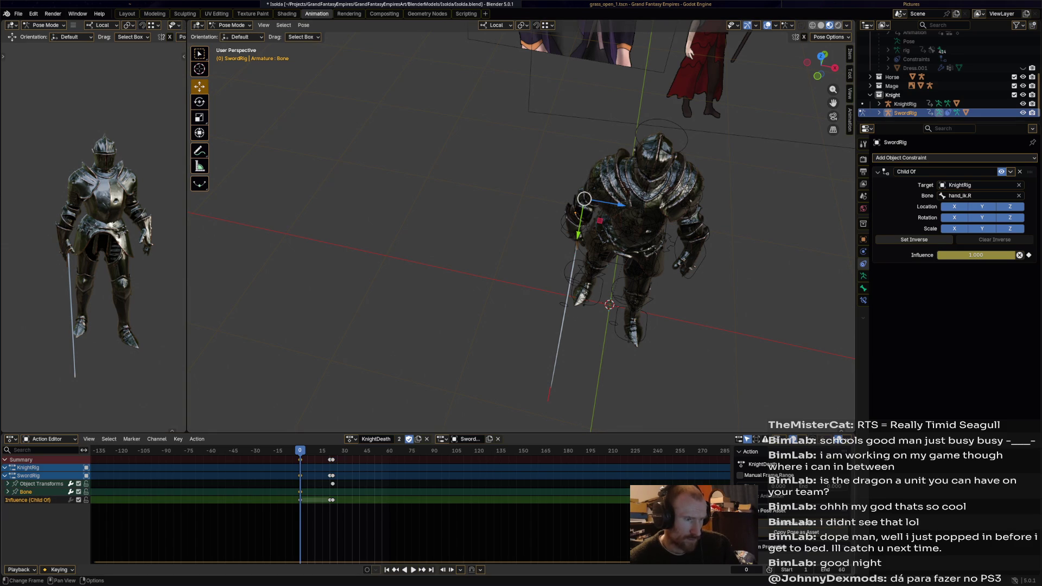
{"action": "key", "text": "space"}
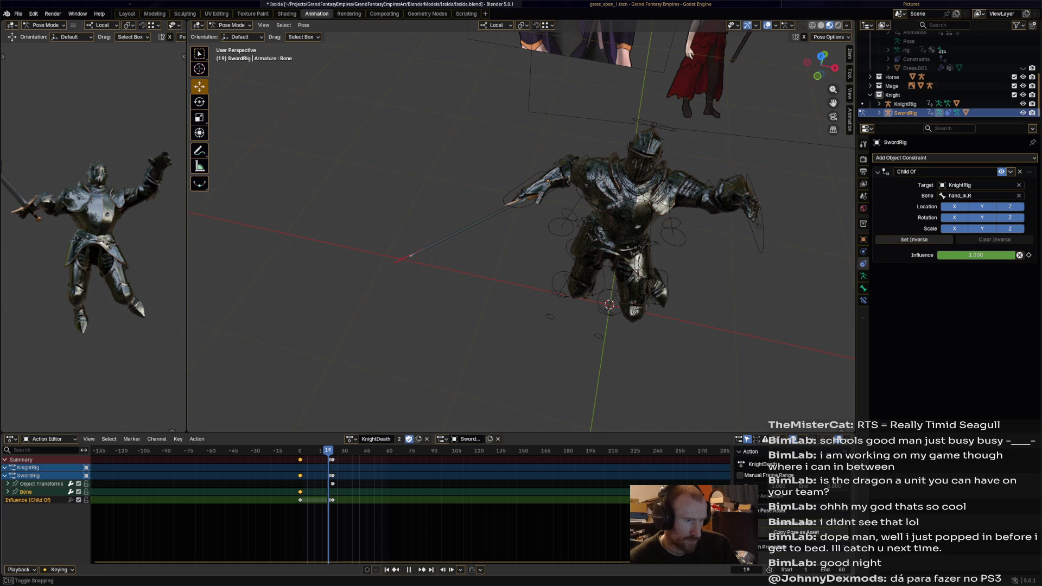
Step: Keyframe all sword channels at frame 20, then advance playback to frame 22
{"action": "key", "text": "space"}
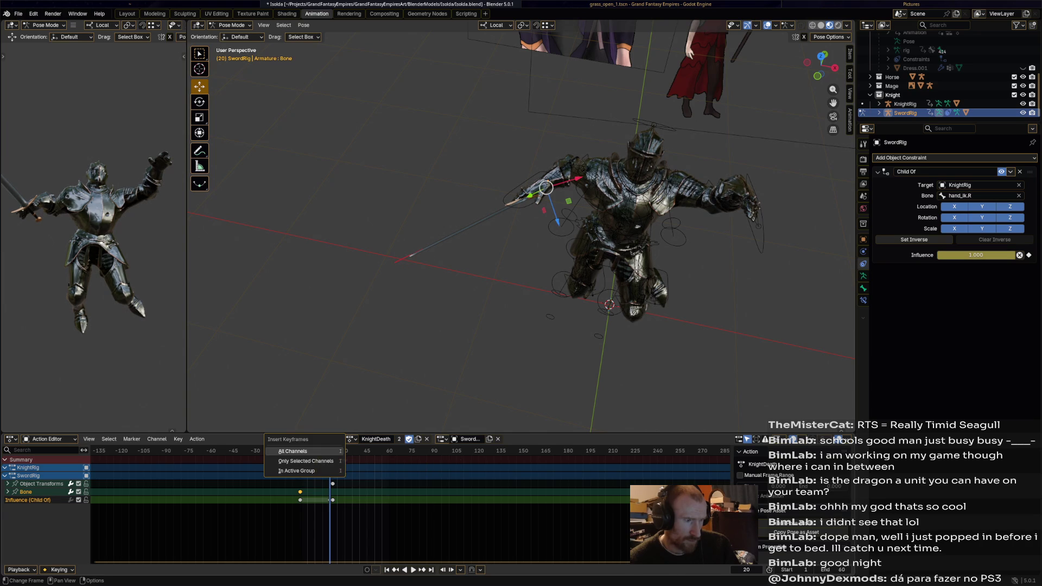
{"action": "key", "text": "i"}
{"action": "key", "text": "space"}
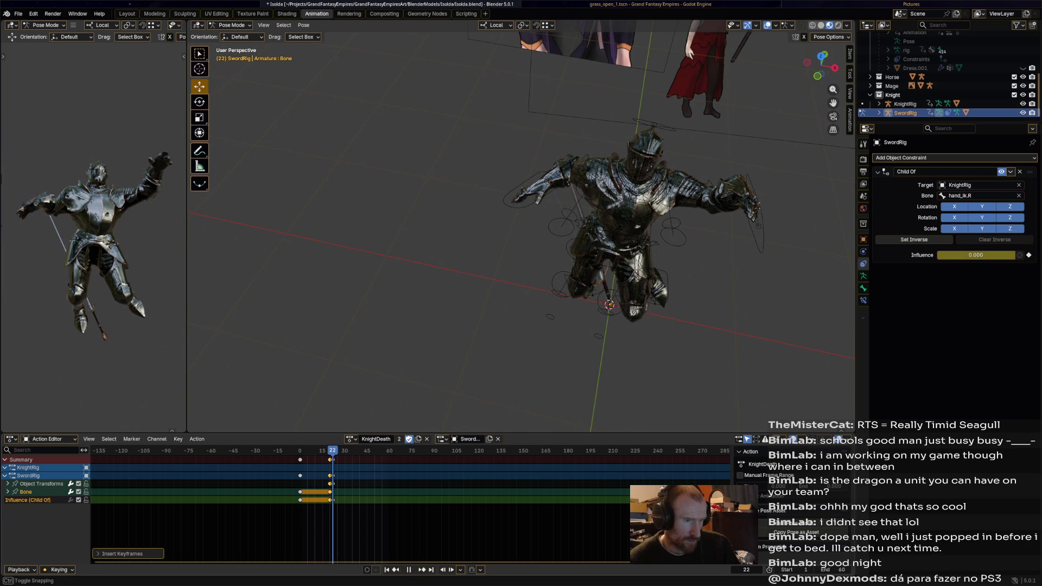
{"action": "key", "text": "space"}
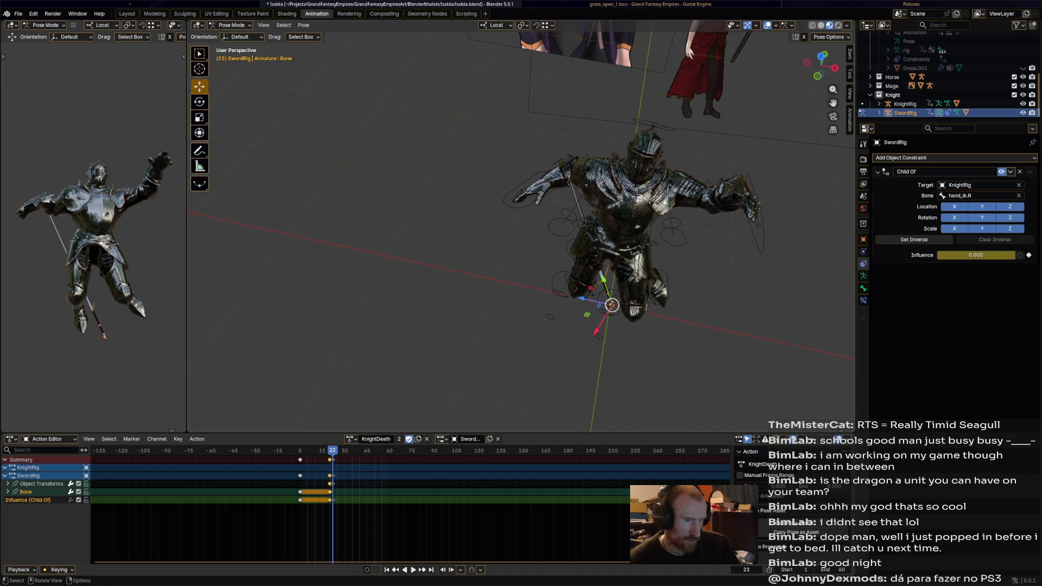
Step: Move and rotate the sword bone so it points lower-left, falling from the hand
{"action": "middle_click_drag", "start_coordinate": [611, 305], "coordinate": [555, 398]}
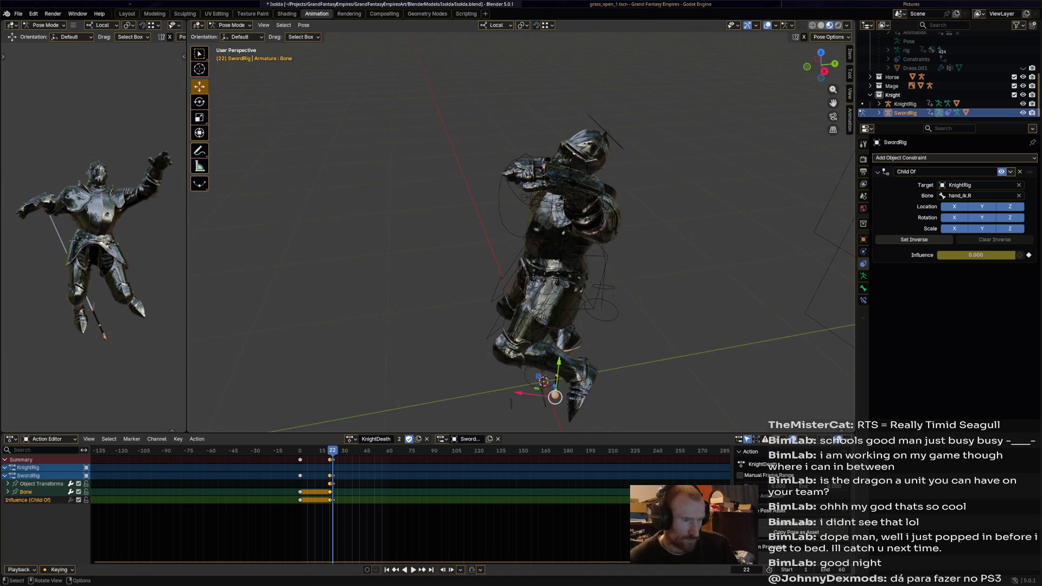
{"action": "key", "text": "g"}
{"action": "left_click", "coordinate": [500, 192]}
{"action": "key", "text": "r"}
{"action": "left_click", "coordinate": [506, 189]}
{"action": "middle_click_drag", "start_coordinate": [506, 189], "coordinate": [619, 163]}
{"action": "key", "text": "r"}
{"action": "left_click", "coordinate": [542, 173]}
{"action": "key", "text": "g"}
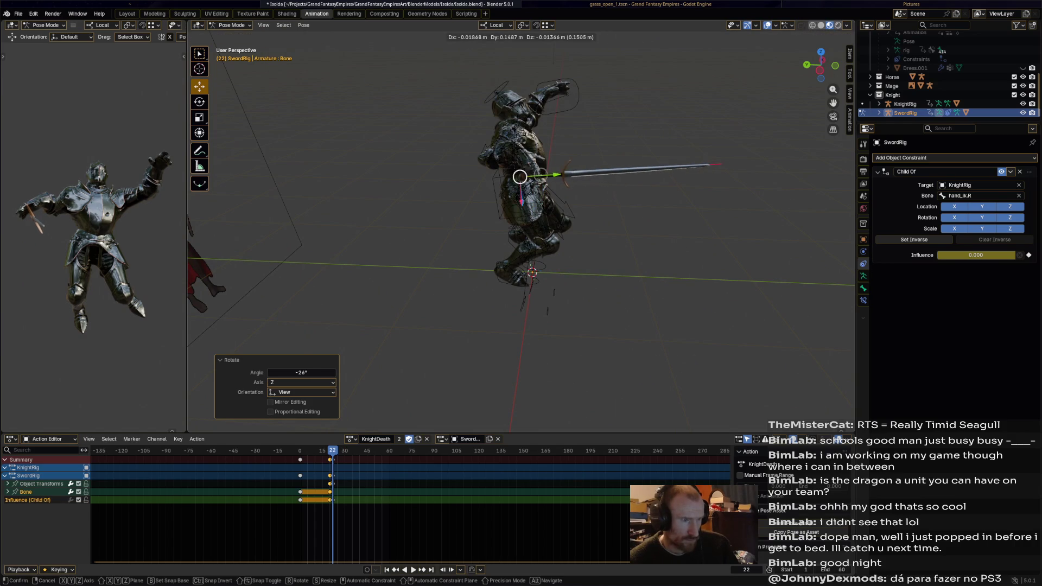
{"action": "left_click", "coordinate": [502, 173]}
Step: Place the sword near the knight's hand, keyframe it at frame 22 and preview the fall
{"action": "middle_click_drag", "start_coordinate": [508, 171], "coordinate": [536, 171]}
{"action": "key", "text": "g"}
{"action": "left_click", "coordinate": [538, 173]}
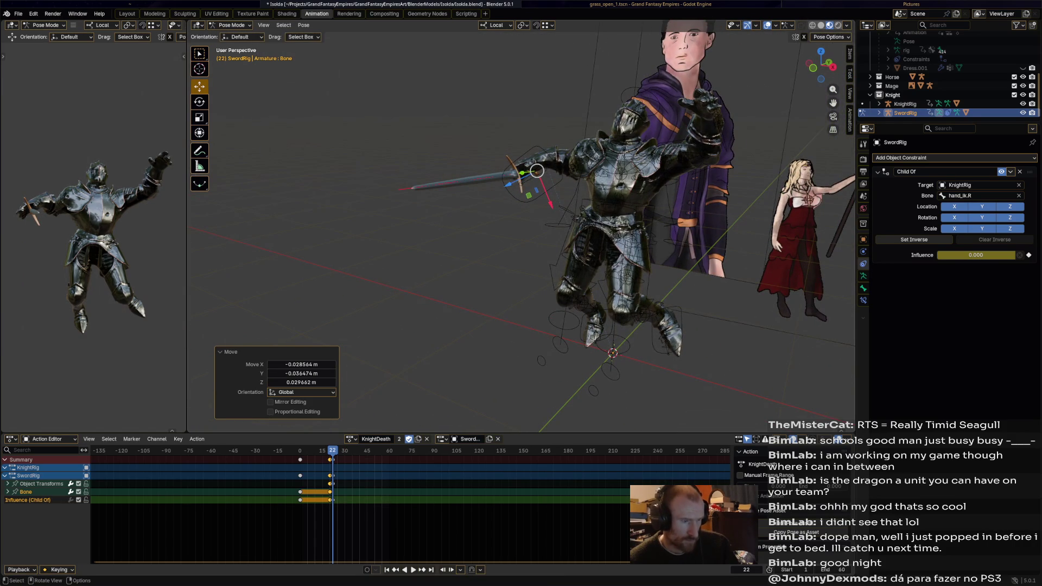
{"action": "key", "text": "i"}
{"action": "key", "text": "space"}
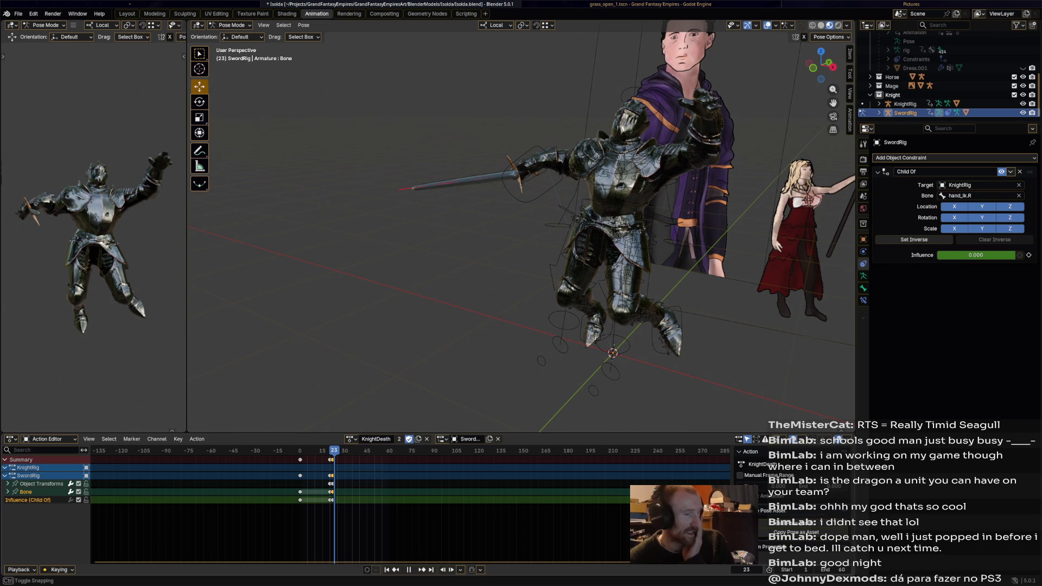
Step: Retime the sword keyframes from frame 22 and duplicate them to a later frame, then review
{"action": "key", "text": "Left"}
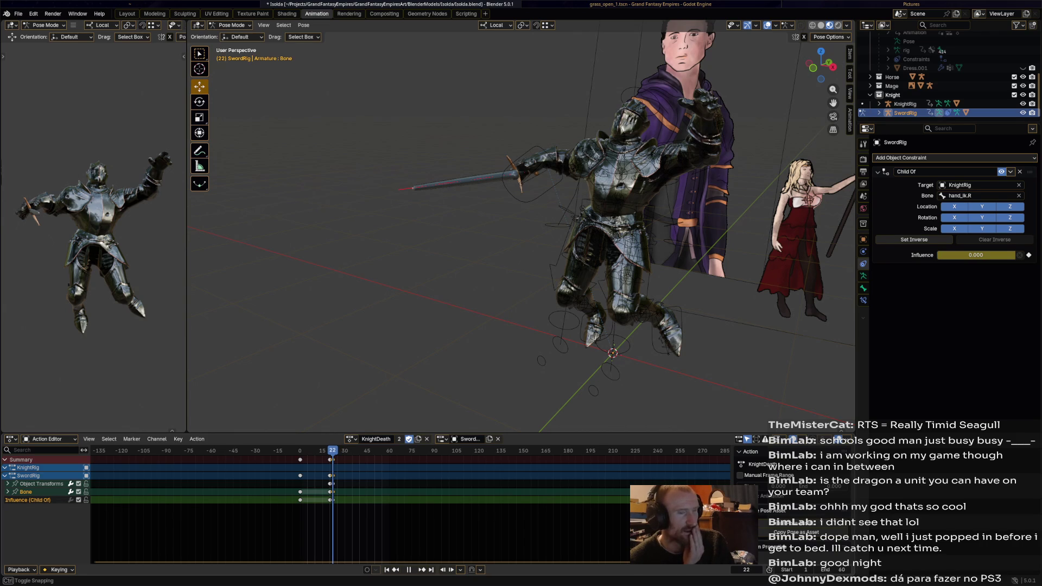
{"action": "key", "text": "a"}
{"action": "key", "text": "g"}
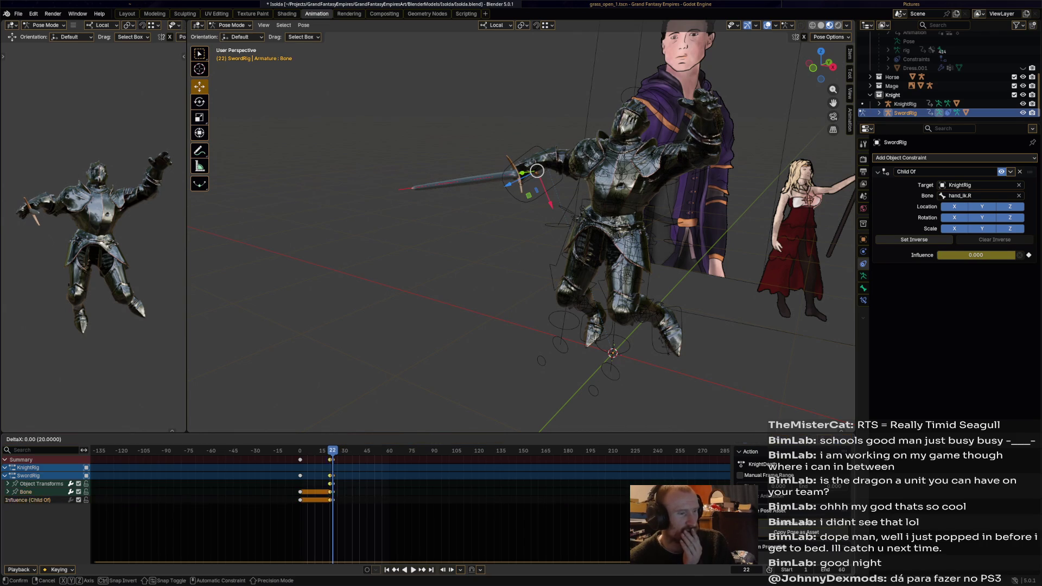
{"action": "key", "text": "Return"}
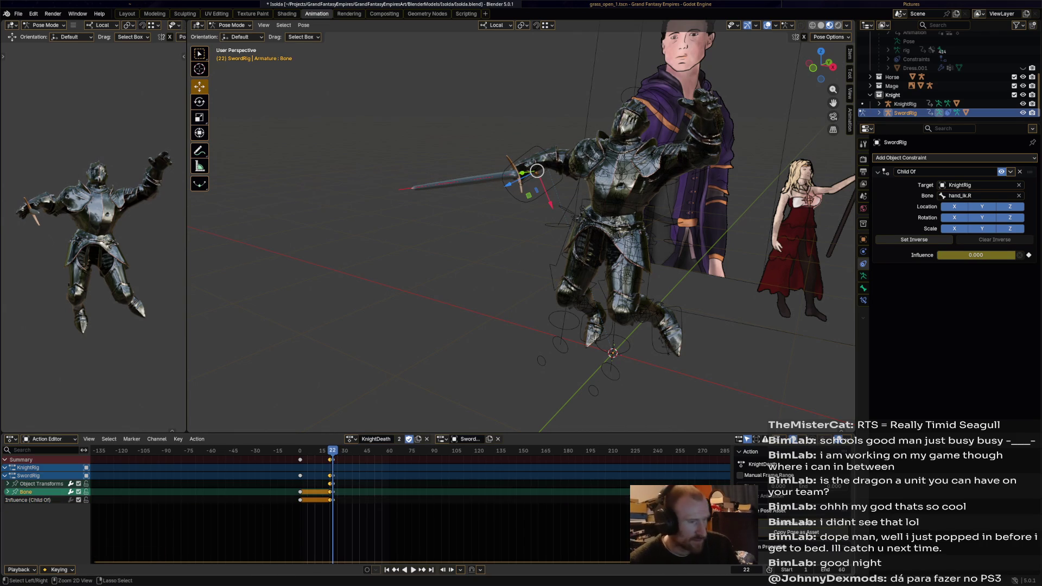
{"action": "key", "text": "shift+d"}
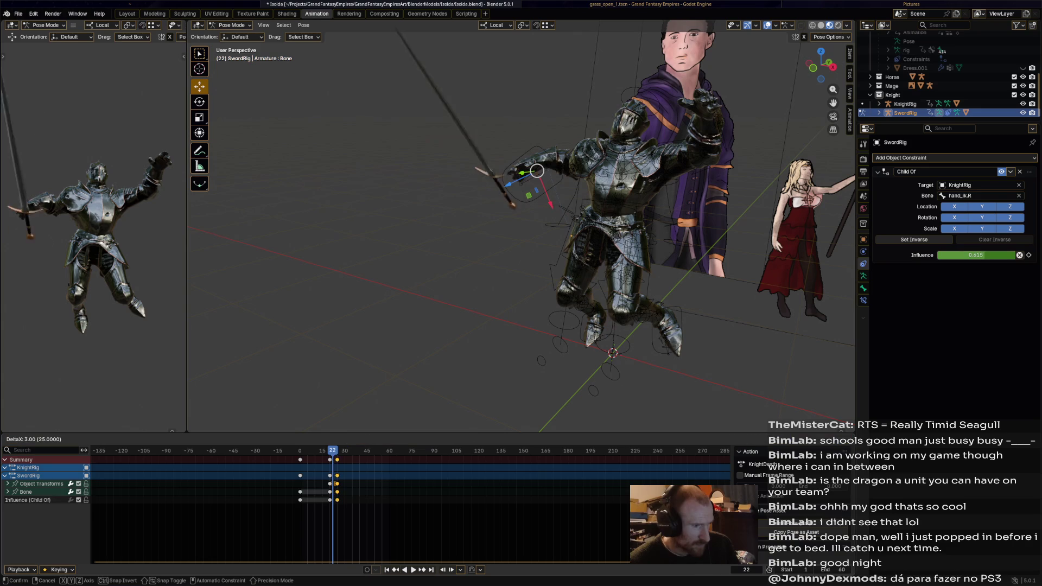
{"action": "key", "text": "Return"}
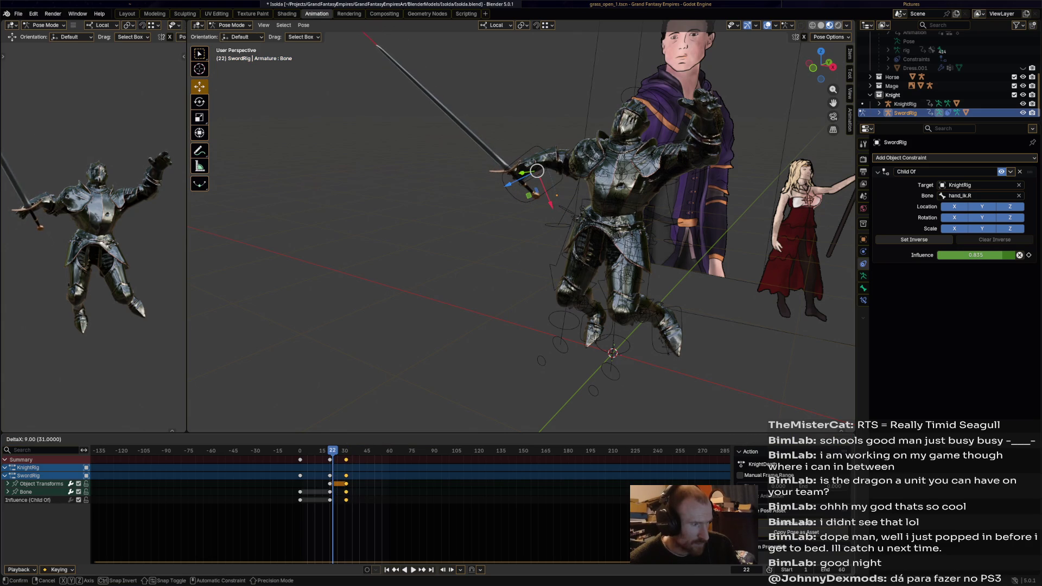
{"action": "key", "text": "space"}
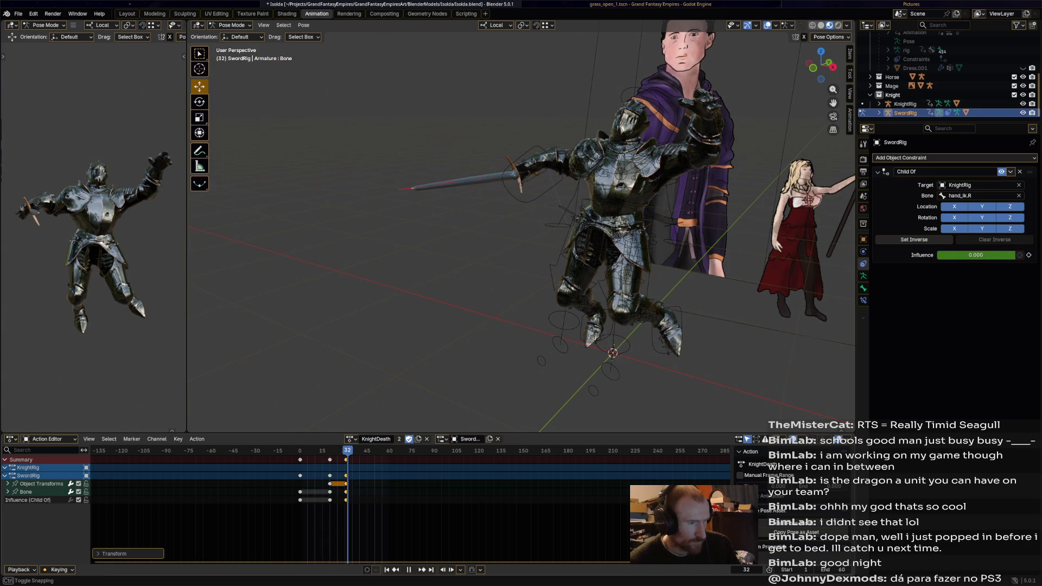
Step: Pose the sword hilt lower and rotated at frame 31 and keyframe it there
{"action": "left_click", "coordinate": [531, 175]}
{"action": "left_click_drag", "start_coordinate": [536, 171], "coordinate": [542, 204]}
{"action": "key", "text": "space"}
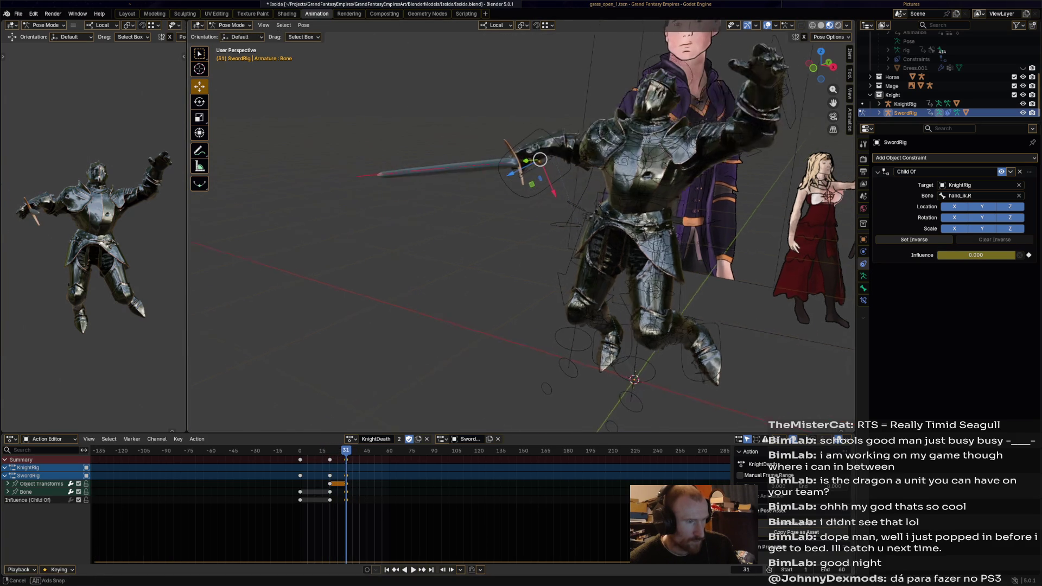
{"action": "key", "text": "Escape"}
{"action": "key", "text": "r"}
{"action": "left_click", "coordinate": [430, 207]}
{"action": "left_click_drag", "start_coordinate": [537, 156], "coordinate": [542, 193]}
{"action": "left_click", "coordinate": [542, 196]}
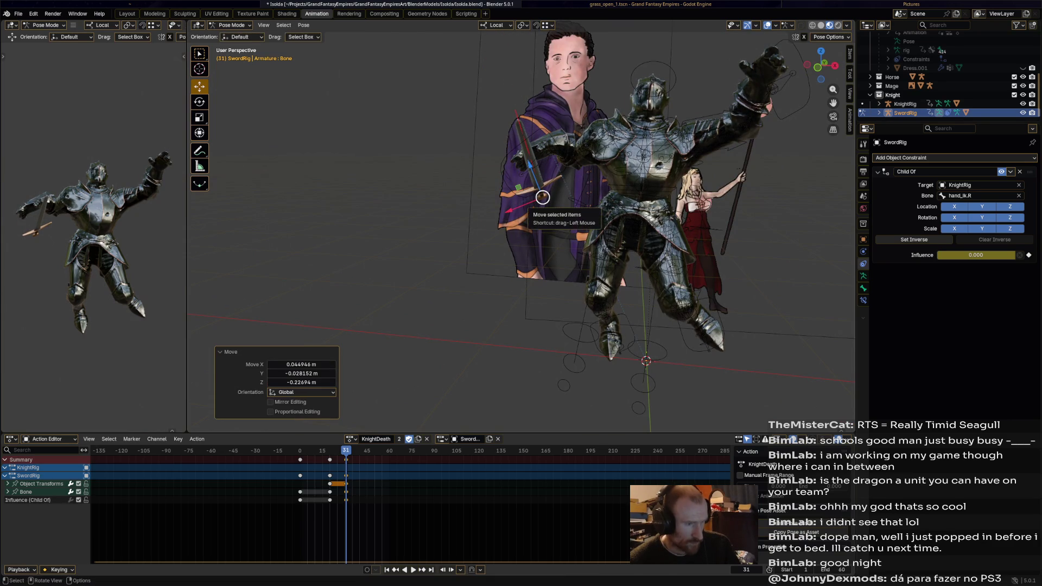
{"action": "key", "text": "i"}
{"action": "key", "text": "space"}
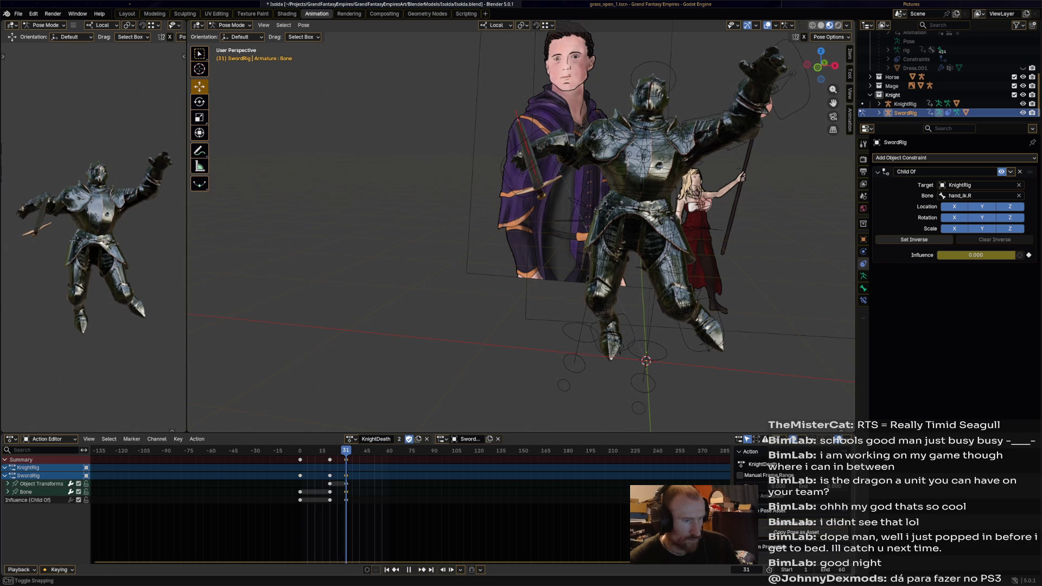
Step: Lay the sword flat on the ground, keyframe it at frame 45 and duplicate the keys
{"action": "key", "text": "g"}
{"action": "left_click", "coordinate": [542, 349]}
{"action": "middle_click_drag", "start_coordinate": [542, 349], "coordinate": [677, 379]}
{"action": "key", "text": "r"}
{"action": "left_click", "coordinate": [688, 420]}
{"action": "middle_click_drag", "start_coordinate": [688, 419], "coordinate": [544, 356]}
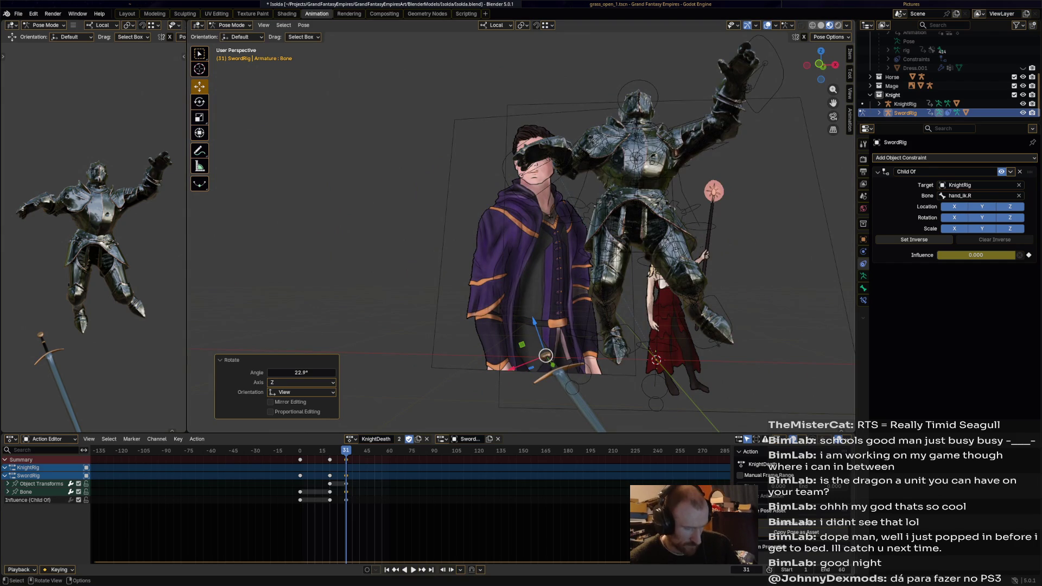
{"action": "key", "text": "i"}
{"action": "key", "text": "shift+d"}
{"action": "key", "text": "Return"}
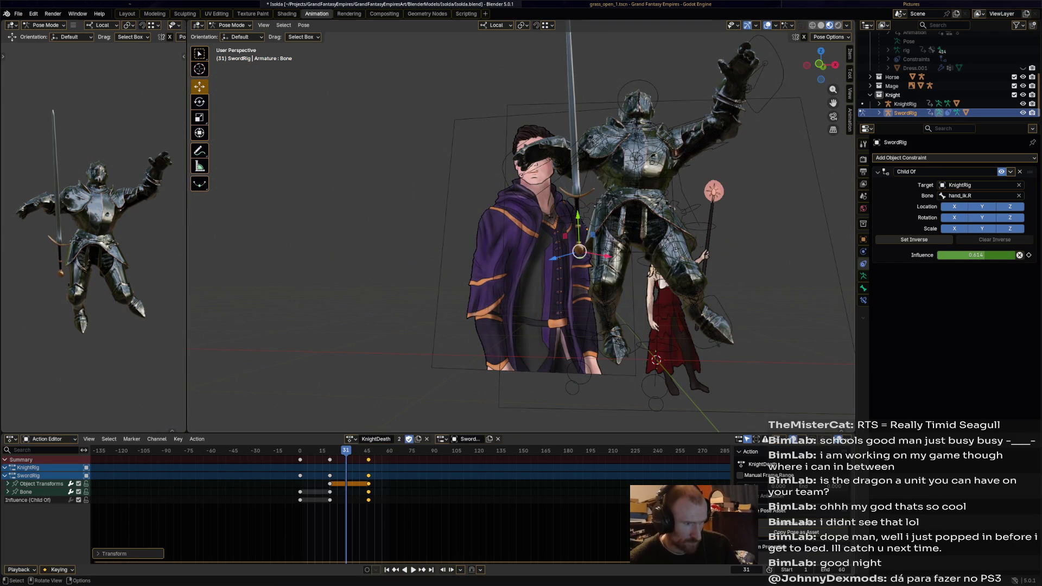
Step: Preview the full sword drop in the KnightDeath action
{"action": "key", "text": "space"}
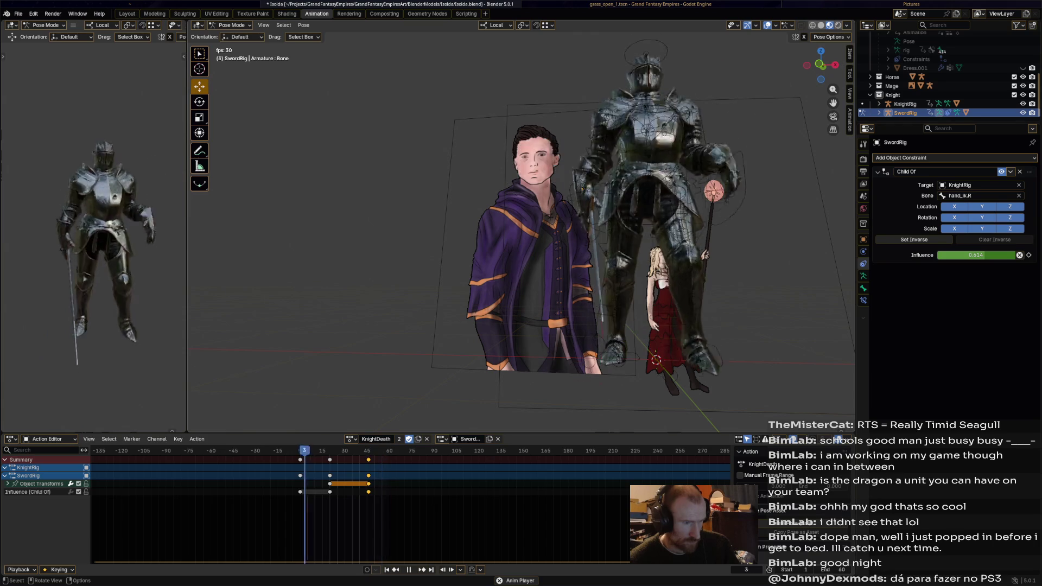
{"action": "key", "text": "space"}
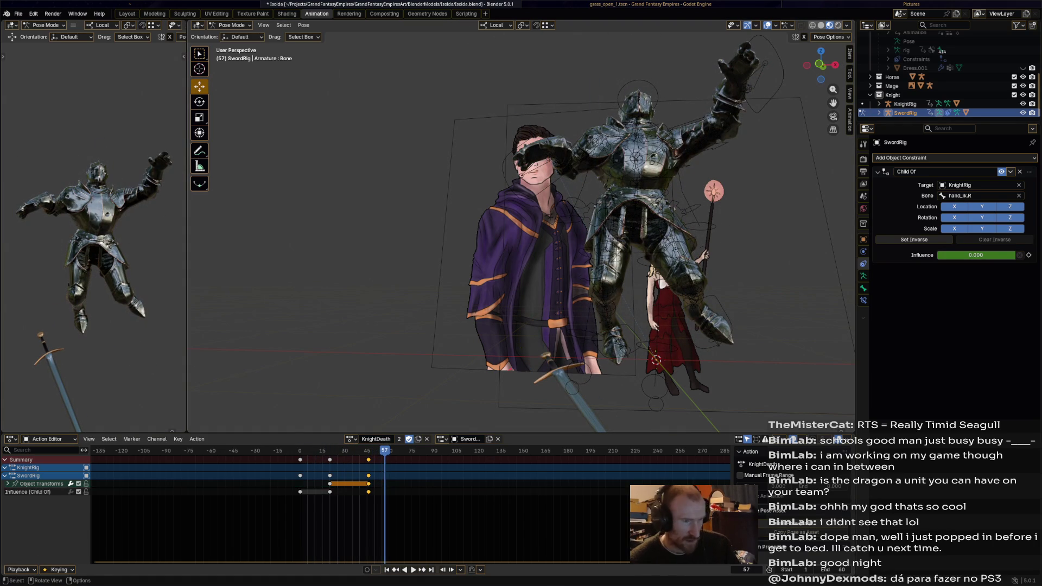
{"action": "left_click", "coordinate": [232, 25]}
Step: Switch to the knight rig in Pose Mode, select all bones and review the animation from the side
{"action": "left_click", "coordinate": [236, 35]}
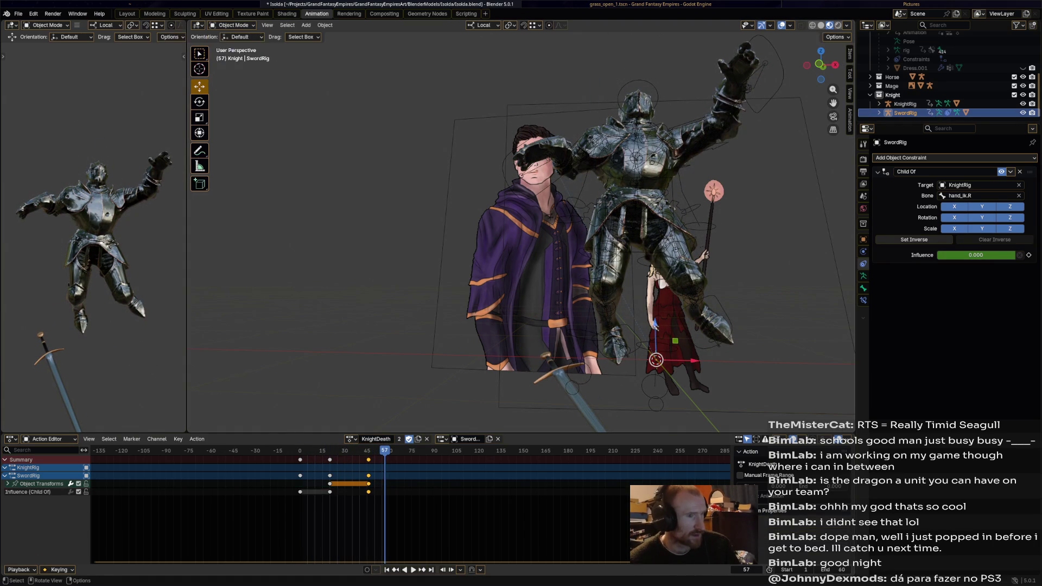
{"action": "left_click", "coordinate": [905, 103]}
{"action": "left_click", "coordinate": [232, 25]}
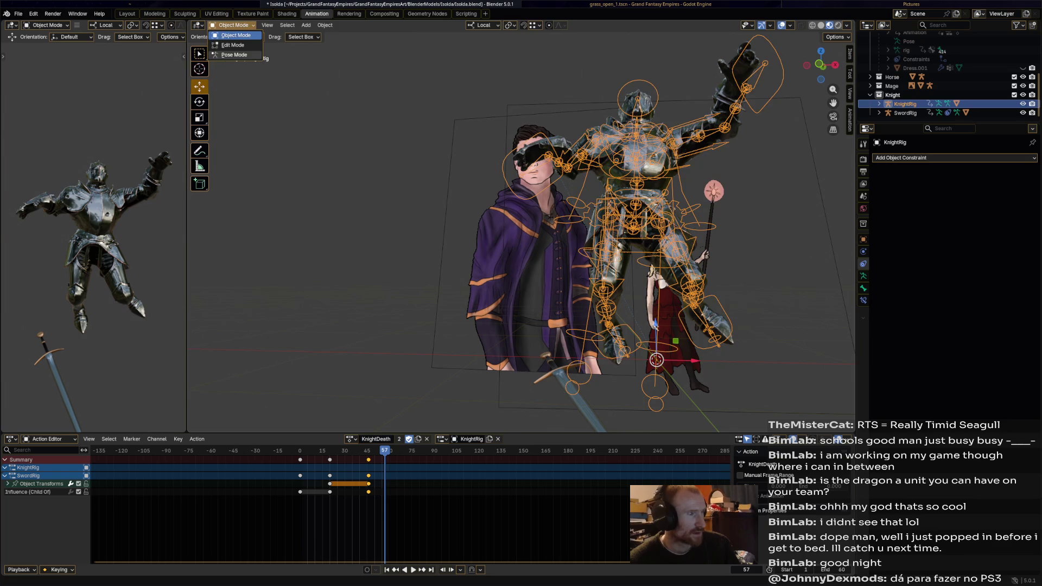
{"action": "left_click", "coordinate": [236, 55]}
{"action": "key", "text": "a"}
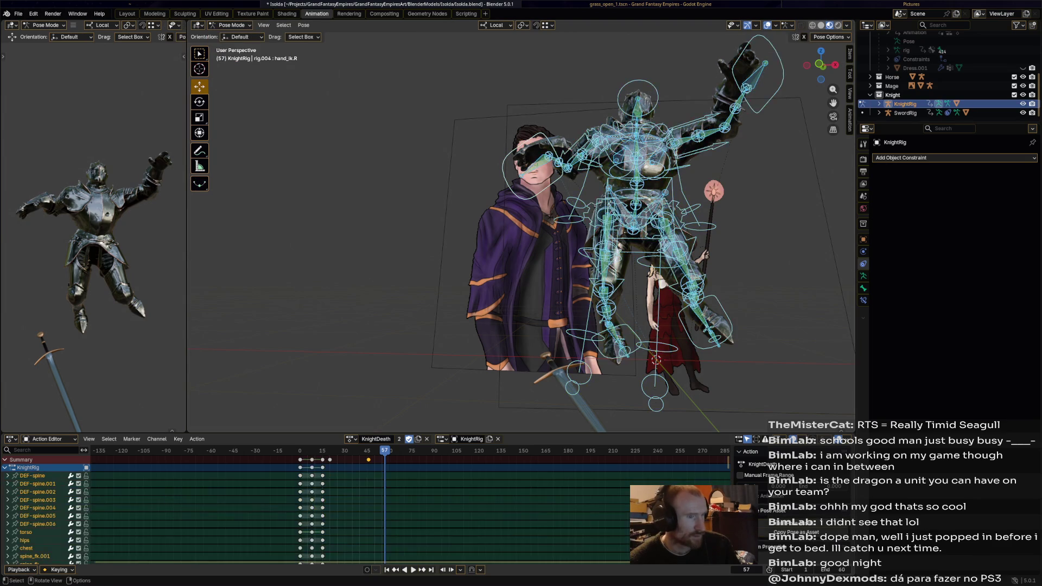
{"action": "scroll", "coordinate": [407, 504], "scroll_direction": "up", "scroll_amount": 2}
{"action": "scroll", "coordinate": [409, 505], "scroll_direction": "down", "scroll_amount": 2}
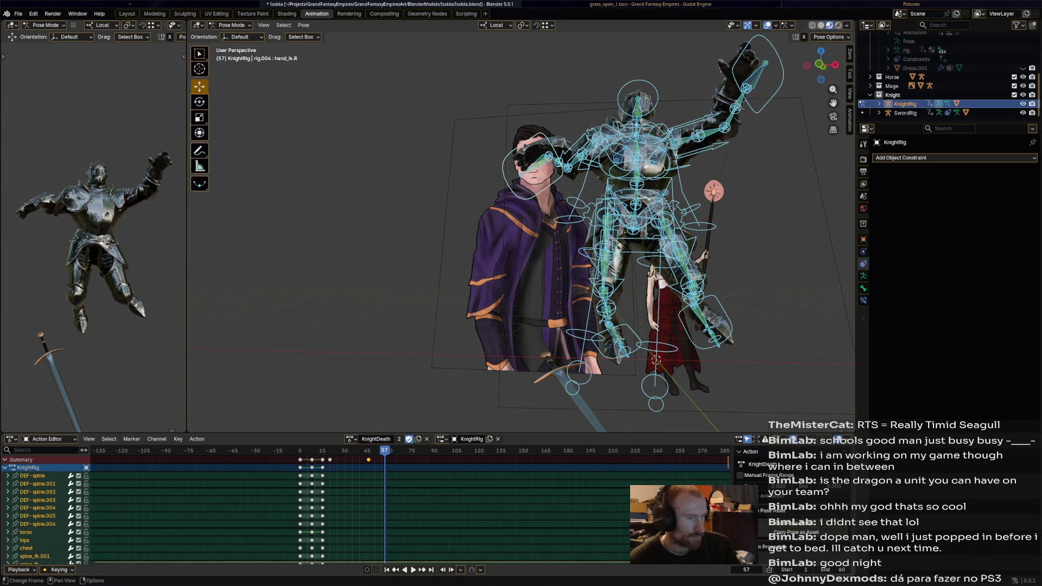
{"action": "middle_click_drag", "start_coordinate": [522, 244], "coordinate": [537, 245]}
{"action": "key", "text": "space"}
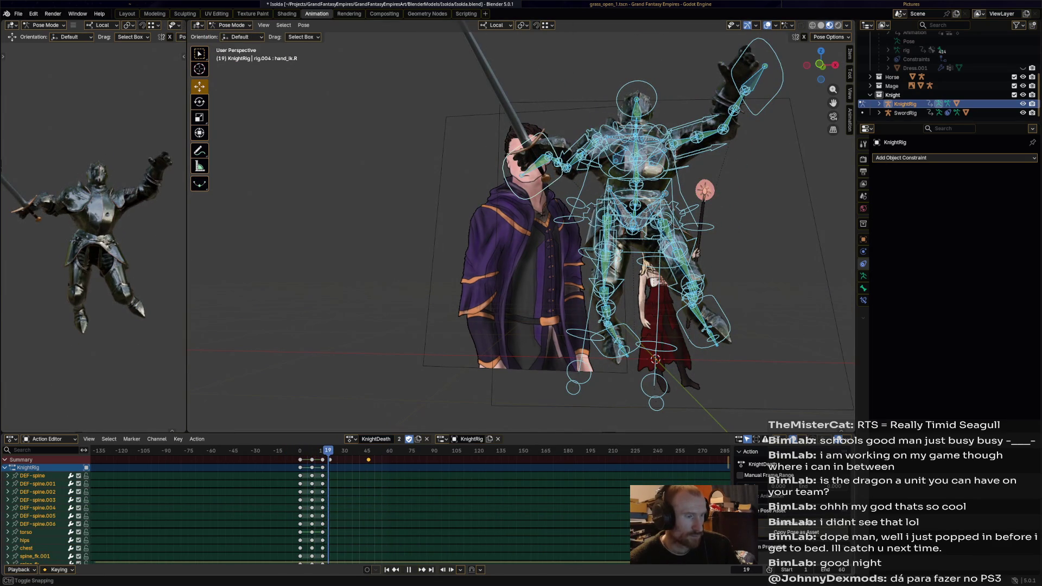
{"action": "middle_click_drag", "start_coordinate": [521, 245], "coordinate": [619, 244]}
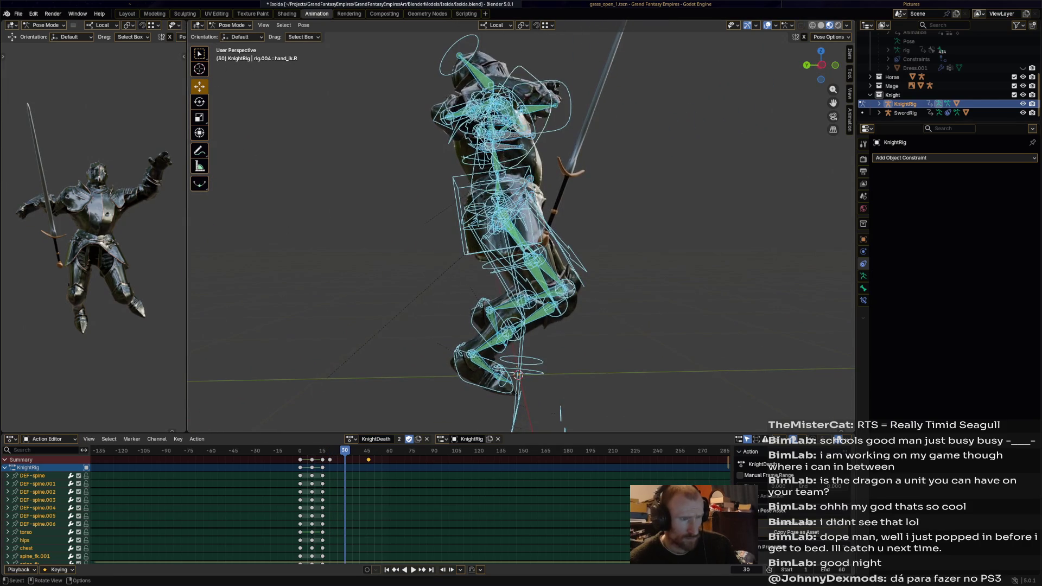
Step: Lower the knight's torso toward the ground and rotate the chest forward
{"action": "left_click", "coordinate": [496, 213]}
{"action": "key", "text": "g"}
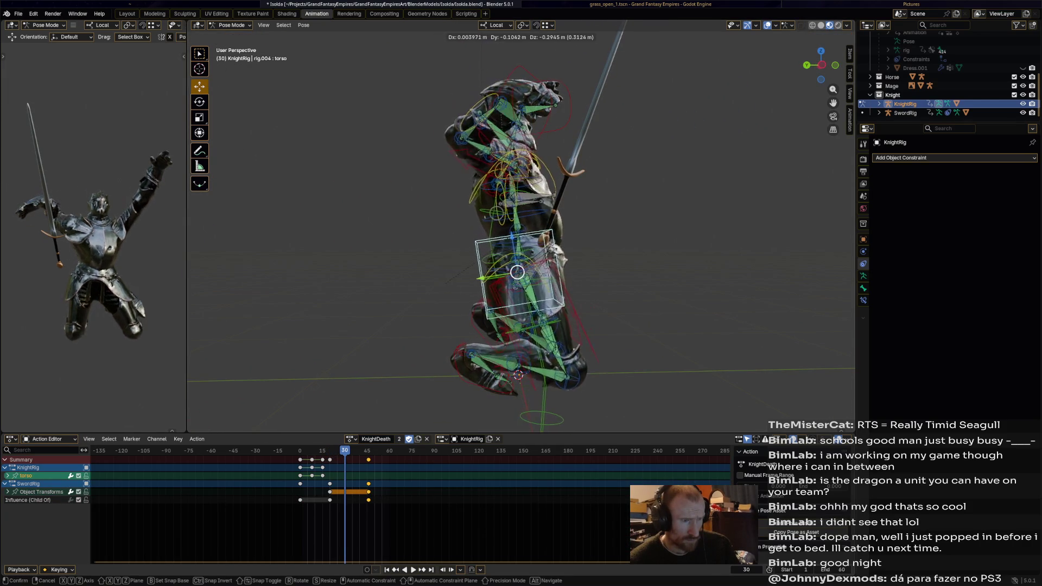
{"action": "key", "text": "Return"}
{"action": "left_click", "coordinate": [566, 261]}
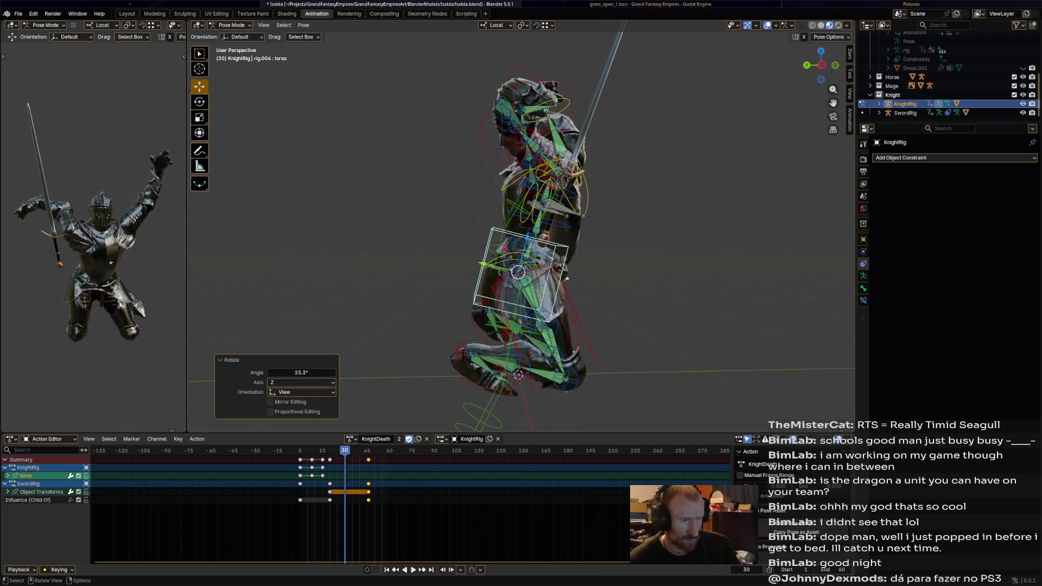
{"action": "key", "text": "r"}
{"action": "left_click", "coordinate": [592, 258]}
Step: Reposition and rotate the right hand control and keyframe the collapsed pose
{"action": "left_click", "coordinate": [534, 90]}
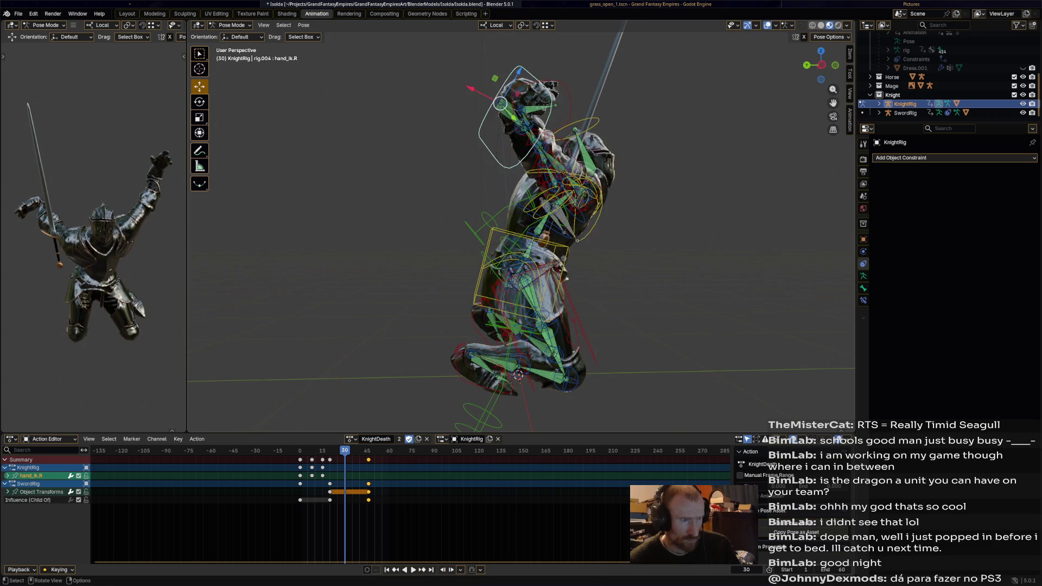
{"action": "scroll", "coordinate": [533, 89], "scroll_direction": "up", "scroll_amount": 3}
{"action": "scroll", "coordinate": [533, 89], "scroll_direction": "up", "scroll_amount": 3}
{"action": "middle_click_drag", "start_coordinate": [533, 90], "coordinate": [570, 106]}
{"action": "scroll", "coordinate": [570, 107], "scroll_direction": "down", "scroll_amount": 3}
{"action": "key", "text": "g"}
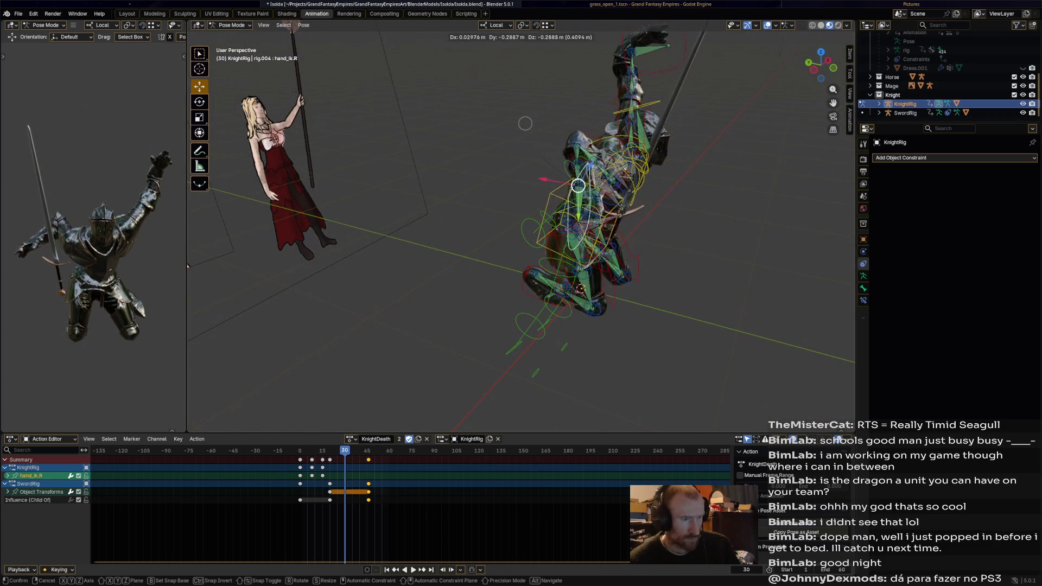
{"action": "left_click", "coordinate": [526, 124]}
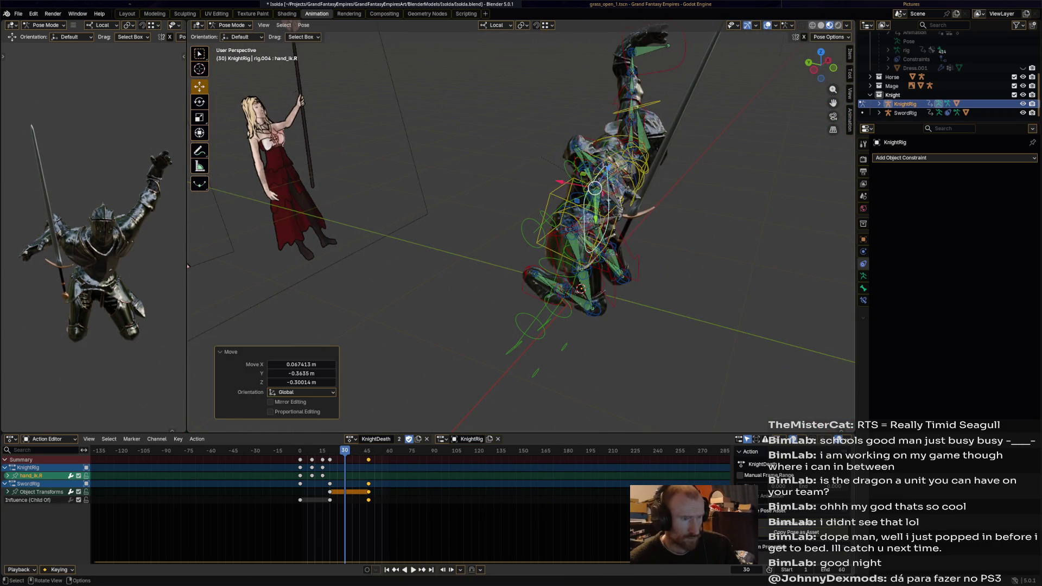
{"action": "middle_click_drag", "start_coordinate": [525, 123], "coordinate": [537, 392]}
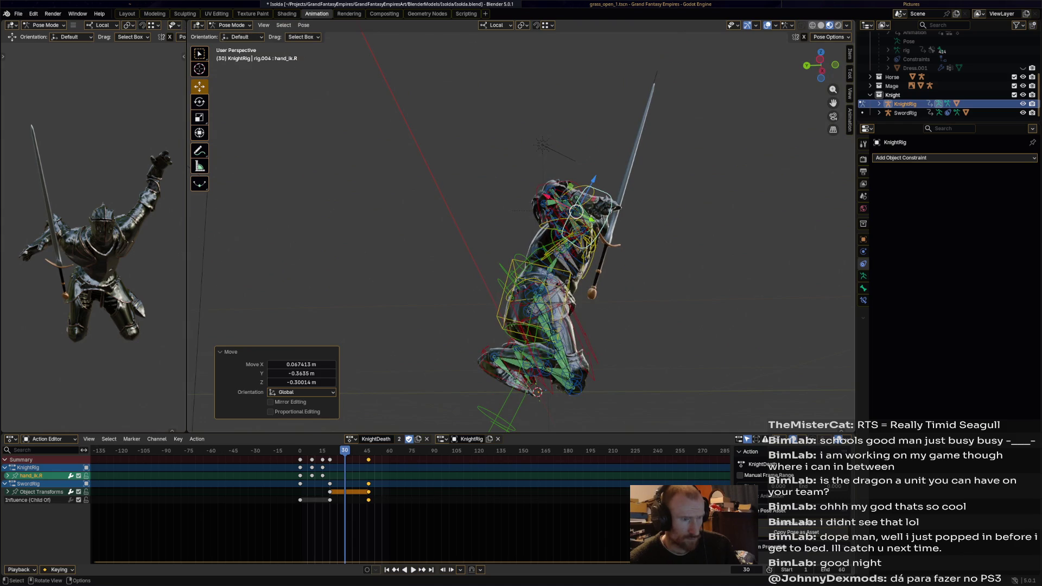
{"action": "key", "text": "g"}
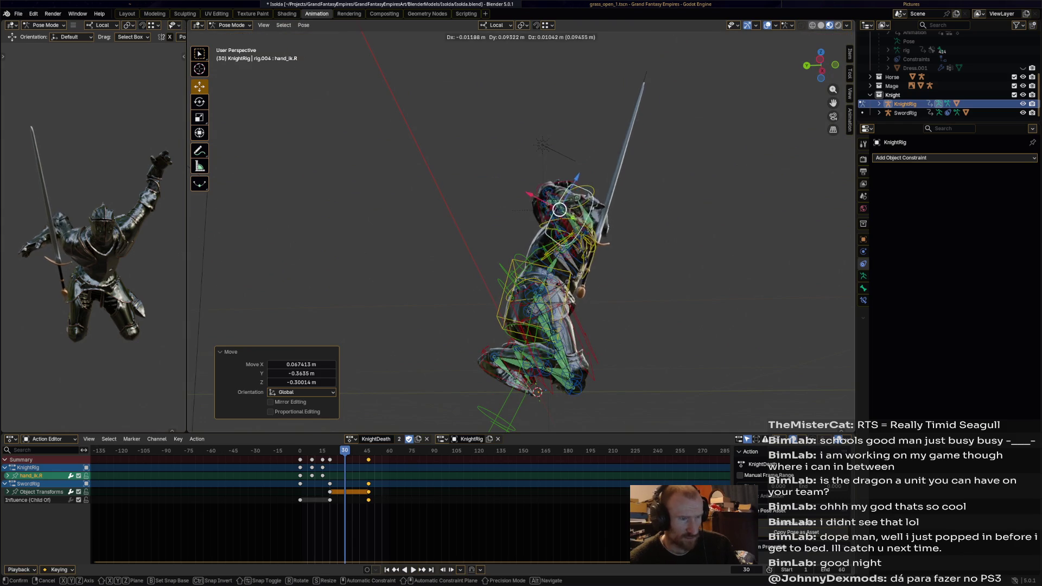
{"action": "key", "text": "Return"}
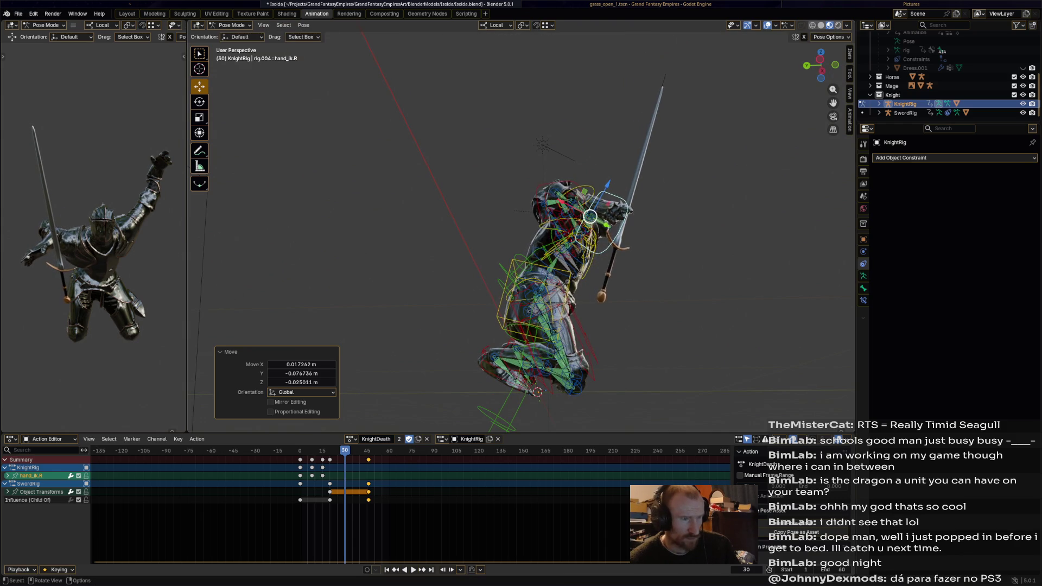
{"action": "middle_click_drag", "start_coordinate": [521, 228], "coordinate": [602, 244]}
{"action": "key", "text": "r"}
{"action": "key", "text": "Return"}
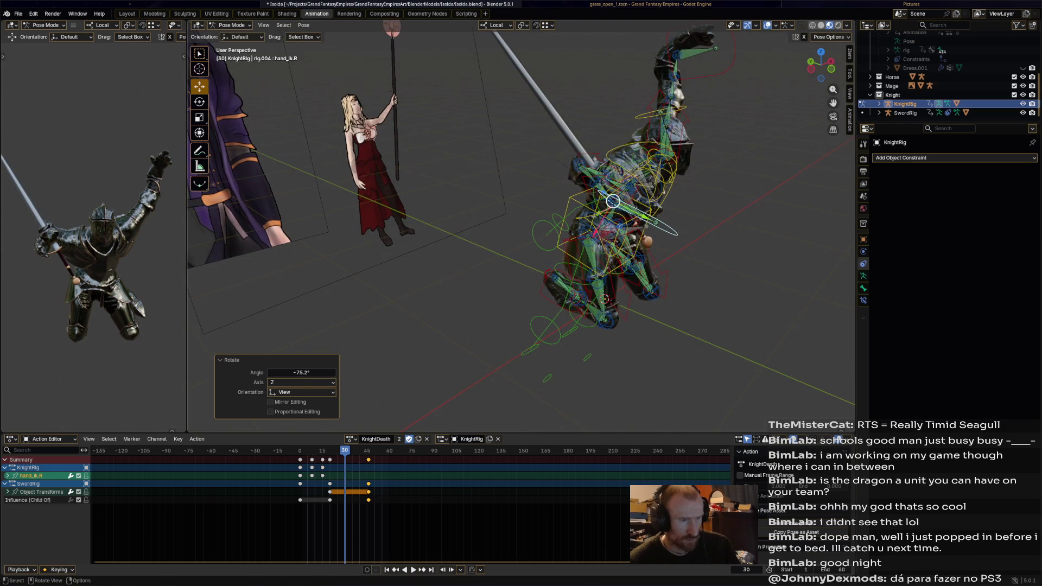
{"action": "key", "text": "g"}
{"action": "key", "text": "Return"}
{"action": "key", "text": "r"}
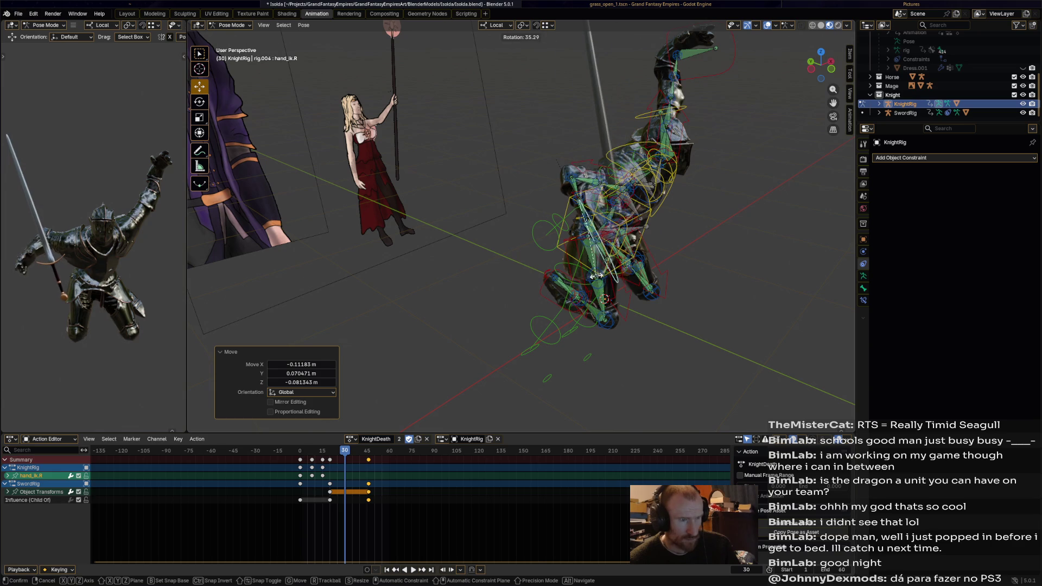
{"action": "key", "text": "Return"}
{"action": "mouse_move", "coordinate": [595, 277]}
{"action": "middle_mouse_down"}
{"action": "mouse_move", "coordinate": [640, 384]}
{"action": "mouse_move", "coordinate": [701, 371]}
{"action": "middle_mouse_up"}
{"action": "key", "text": "i"}
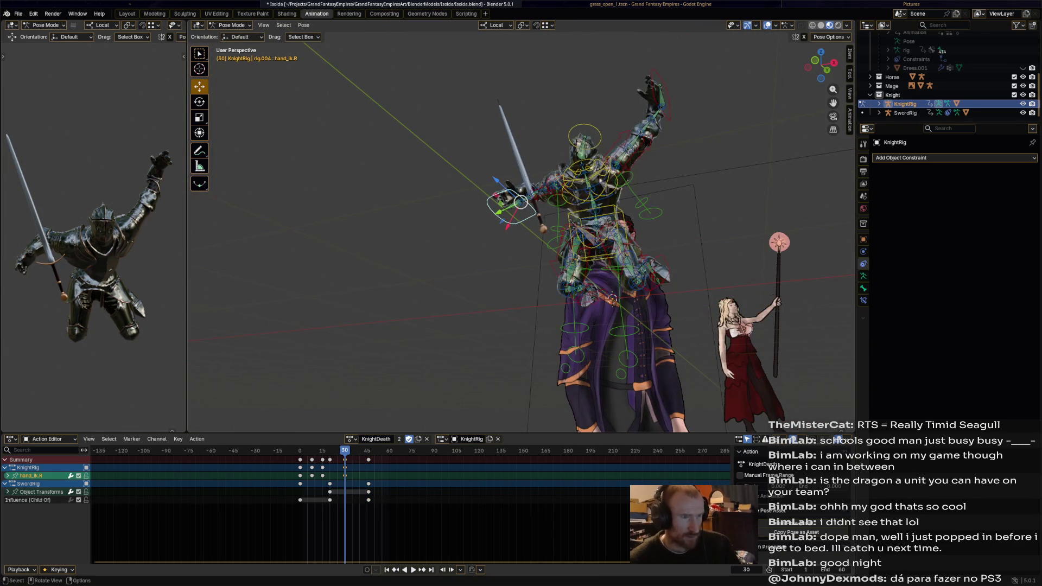
Step: Pull the left hand toward the body, preview the collapse and undo a stray arm raise
{"action": "left_click", "coordinate": [652, 86]}
{"action": "middle_click_drag", "start_coordinate": [652, 85], "coordinate": [522, 73]}
{"action": "key", "text": "g"}
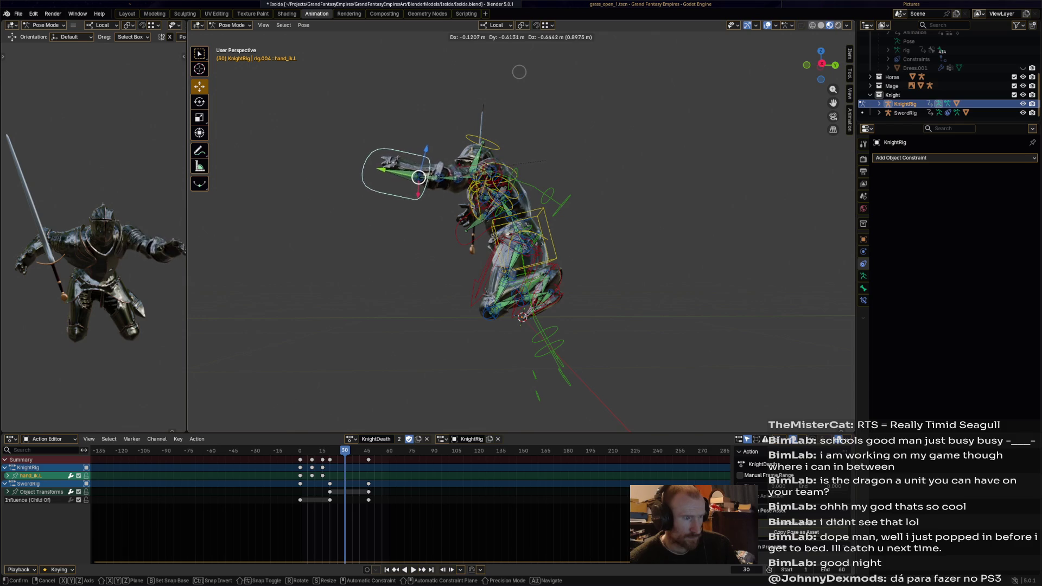
{"action": "left_click", "coordinate": [414, 175]}
{"action": "mouse_move", "coordinate": [414, 175]}
{"action": "middle_mouse_down"}
{"action": "mouse_move", "coordinate": [521, 179]}
{"action": "mouse_move", "coordinate": [527, 189]}
{"action": "middle_mouse_up"}
{"action": "key", "text": "a"}
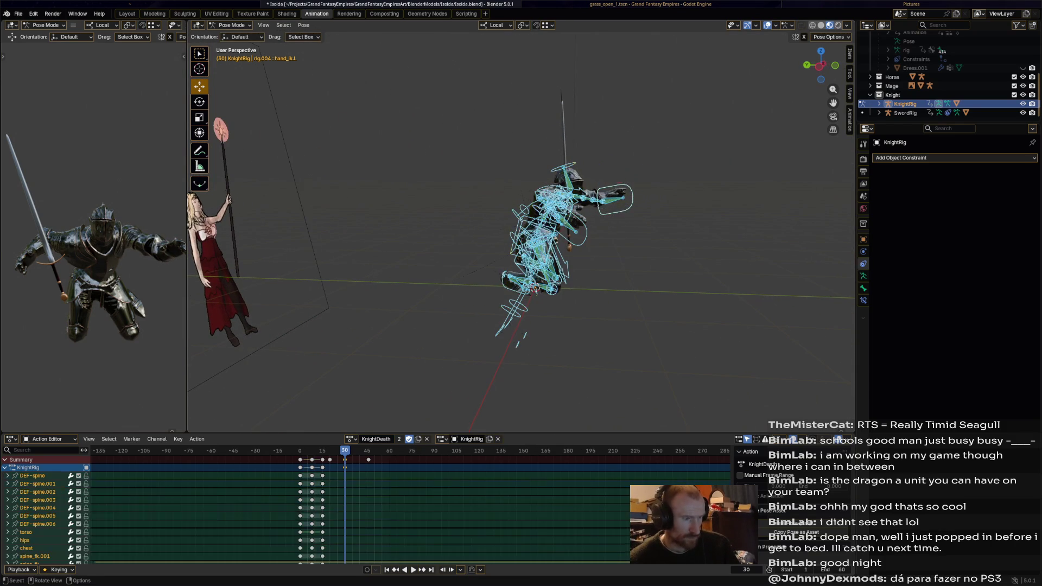
{"action": "key", "text": "space"}
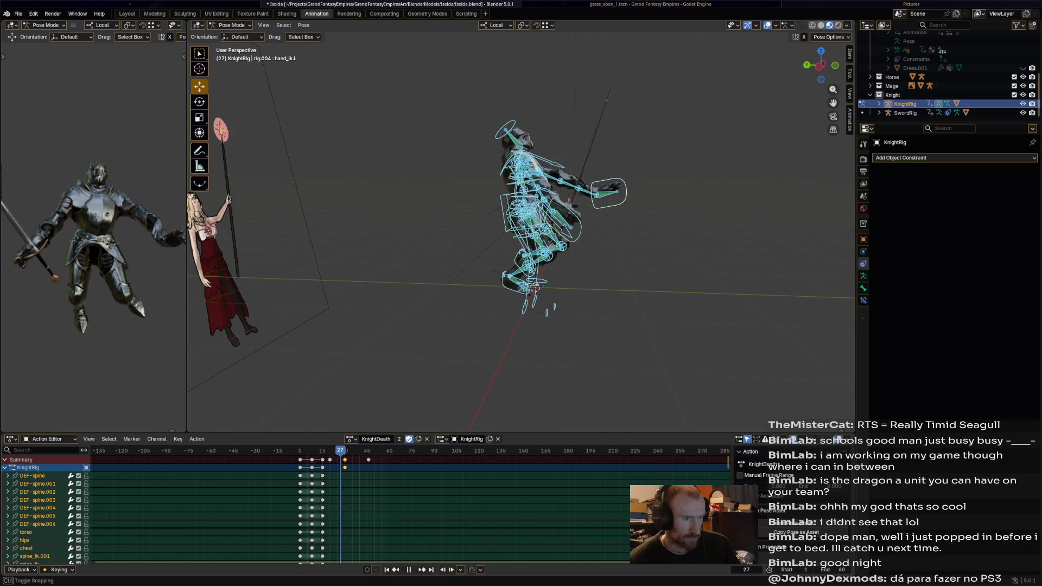
{"action": "key", "text": "Escape"}
{"action": "left_click", "coordinate": [616, 200]}
{"action": "left_click_drag", "start_coordinate": [616, 199], "coordinate": [558, 143]}
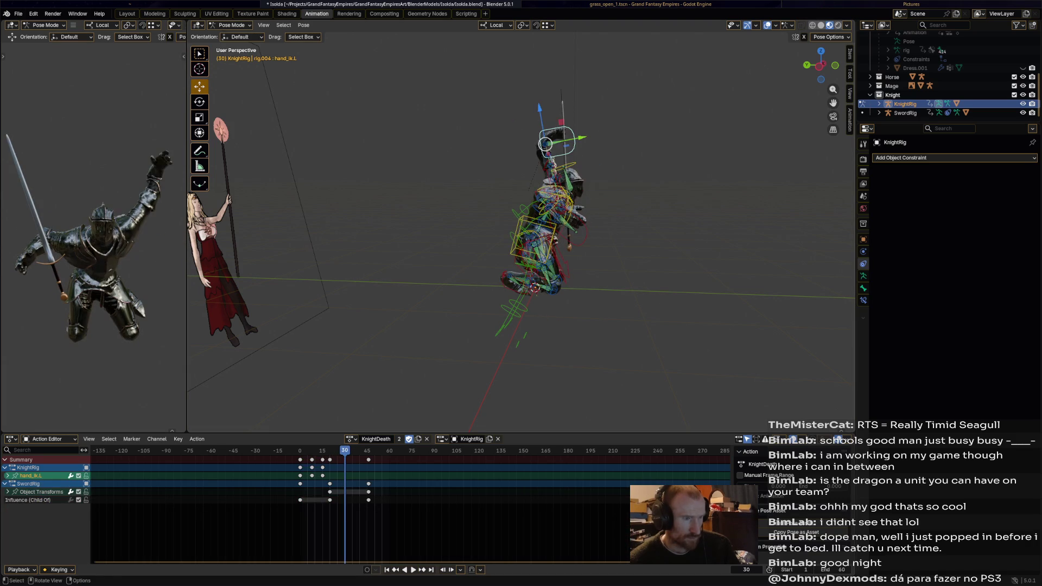
{"action": "key", "text": "ctrl+z"}
{"action": "key", "text": "ctrl+z"}
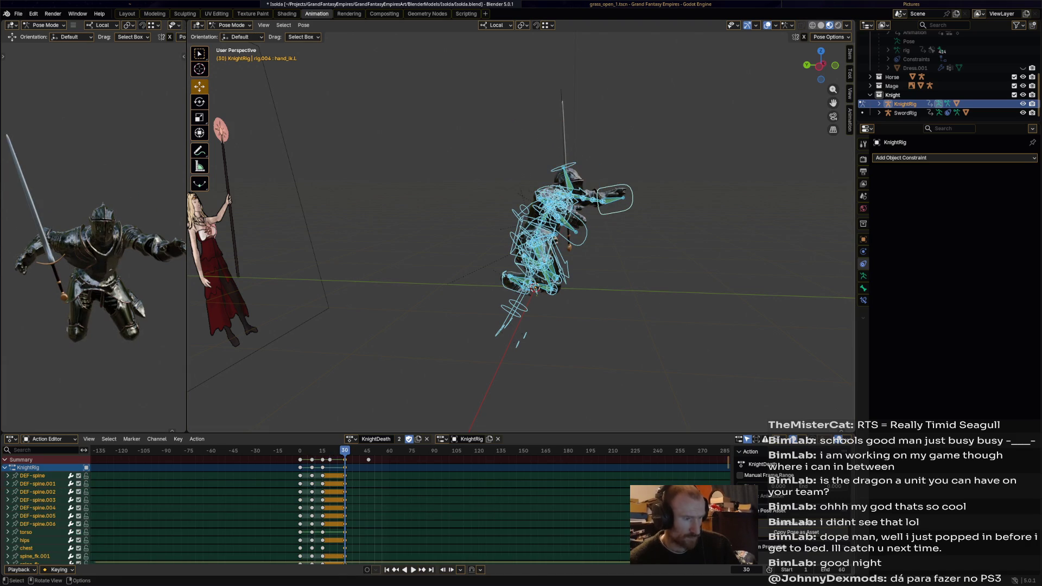
{"action": "key", "text": "space"}
{"action": "key", "text": "space"}
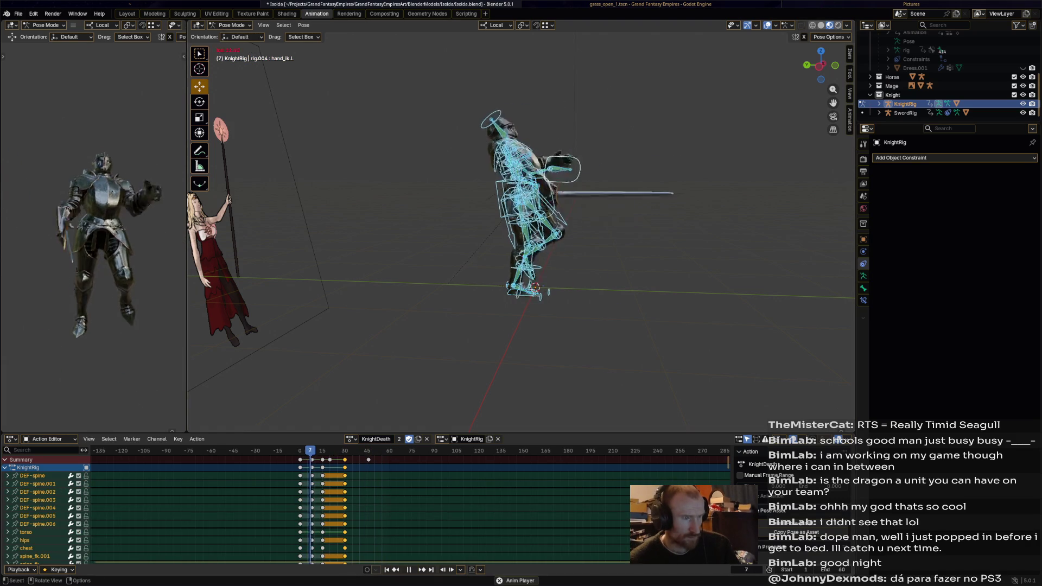
{"action": "key", "text": "space"}
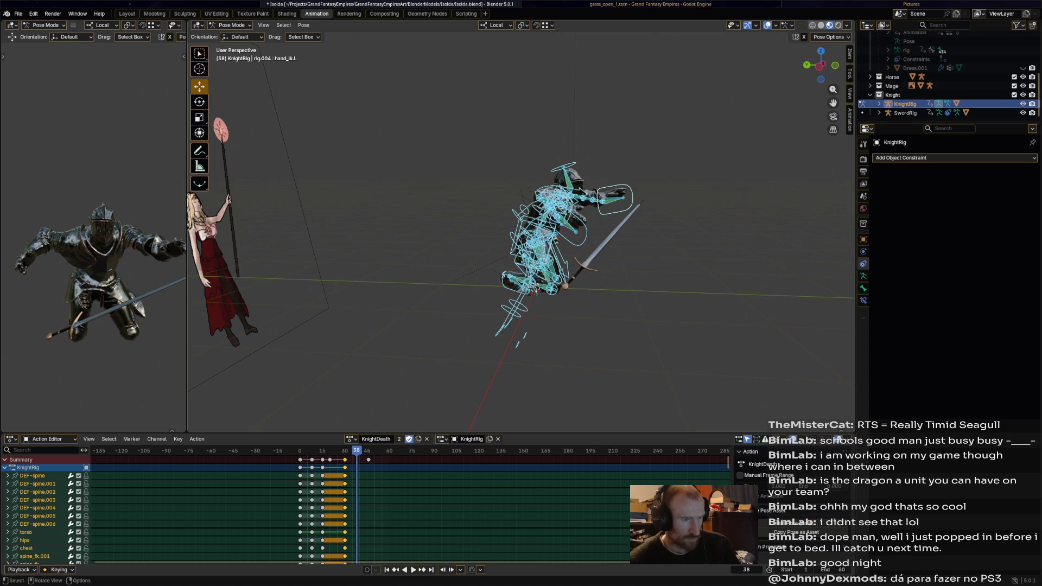
Step: Adjust the pelvis rotation and move and rotate the left hand into its fallen position
{"action": "left_click", "coordinate": [533, 286]}
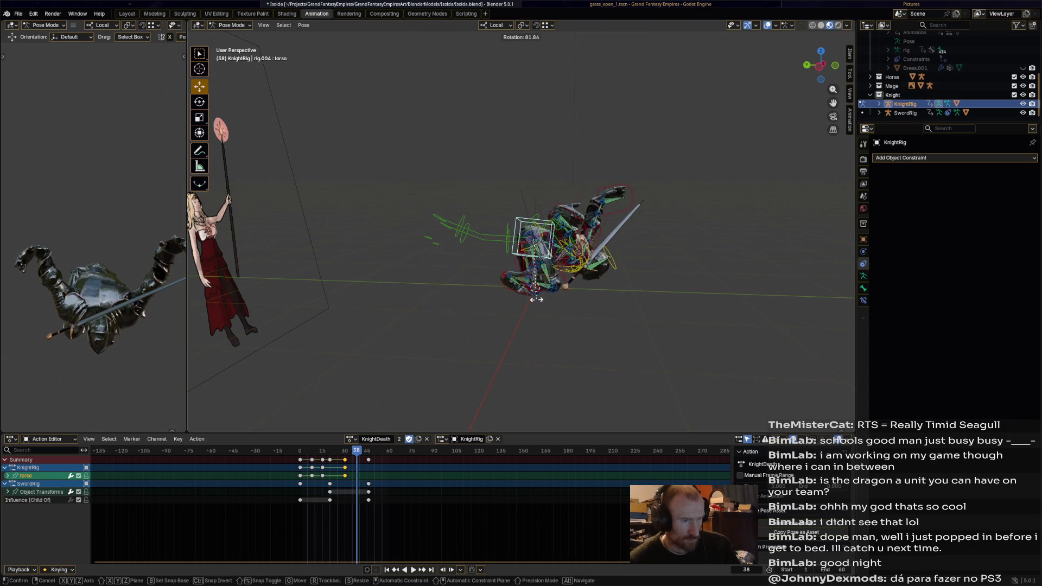
{"action": "left_click", "coordinate": [596, 242]}
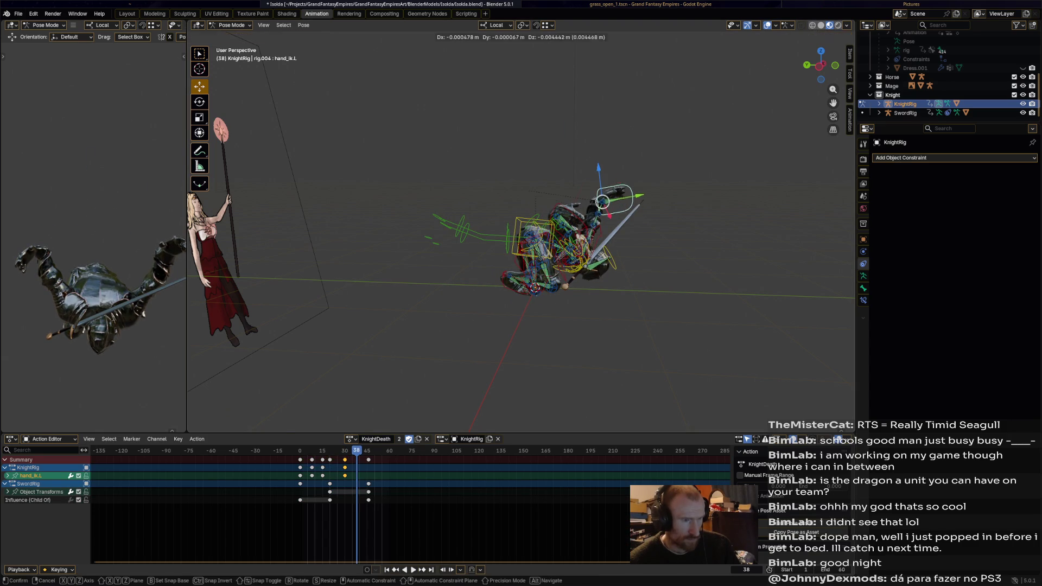
{"action": "left_click_drag", "start_coordinate": [603, 202], "coordinate": [607, 257]}
{"action": "mouse_move", "coordinate": [606, 256]}
{"action": "middle_mouse_down"}
{"action": "mouse_move", "coordinate": [539, 305]}
{"action": "mouse_move", "coordinate": [652, 302]}
{"action": "mouse_move", "coordinate": [619, 330]}
{"action": "middle_mouse_up"}
{"action": "key", "text": "g"}
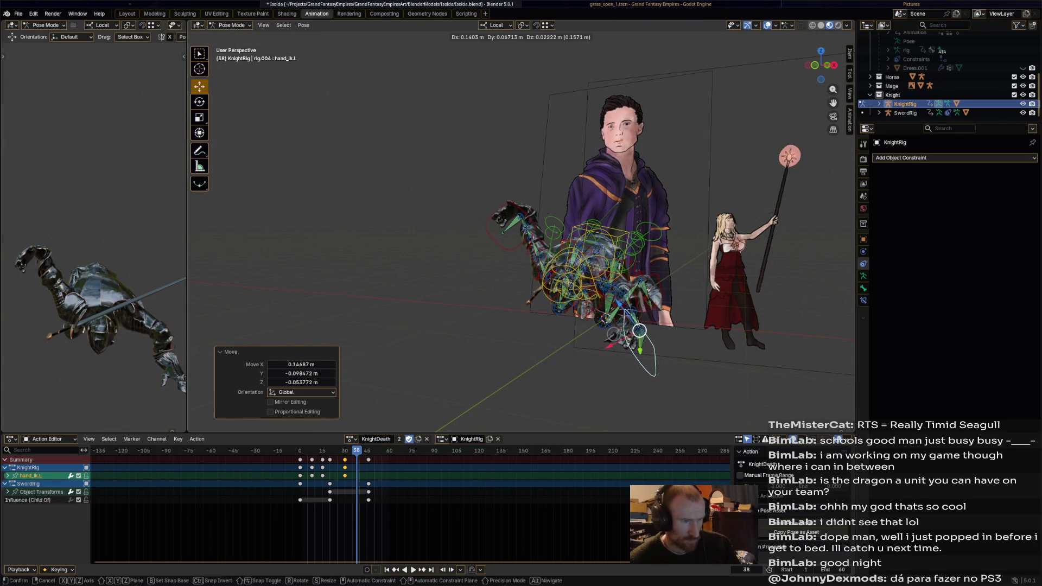
{"action": "left_click", "coordinate": [640, 331]}
{"action": "middle_click_drag", "start_coordinate": [640, 331], "coordinate": [570, 326]}
{"action": "key", "text": "r"}
{"action": "key", "text": "Return"}
{"action": "key", "text": "g"}
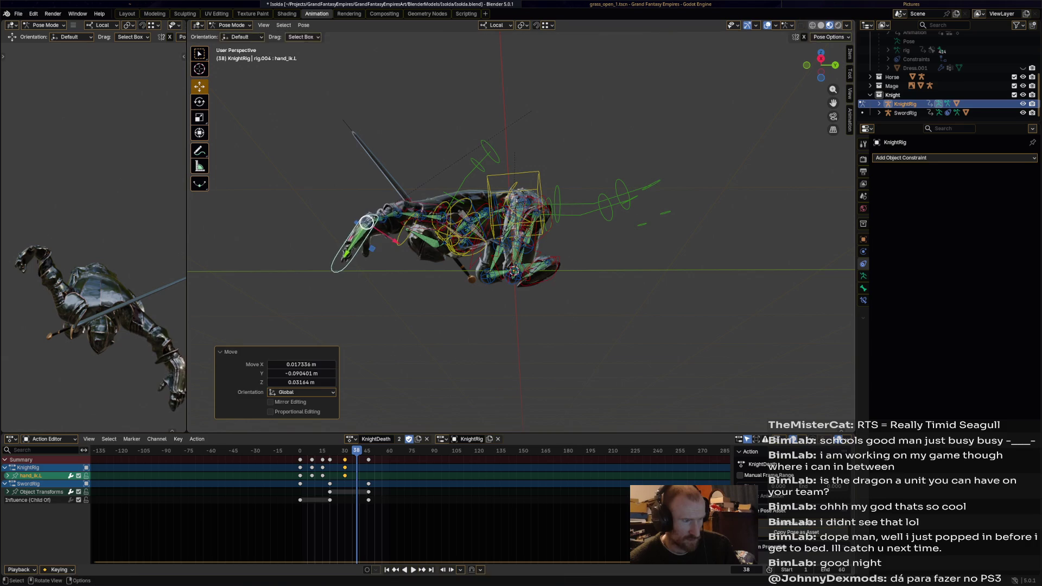
{"action": "key", "text": "Escape"}
Step: Pull the right hand down and left and rotate it to match the fall
{"action": "mouse_move", "coordinate": [367, 221]}
{"action": "middle_mouse_down"}
{"action": "mouse_move", "coordinate": [666, 364]}
{"action": "mouse_move", "coordinate": [570, 269]}
{"action": "middle_mouse_up"}
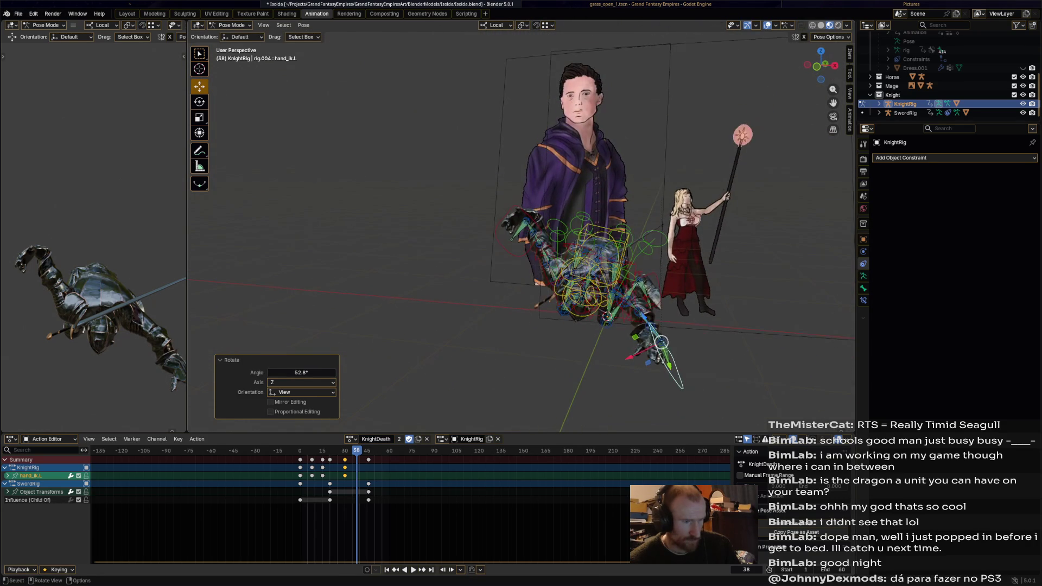
{"action": "left_click", "coordinate": [526, 222]}
{"action": "key", "text": "g"}
{"action": "left_click_drag", "start_coordinate": [525, 221], "coordinate": [488, 322]}
{"action": "left_click", "coordinate": [489, 321]}
{"action": "mouse_move", "coordinate": [488, 322]}
{"action": "middle_mouse_down"}
{"action": "mouse_move", "coordinate": [570, 309]}
{"action": "mouse_move", "coordinate": [619, 318]}
{"action": "mouse_move", "coordinate": [570, 301]}
{"action": "middle_mouse_up"}
{"action": "key", "text": "r"}
{"action": "left_click", "coordinate": [586, 317]}
Step: Move and rotate the right foot into the crumpled pose, then select every bone
{"action": "left_click", "coordinate": [455, 293]}
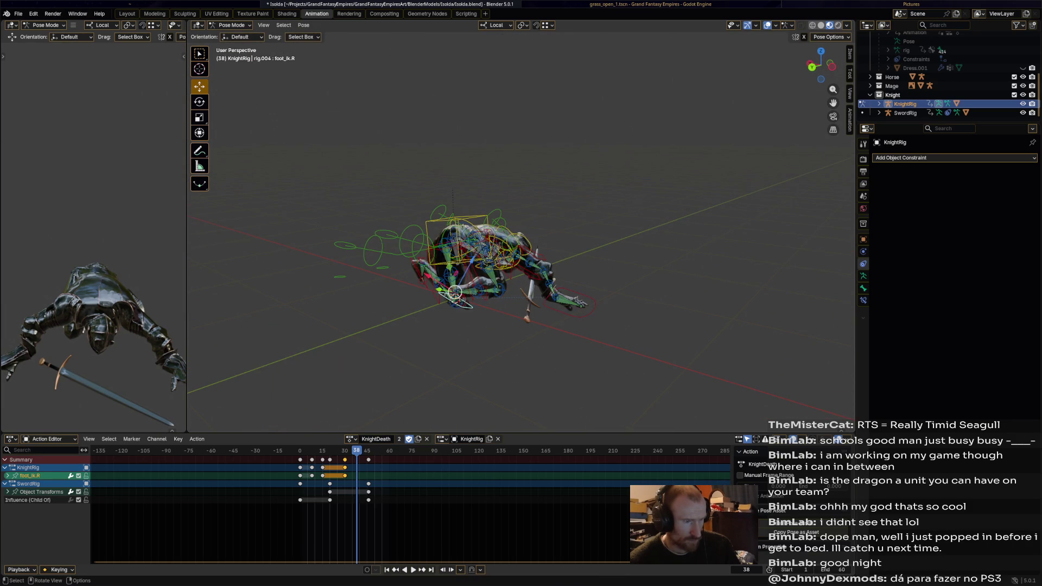
{"action": "middle_click_drag", "start_coordinate": [454, 293], "coordinate": [478, 304]}
{"action": "key", "text": "g"}
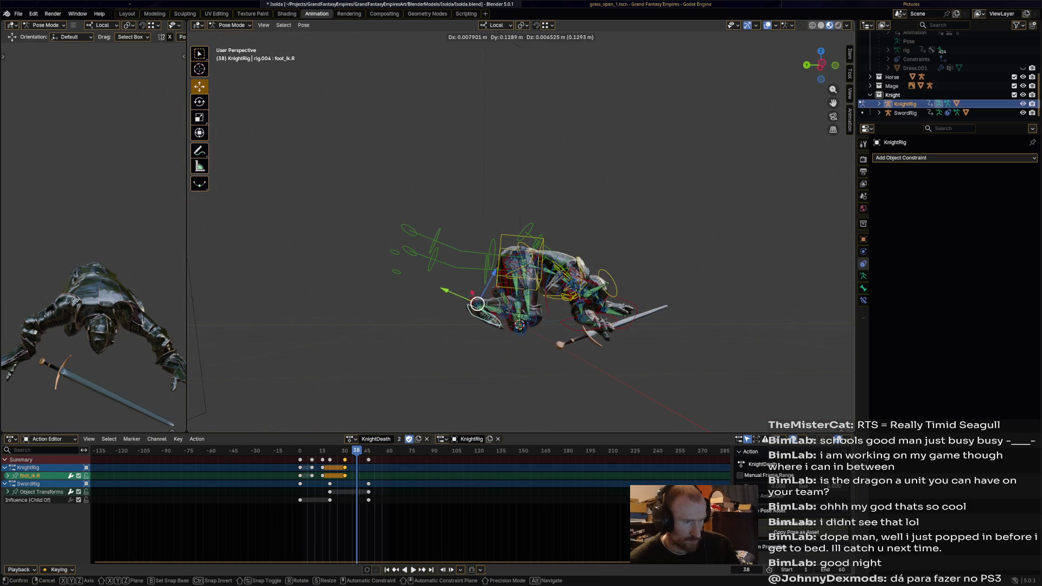
{"action": "left_click", "coordinate": [472, 326]}
{"action": "left_click", "coordinate": [450, 327]}
{"action": "mouse_move", "coordinate": [450, 327]}
{"action": "middle_mouse_down"}
{"action": "mouse_move", "coordinate": [560, 324]}
{"action": "mouse_move", "coordinate": [562, 229]}
{"action": "mouse_move", "coordinate": [454, 278]}
{"action": "mouse_move", "coordinate": [524, 262]}
{"action": "middle_mouse_up"}
{"action": "key", "text": "r"}
{"action": "left_click", "coordinate": [560, 324]}
{"action": "key", "text": "g"}
{"action": "left_click", "coordinate": [570, 334]}
{"action": "key", "text": "g"}
{"action": "left_click", "coordinate": [585, 257]}
{"action": "key", "text": "a"}
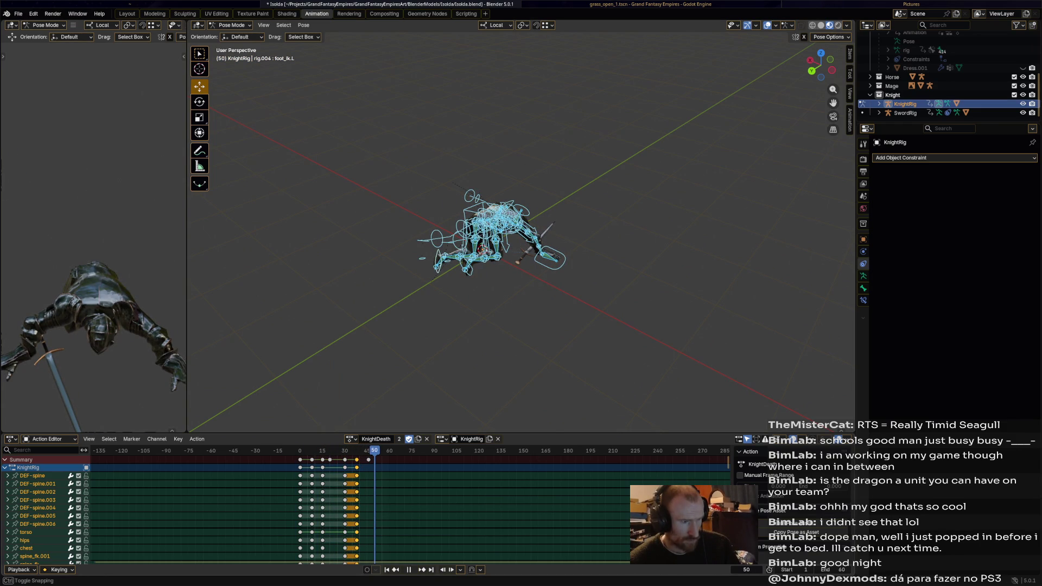
Step: Rotate and lower the torso bone into a fallen position at frame 47
{"action": "mouse_move", "coordinate": [521, 244]}
{"action": "middle_mouse_down"}
{"action": "mouse_move", "coordinate": [489, 249]}
{"action": "mouse_move", "coordinate": [468, 228]}
{"action": "middle_mouse_up"}
{"action": "left_click", "coordinate": [481, 236]}
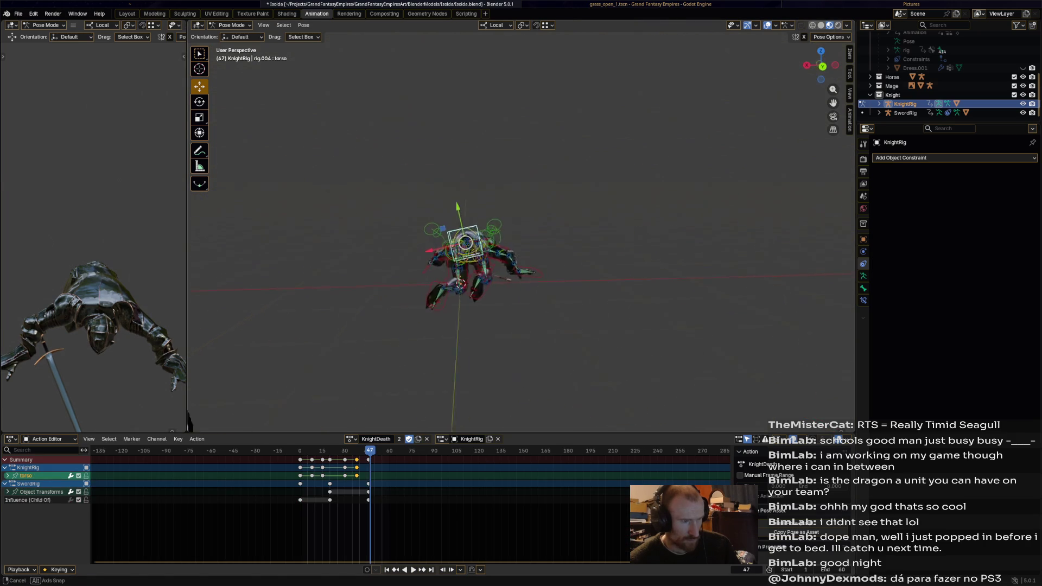
{"action": "key", "text": "r"}
{"action": "left_click", "coordinate": [464, 214]}
{"action": "key", "text": "g"}
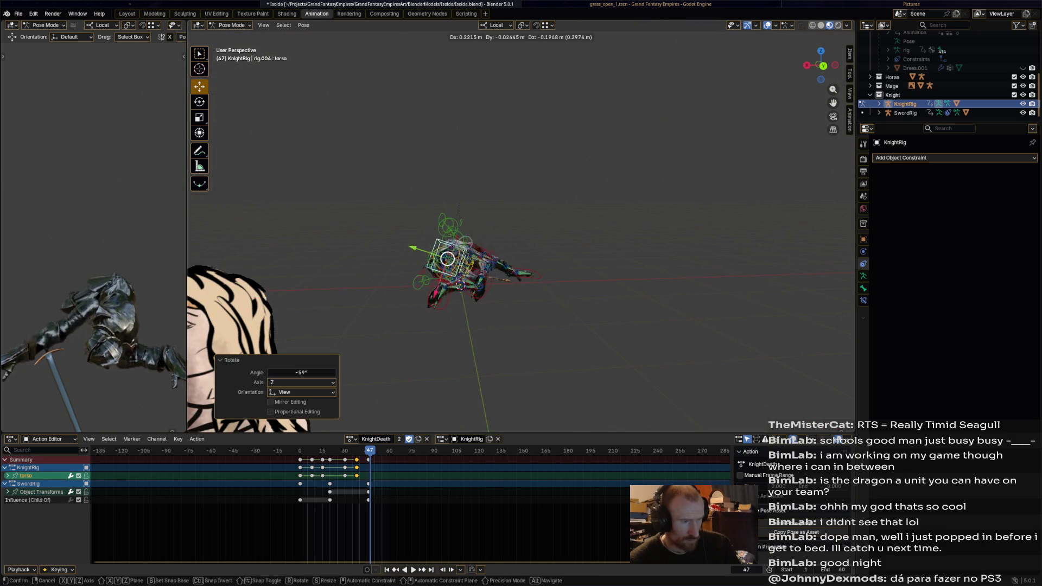
{"action": "left_click", "coordinate": [440, 264]}
Step: Move hand_ik.L out beside the body and rotate it to lie flat
{"action": "middle_click_drag", "start_coordinate": [521, 245], "coordinate": [538, 220]}
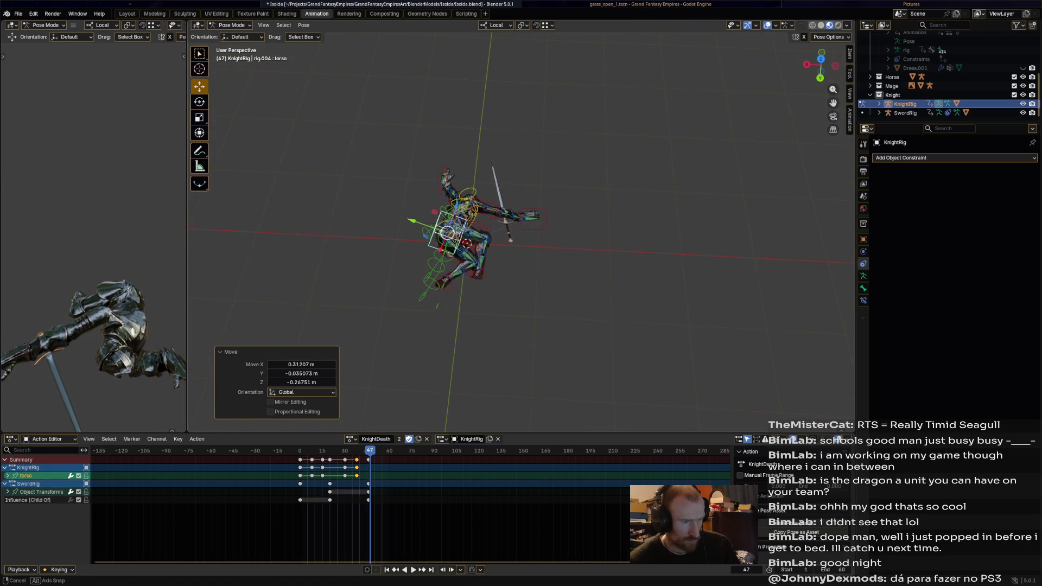
{"action": "left_click", "coordinate": [442, 184]}
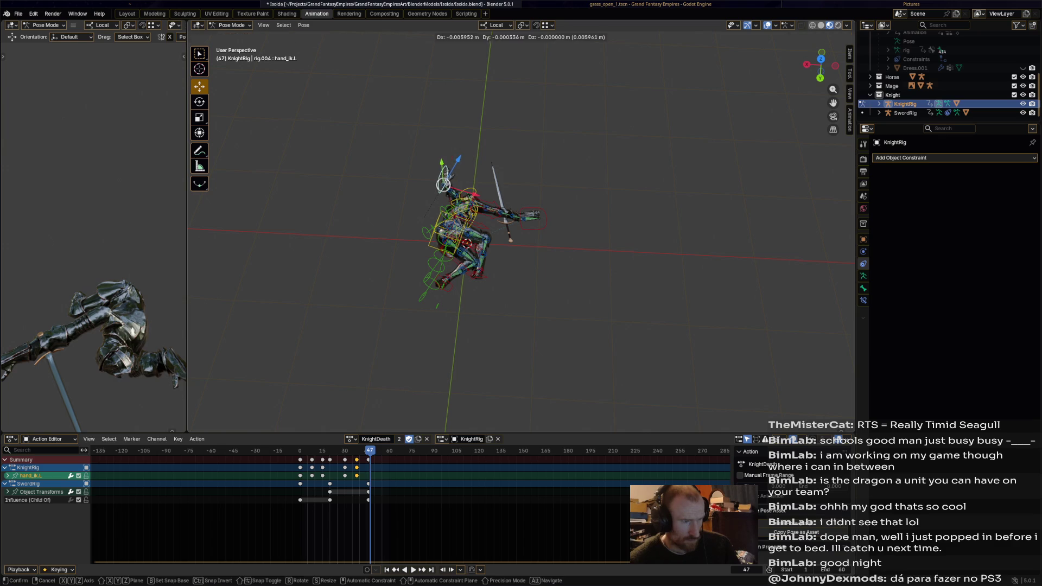
{"action": "key", "text": "g"}
{"action": "left_click", "coordinate": [497, 228]}
{"action": "key", "text": "r"}
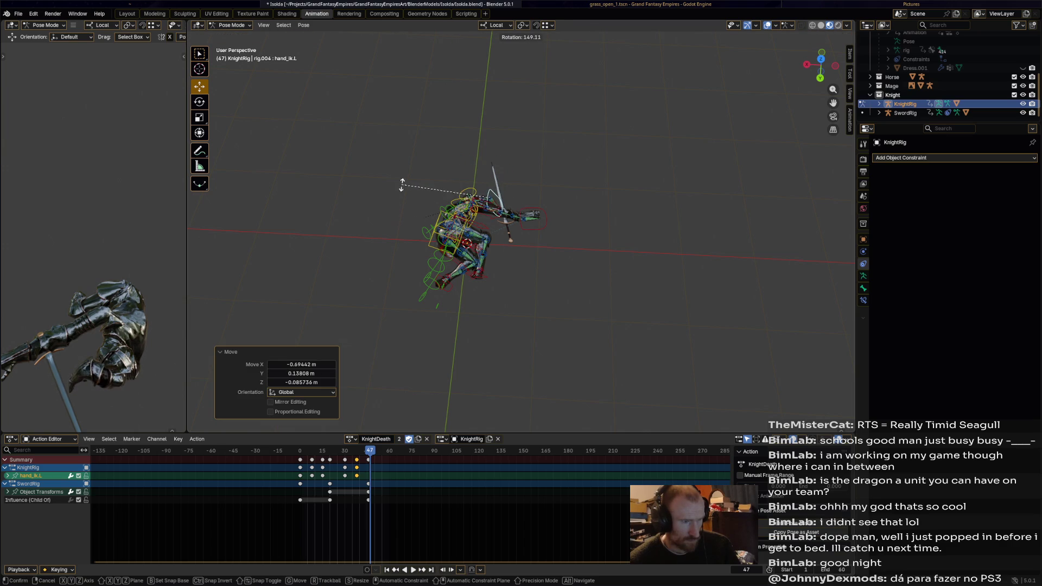
{"action": "left_click", "coordinate": [402, 184]}
{"action": "mouse_move", "coordinate": [402, 184]}
{"action": "middle_mouse_down"}
{"action": "mouse_move", "coordinate": [456, 195]}
{"action": "mouse_move", "coordinate": [477, 269]}
{"action": "mouse_move", "coordinate": [480, 259]}
{"action": "mouse_move", "coordinate": [554, 279]}
{"action": "mouse_move", "coordinate": [529, 268]}
{"action": "mouse_move", "coordinate": [541, 272]}
{"action": "middle_mouse_up"}
{"action": "key", "text": "r"}
{"action": "left_click", "coordinate": [478, 268]}
Step: Pull hand_ik.R and the right arm down beside the sprawled knight
{"action": "left_click", "coordinate": [554, 280]}
{"action": "left_click", "coordinate": [533, 263]}
{"action": "scroll", "coordinate": [542, 273], "scroll_direction": "up", "scroll_amount": 3}
{"action": "scroll", "coordinate": [524, 327], "scroll_direction": "up", "scroll_amount": 2}
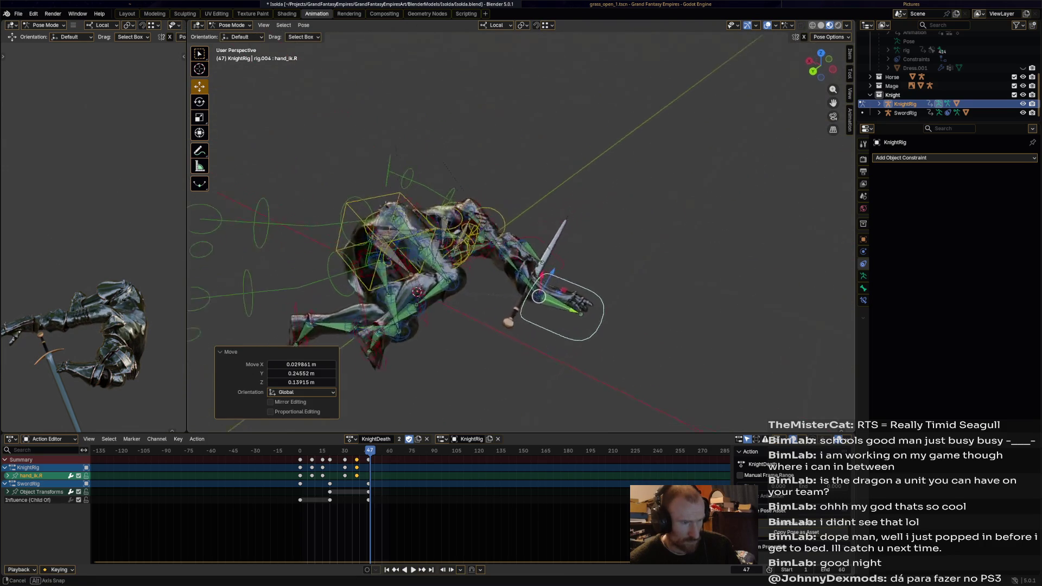
{"action": "left_click_drag", "start_coordinate": [525, 327], "coordinate": [469, 348]}
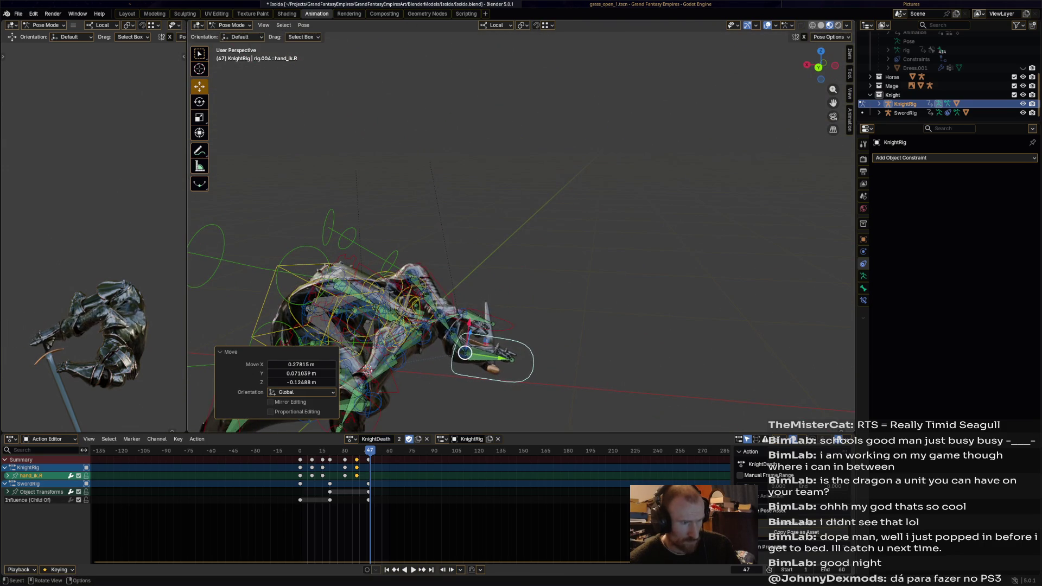
{"action": "left_click_drag", "start_coordinate": [468, 349], "coordinate": [477, 359]}
{"action": "mouse_move", "coordinate": [476, 358]}
{"action": "middle_mouse_down"}
{"action": "mouse_move", "coordinate": [539, 298]}
{"action": "mouse_move", "coordinate": [576, 307]}
{"action": "mouse_move", "coordinate": [665, 401]}
{"action": "mouse_move", "coordinate": [564, 257]}
{"action": "mouse_move", "coordinate": [512, 319]}
{"action": "middle_mouse_up"}
{"action": "left_click", "coordinate": [580, 322]}
Step: Rotate and reposition foot_ik.R so the right foot lies on the ground
{"action": "left_click", "coordinate": [511, 320]}
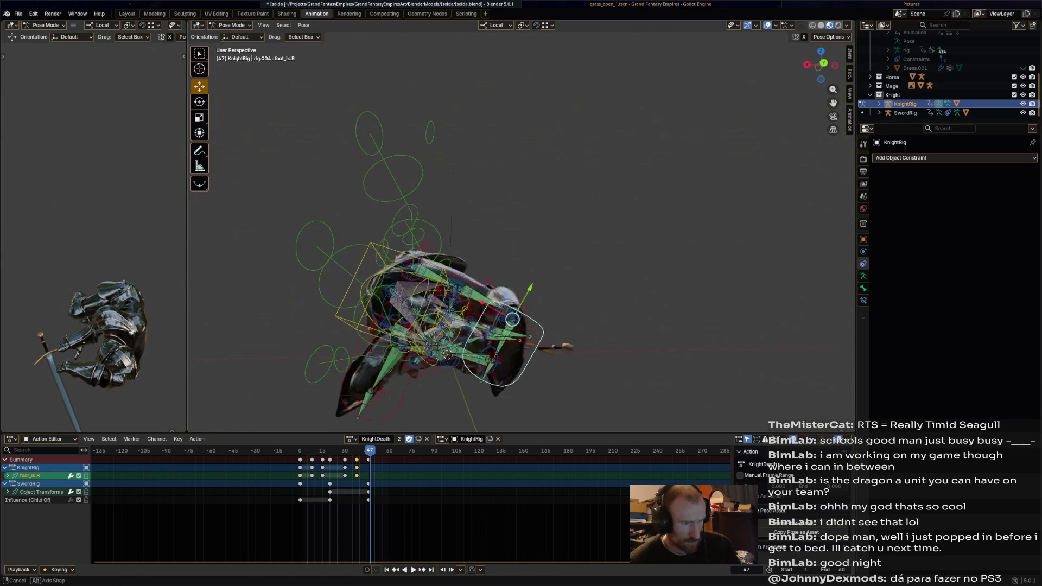
{"action": "key", "text": "r"}
{"action": "left_click", "coordinate": [509, 280]}
{"action": "mouse_move", "coordinate": [510, 280]}
{"action": "middle_mouse_down"}
{"action": "mouse_move", "coordinate": [510, 316]}
{"action": "mouse_move", "coordinate": [535, 323]}
{"action": "middle_mouse_up"}
{"action": "key", "text": "g"}
{"action": "left_click", "coordinate": [529, 322]}
Step: Turn foot_ik.L flat as well, then select every bone of the rig for keying
{"action": "left_click", "coordinate": [407, 359]}
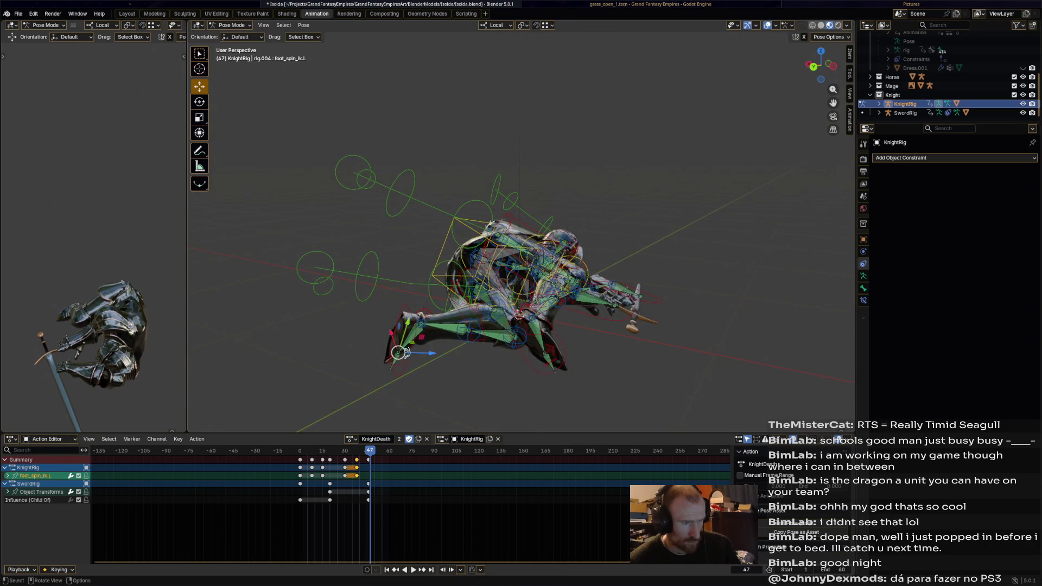
{"action": "middle_click_drag", "start_coordinate": [407, 358], "coordinate": [377, 389]}
{"action": "left_click", "coordinate": [407, 358]}
{"action": "key", "text": "r"}
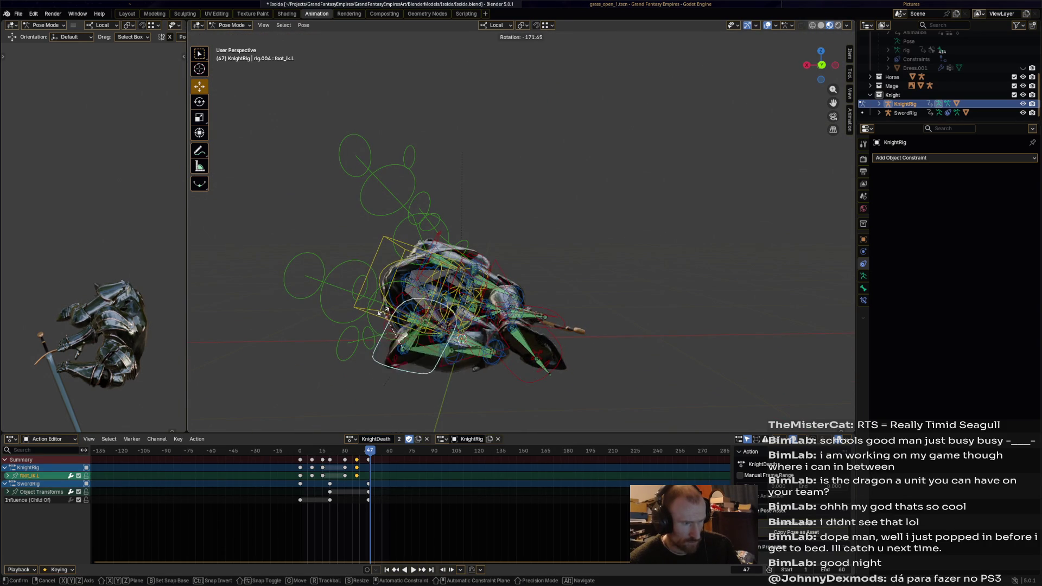
{"action": "left_click", "coordinate": [405, 350]}
{"action": "middle_click_drag", "start_coordinate": [406, 351], "coordinate": [440, 310]}
{"action": "key", "text": "r"}
{"action": "left_click", "coordinate": [391, 269]}
{"action": "middle_click_drag", "start_coordinate": [391, 269], "coordinate": [456, 268]}
{"action": "key", "text": "a"}
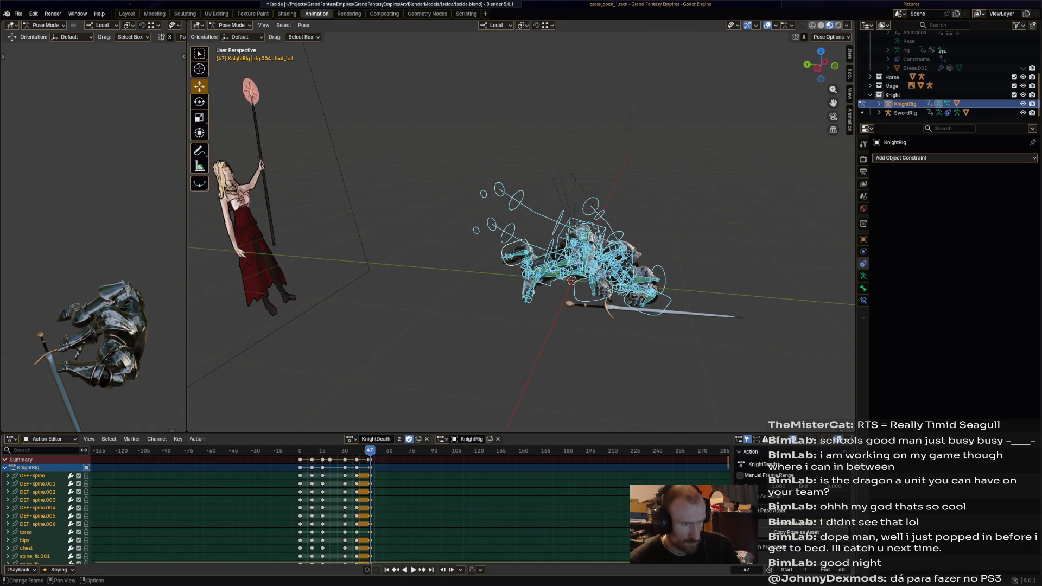
Step: Shift the selected KnightDeath keys later in the Action Editor, then slide them back
{"action": "key", "text": "g"}
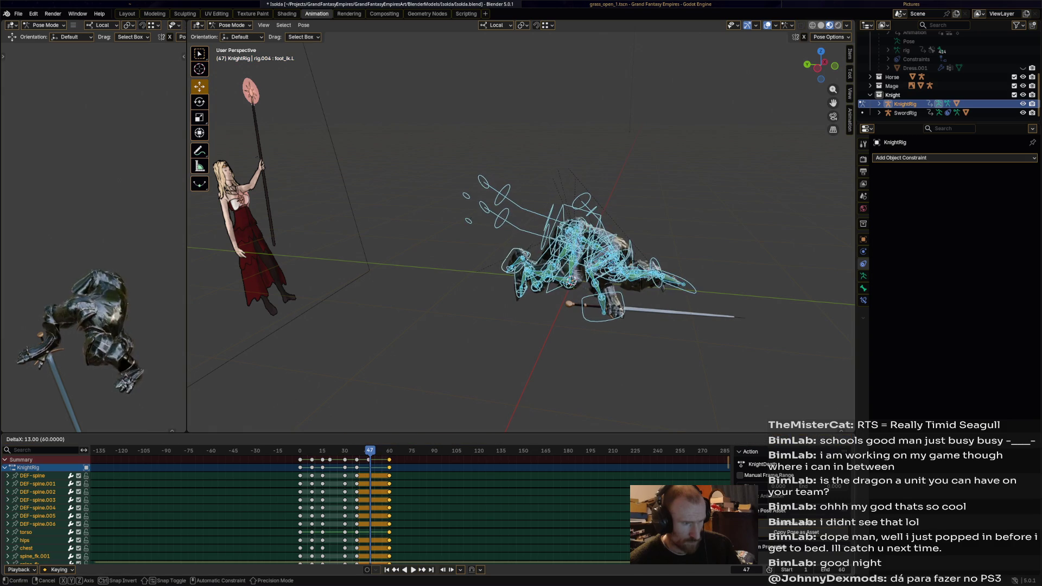
{"action": "key", "text": "Return"}
{"action": "key", "text": "g"}
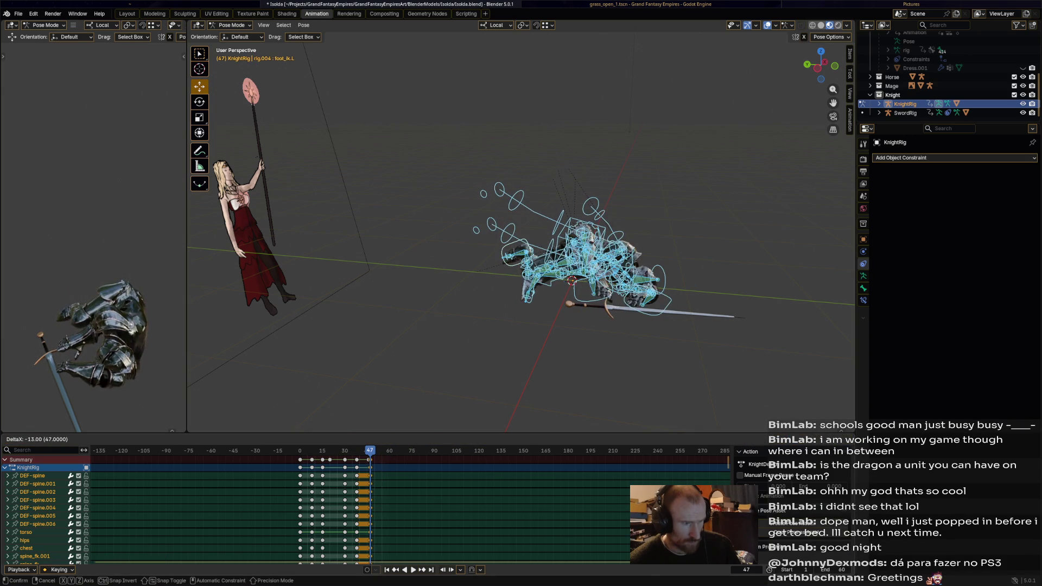
{"action": "key", "text": "Return"}
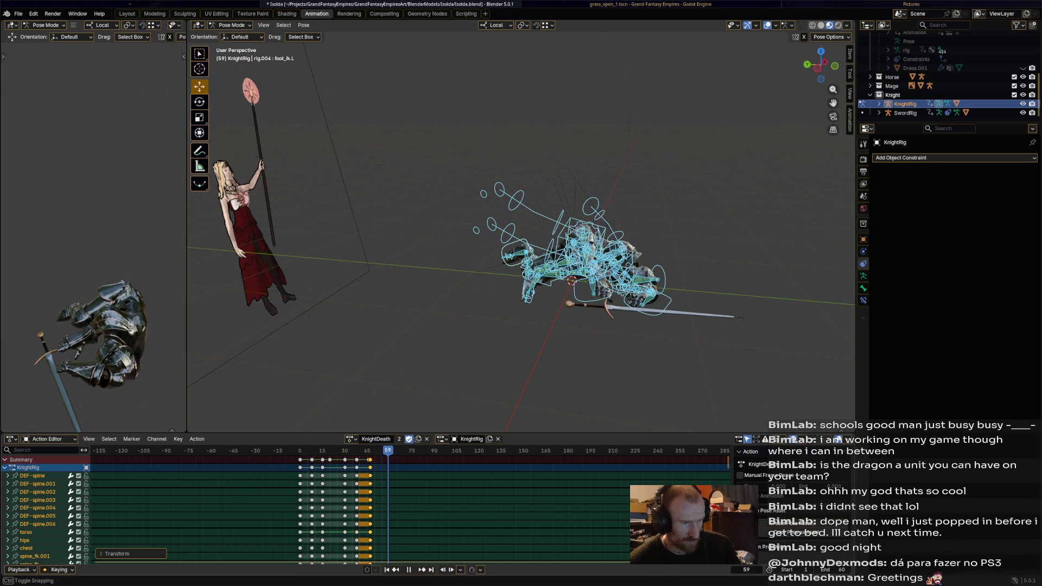
Step: Move foot_ik.L at frame 60 and lower it along Z onto the ground
{"action": "left_click", "coordinate": [521, 253]}
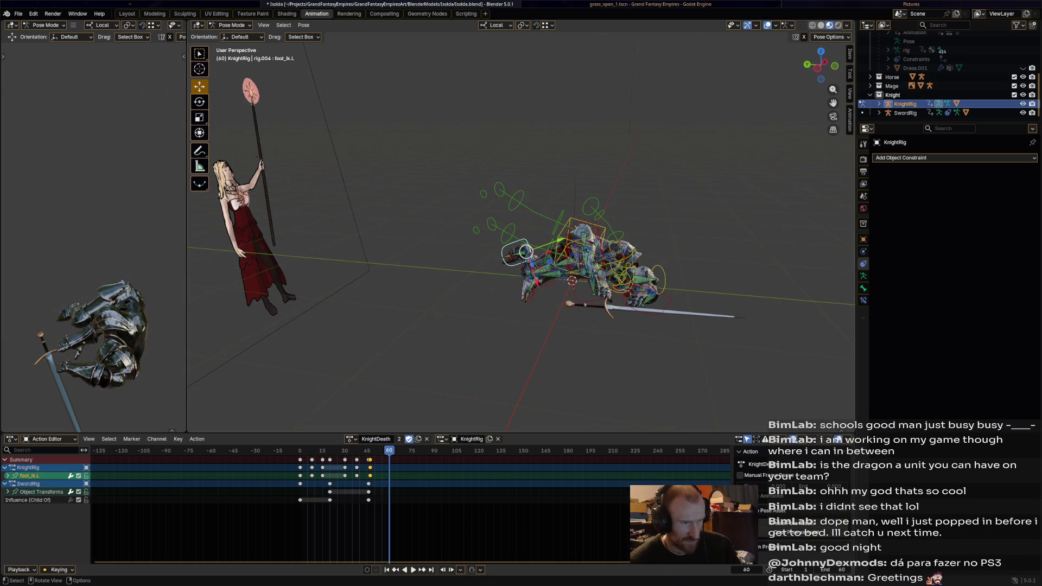
{"action": "key", "text": "g"}
{"action": "left_click", "coordinate": [505, 250]}
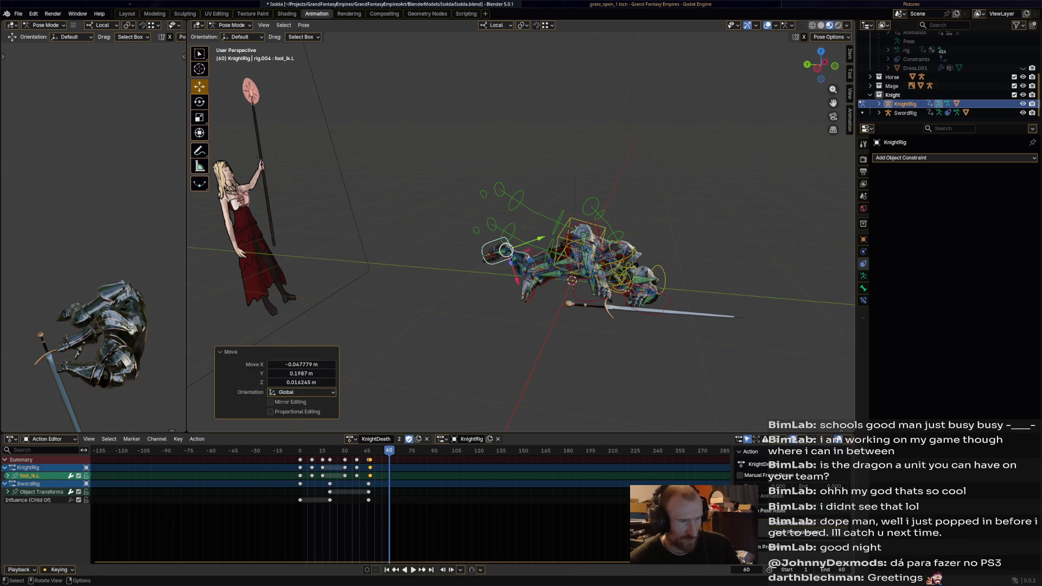
{"action": "key", "text": "g"}
{"action": "key", "text": "z"}
{"action": "left_click", "coordinate": [509, 292]}
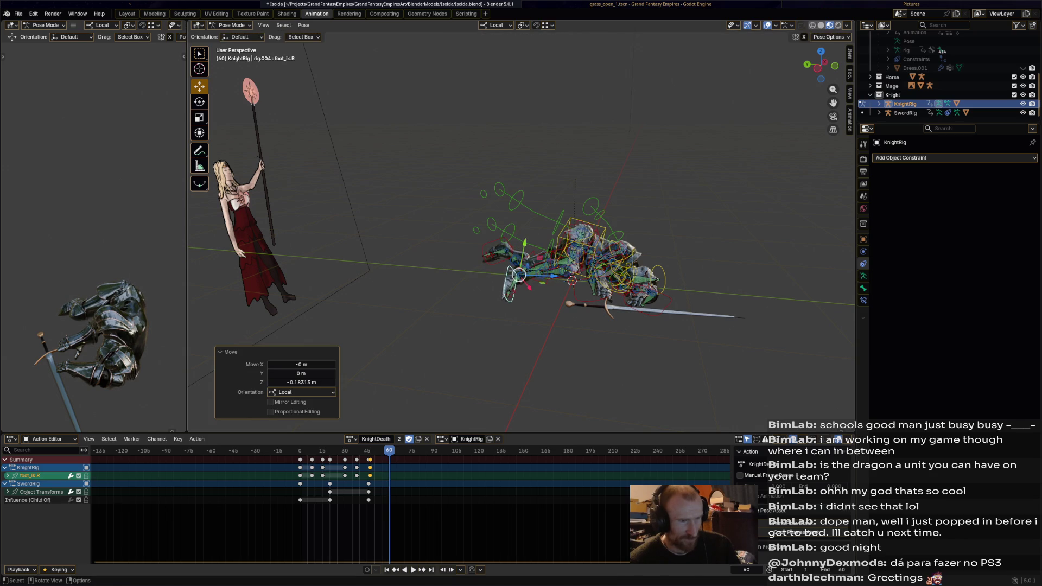
Step: Nudge hand_ik.R slightly and adjust the chest bone against the reference images
{"action": "left_click", "coordinate": [529, 269]}
{"action": "middle_click_drag", "start_coordinate": [529, 269], "coordinate": [557, 295]}
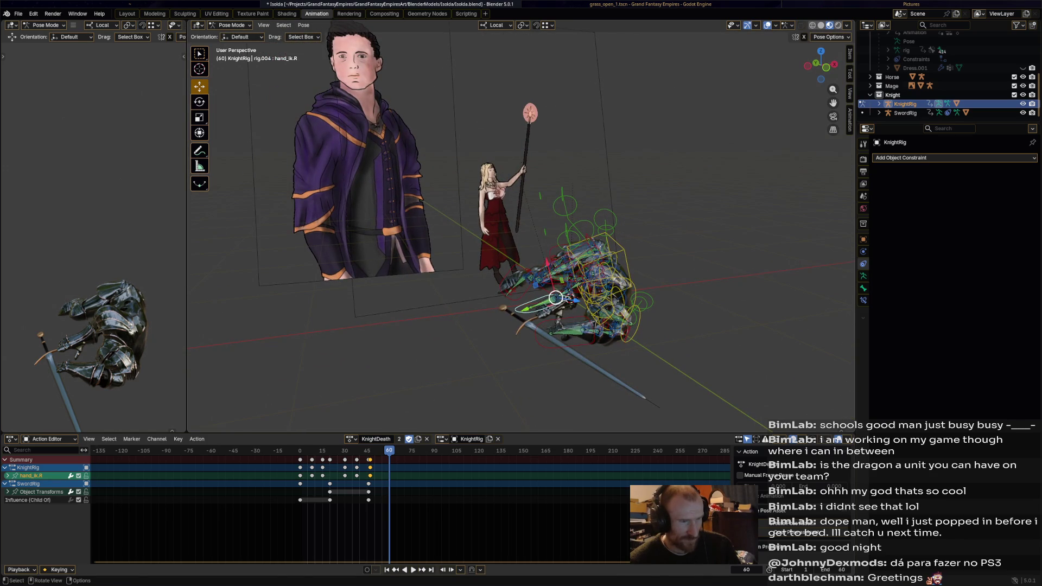
{"action": "key", "text": "g"}
{"action": "left_click", "coordinate": [550, 298]}
{"action": "left_click", "coordinate": [551, 298]}
{"action": "key", "text": "g"}
{"action": "left_click", "coordinate": [570, 310]}
{"action": "mouse_move", "coordinate": [570, 310]}
{"action": "middle_mouse_down"}
{"action": "mouse_move", "coordinate": [601, 286]}
{"action": "mouse_move", "coordinate": [675, 354]}
{"action": "middle_mouse_up"}
{"action": "key", "text": "g"}
{"action": "left_click", "coordinate": [675, 354]}
Step: Shift and rotate the torso into place, then select all bones to key frame 60
{"action": "left_click", "coordinate": [579, 282]}
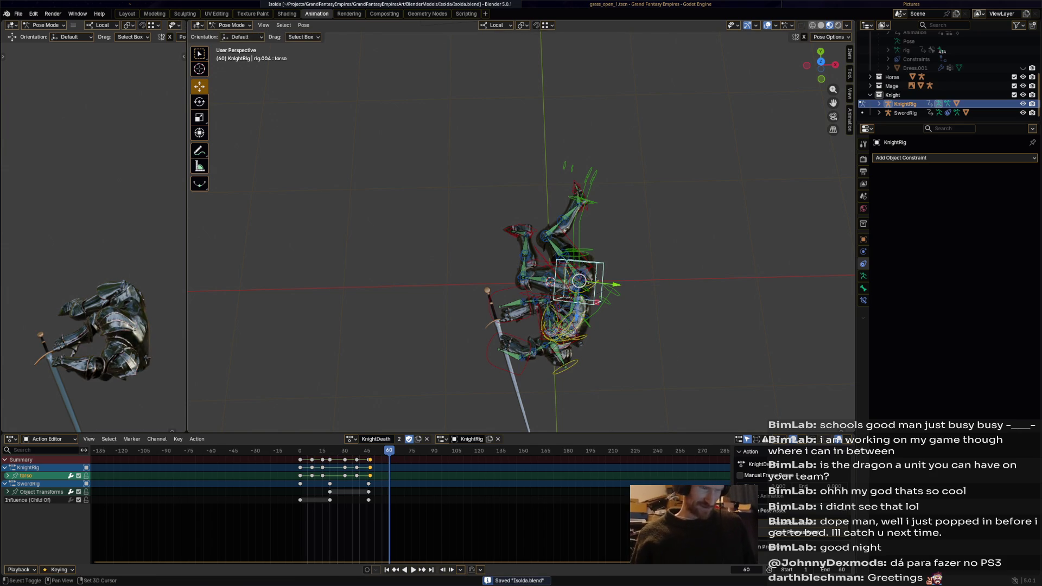
{"action": "middle_click_drag", "start_coordinate": [579, 282], "coordinate": [570, 242]}
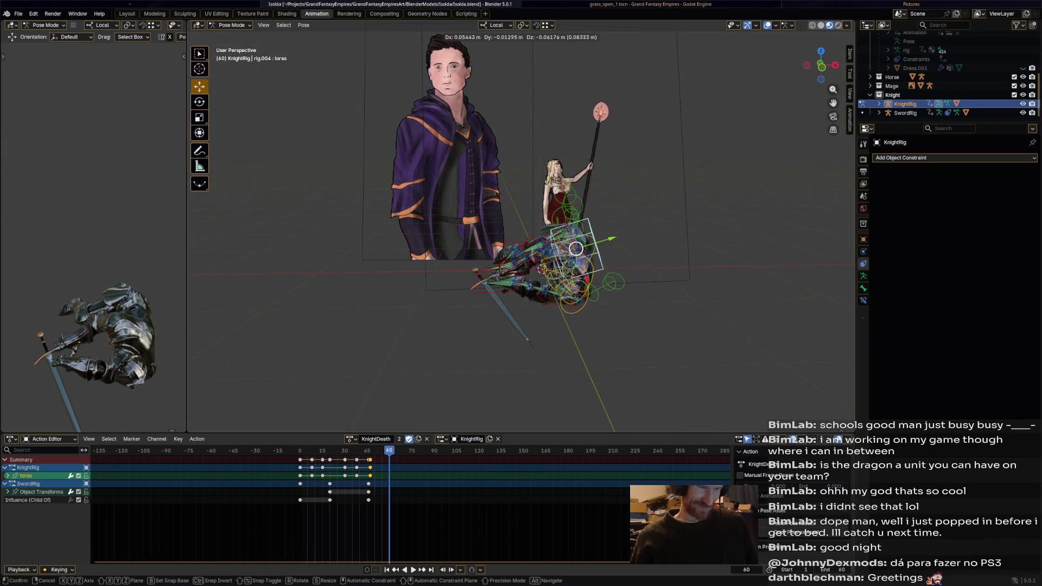
{"action": "left_click_drag", "start_coordinate": [570, 242], "coordinate": [577, 255]}
{"action": "key", "text": "r"}
{"action": "left_click", "coordinate": [611, 278]}
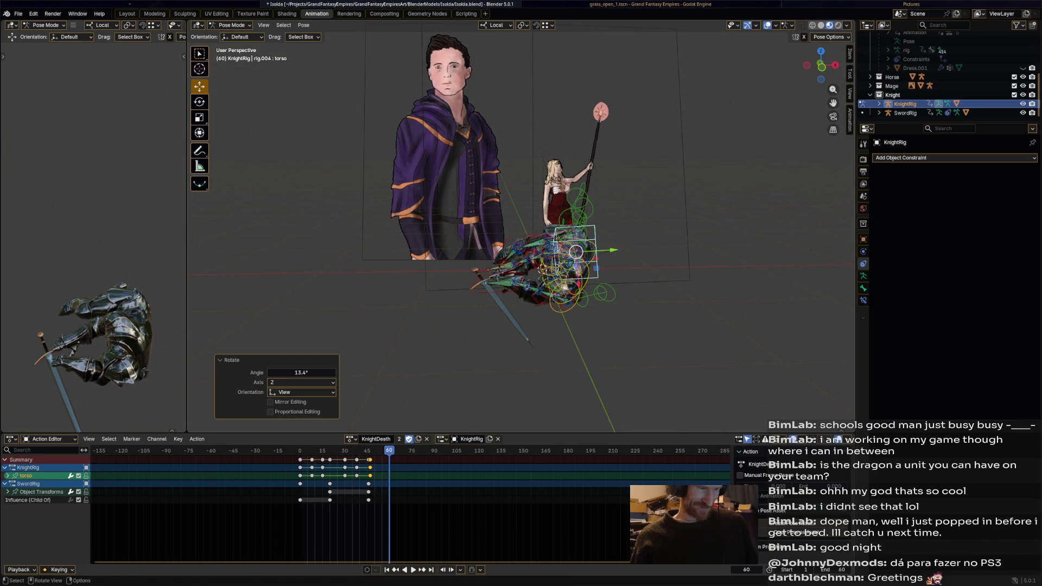
{"action": "key", "text": "r"}
{"action": "key", "text": "Escape"}
{"action": "left_click_drag", "start_coordinate": [587, 257], "coordinate": [572, 251]}
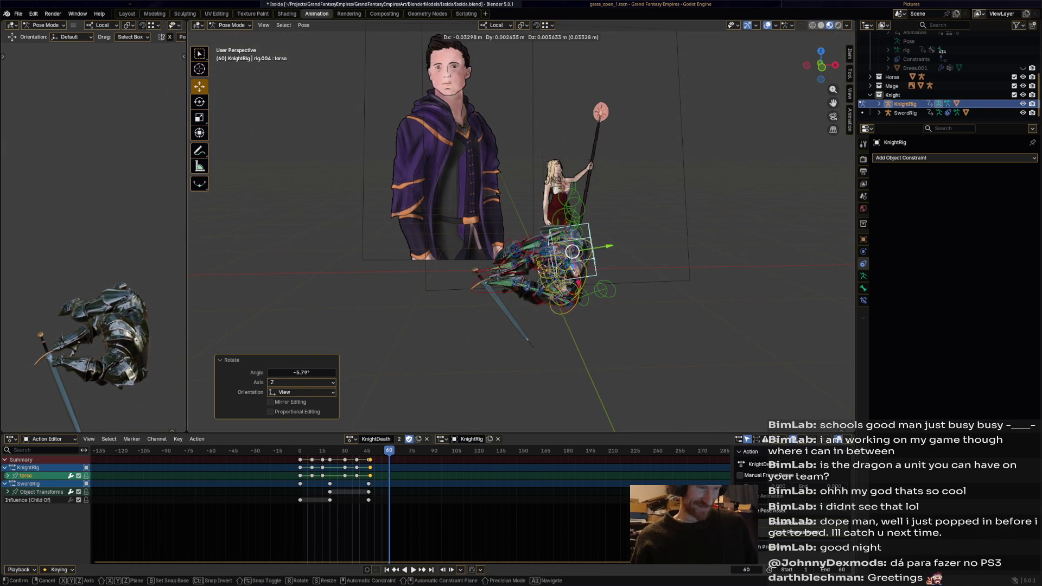
{"action": "key", "text": "a"}
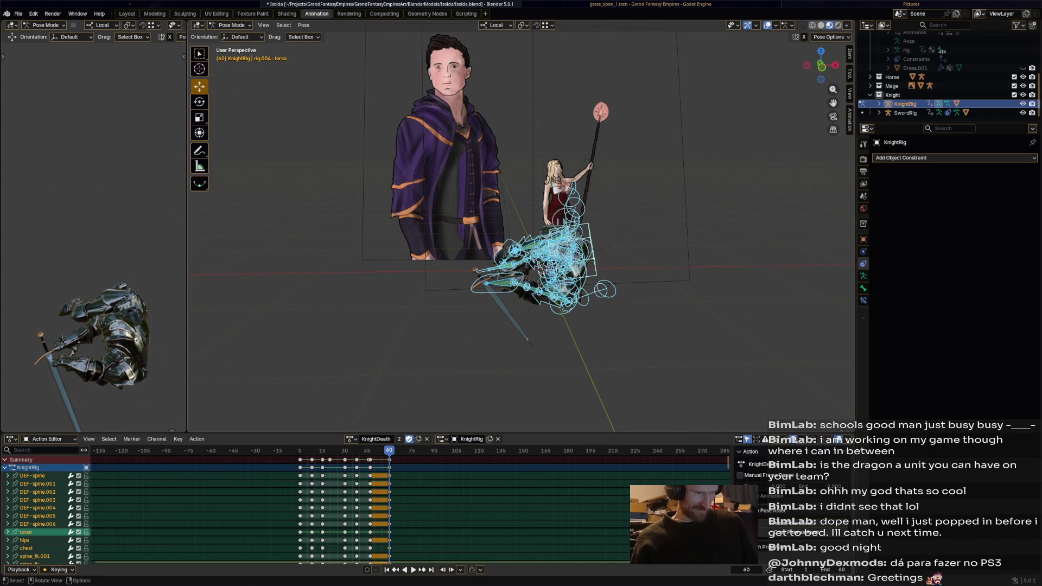
Step: Review playback, drag the KnightDeath keys from ~45–60 to ~20–45 and replay the faster collapse
{"action": "key", "text": "space"}
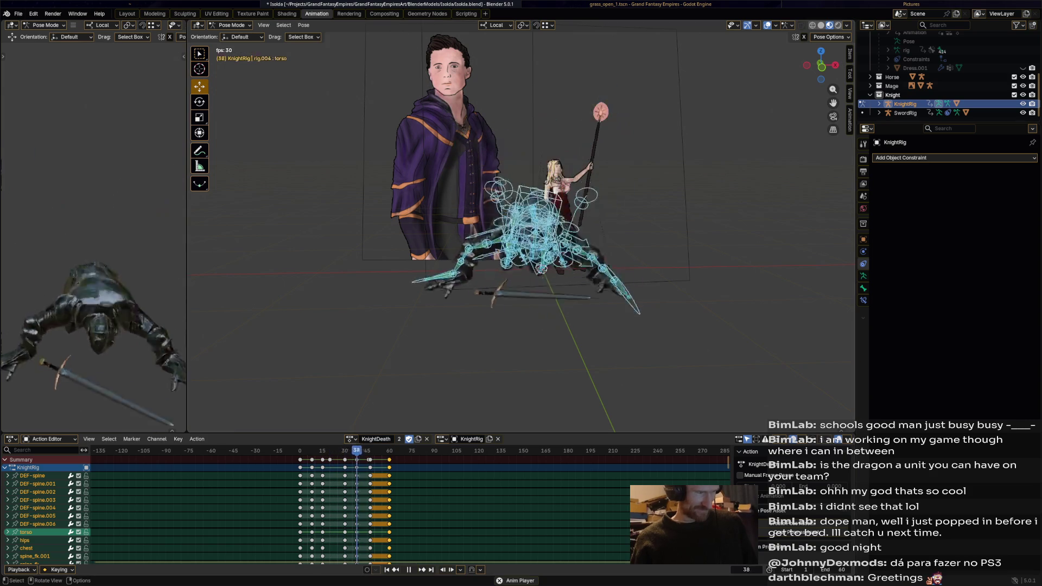
{"action": "key", "text": "space"}
{"action": "key", "text": "space"}
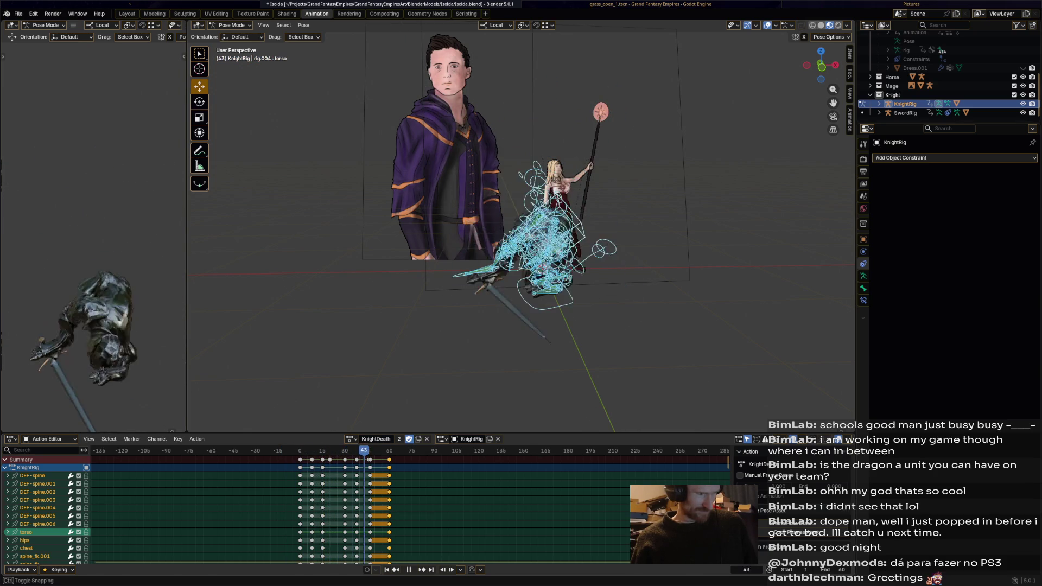
{"action": "key", "text": "space"}
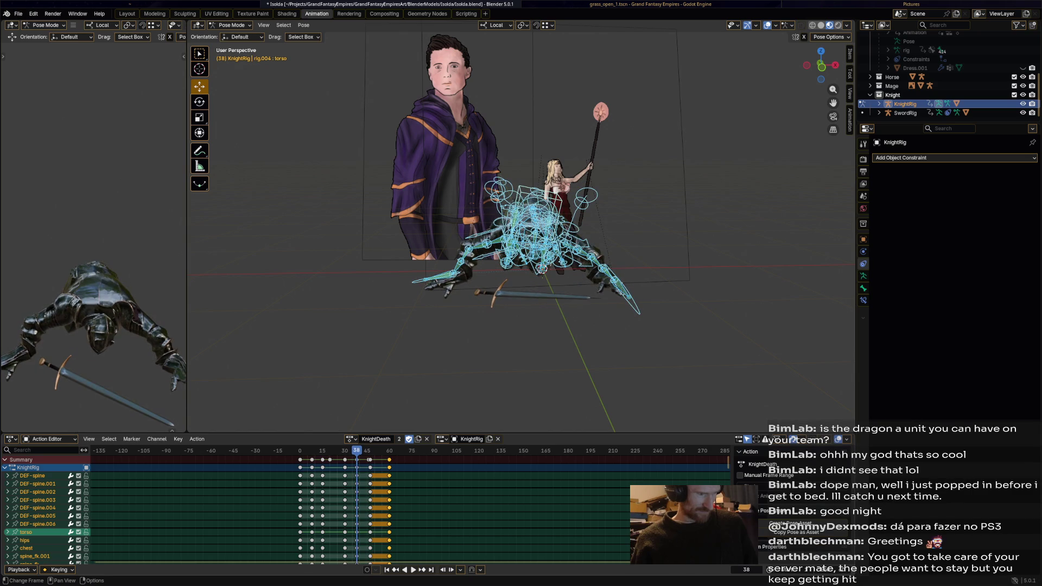
{"action": "left_click_drag", "start_coordinate": [371, 548], "coordinate": [335, 549]}
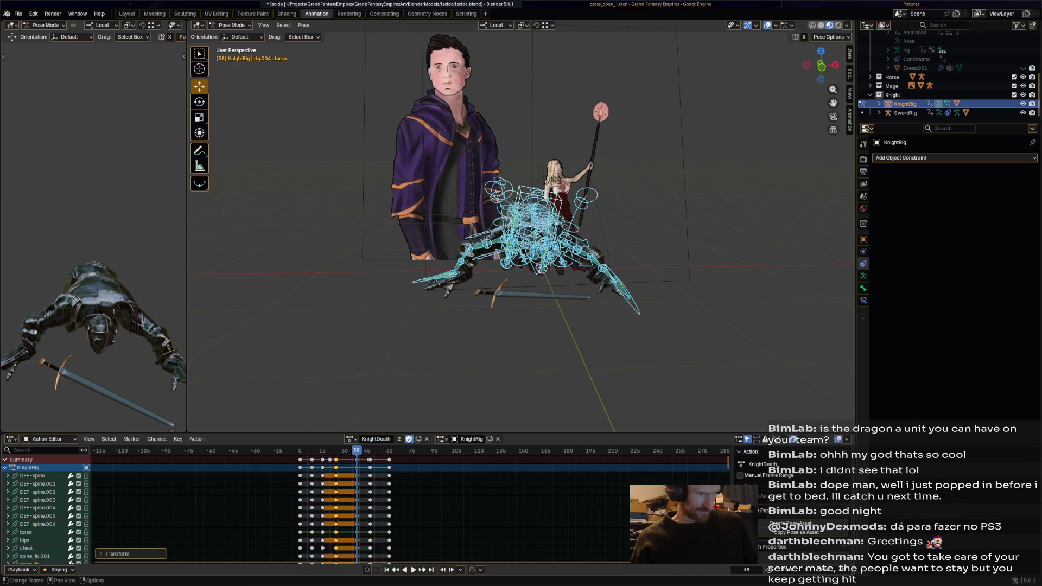
{"action": "key", "text": "space"}
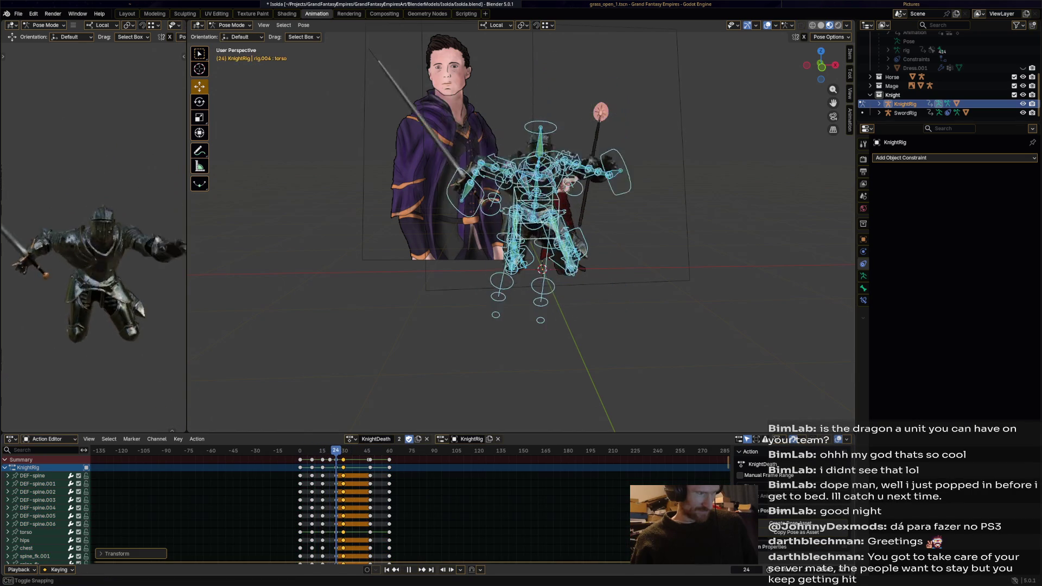
{"action": "key", "text": "space"}
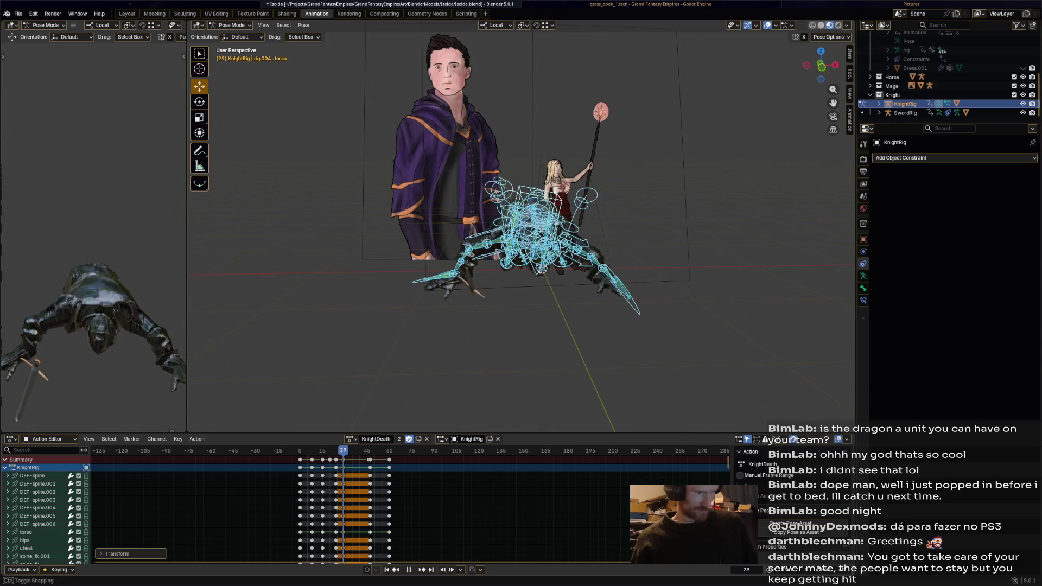
Step: Deselect the bones, inspect the fallen knight, glance at Godot and open a new browser window
{"action": "key", "text": "alt+a"}
{"action": "middle_click_drag", "start_coordinate": [521, 342], "coordinate": [587, 333]}
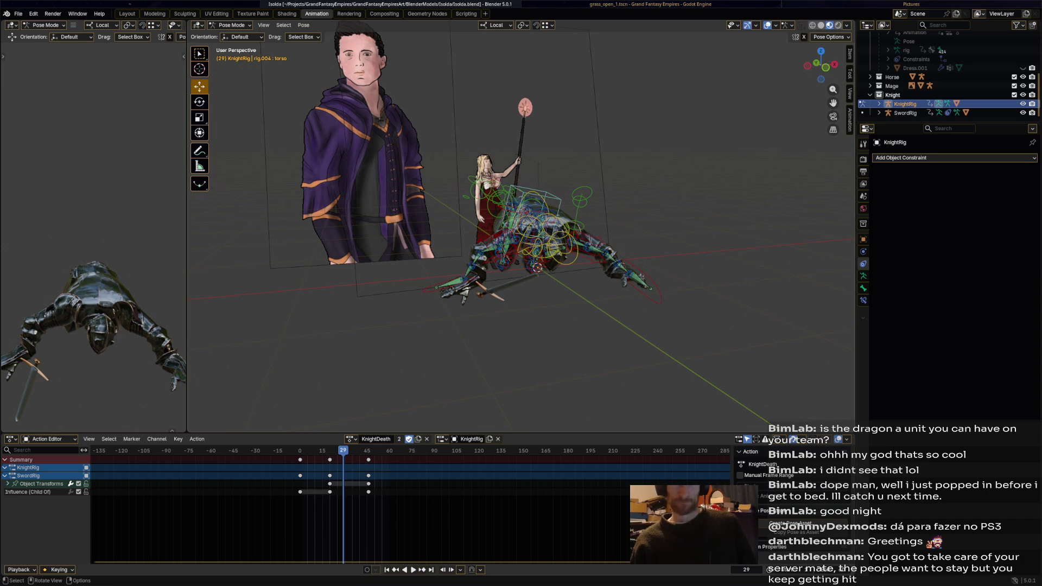
{"action": "key", "text": "alt+Tab"}
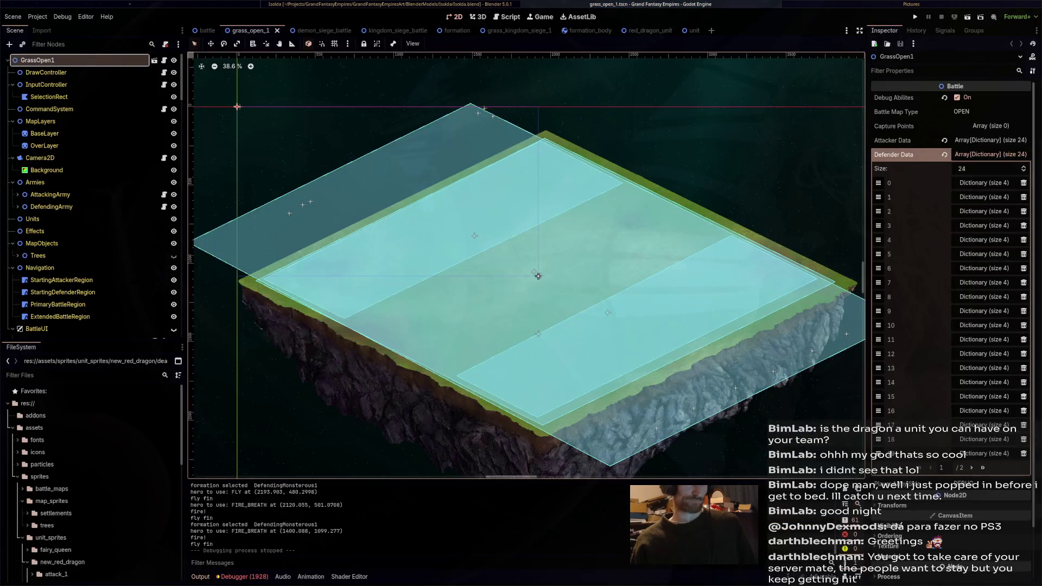
{"action": "key", "text": "alt+Tab"}
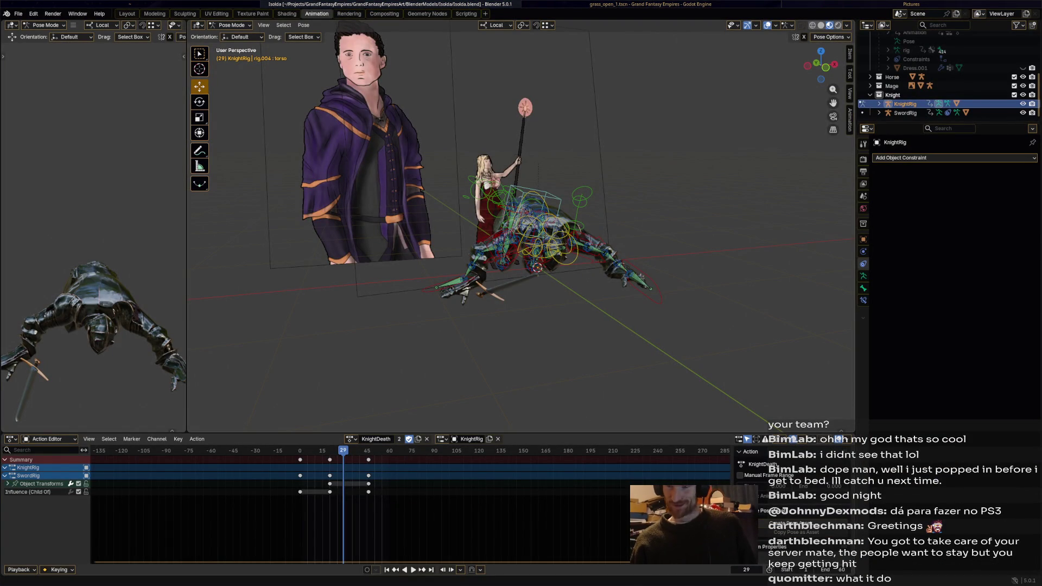
{"action": "key", "text": "super+b"}
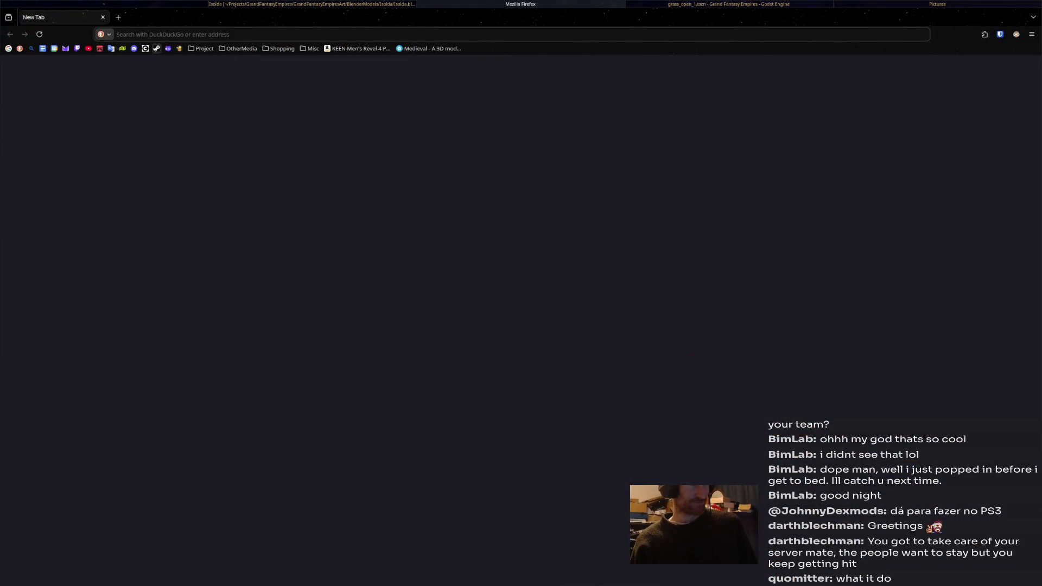
Step: Open Discord and read through #general, #feedback, #tutorials, #art and #share-anything on the server
{"action": "left_click", "coordinate": [135, 48]}
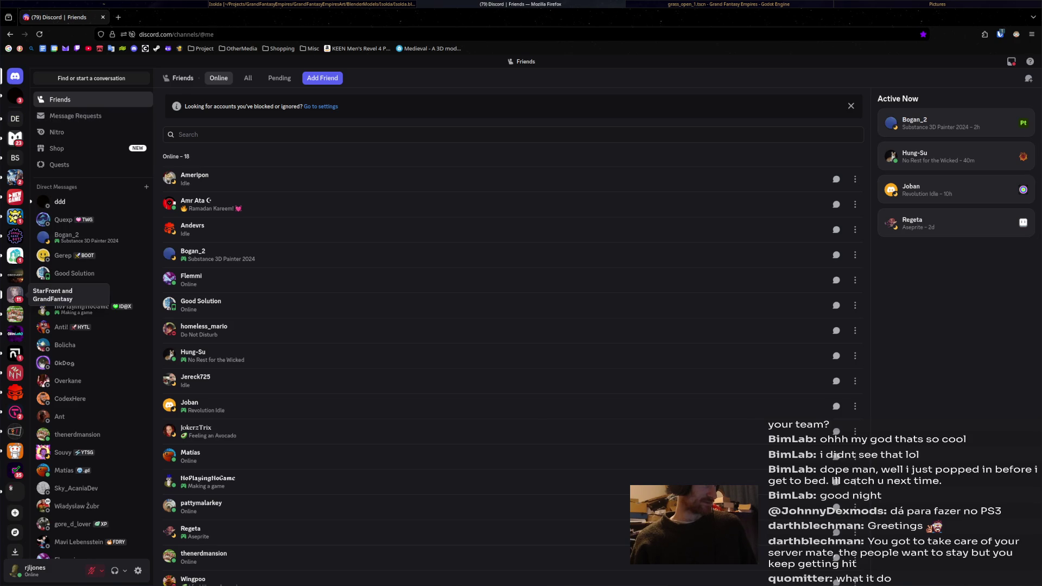
{"action": "left_click", "coordinate": [15, 292]}
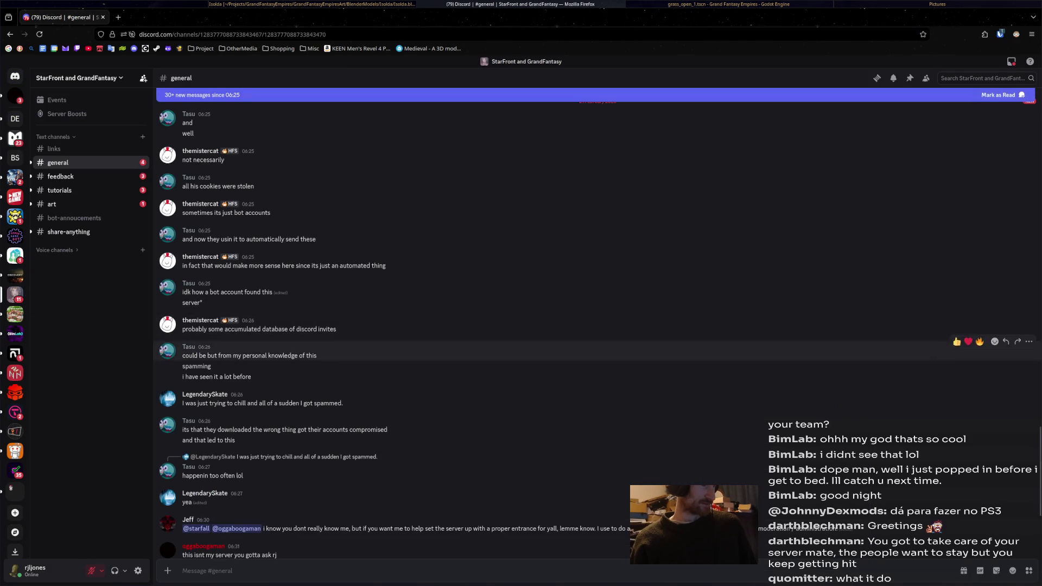
{"action": "scroll", "coordinate": [594, 340], "scroll_direction": "down", "scroll_amount": 3}
{"action": "scroll", "coordinate": [595, 340], "scroll_direction": "down", "scroll_amount": 1}
{"action": "scroll", "coordinate": [595, 340], "scroll_direction": "down", "scroll_amount": 3}
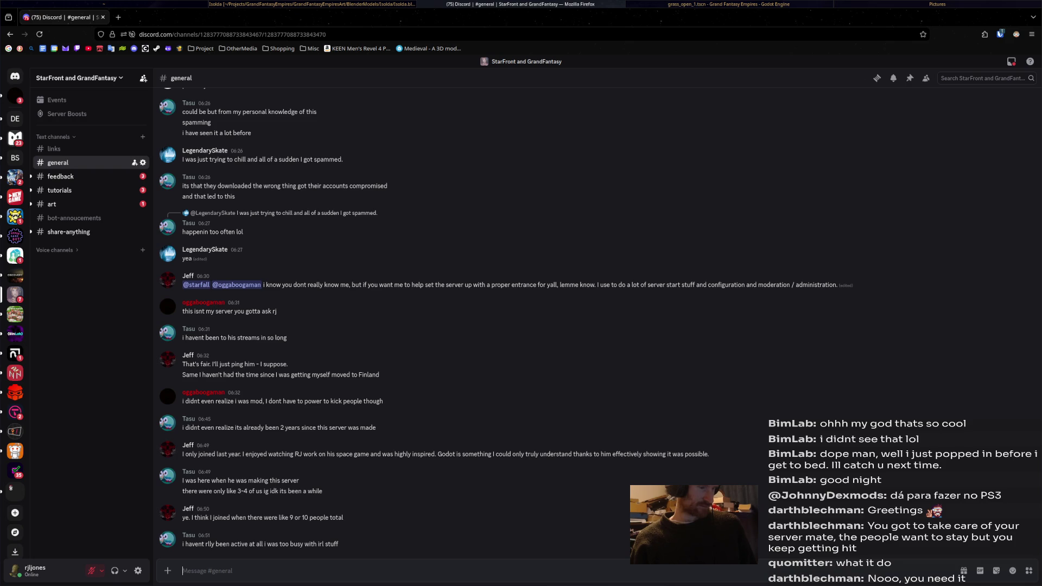
{"action": "left_click", "coordinate": [61, 175]}
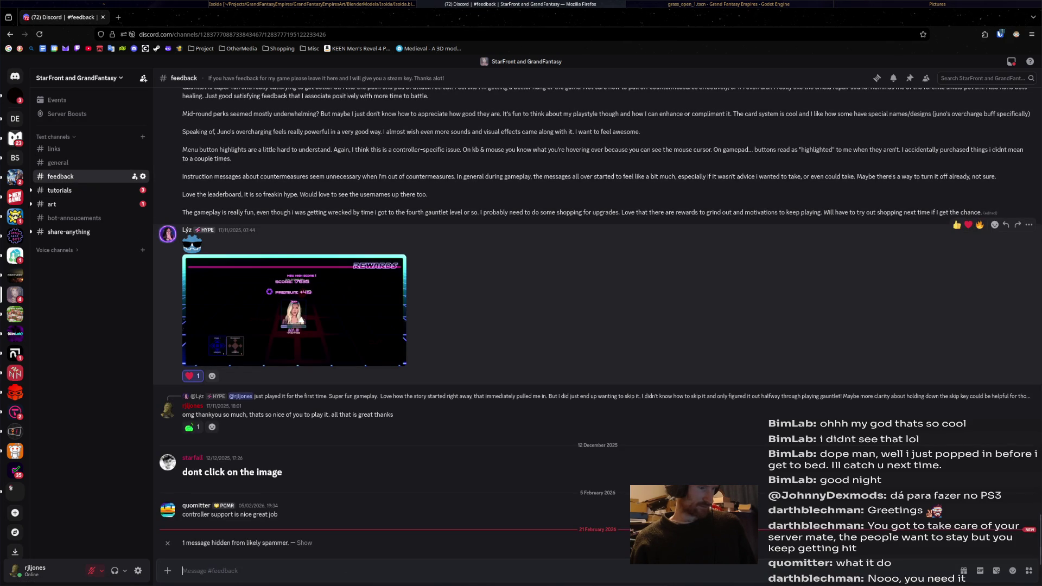
{"action": "left_click", "coordinate": [60, 190]}
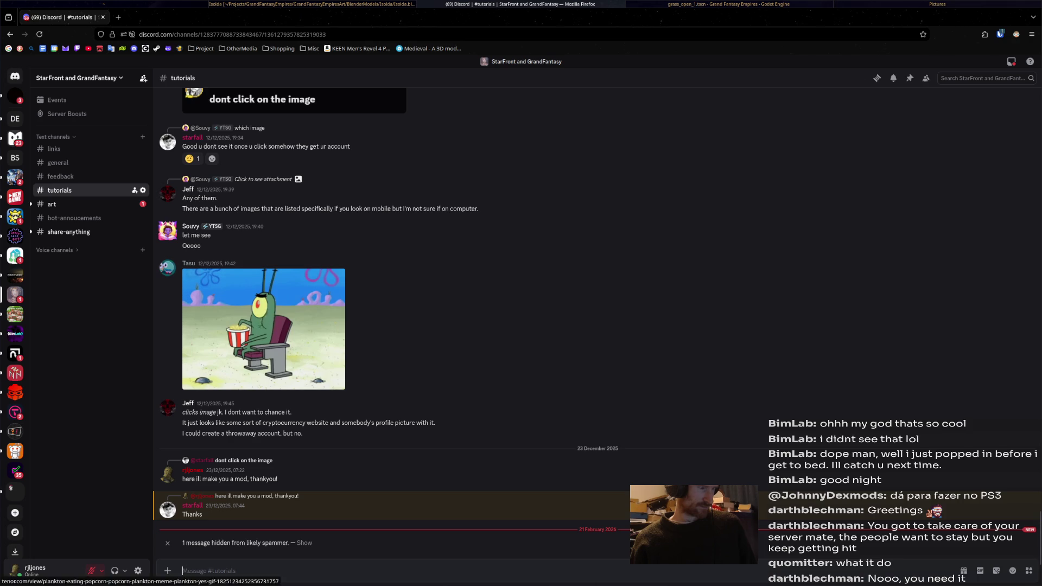
{"action": "left_click", "coordinate": [52, 204]}
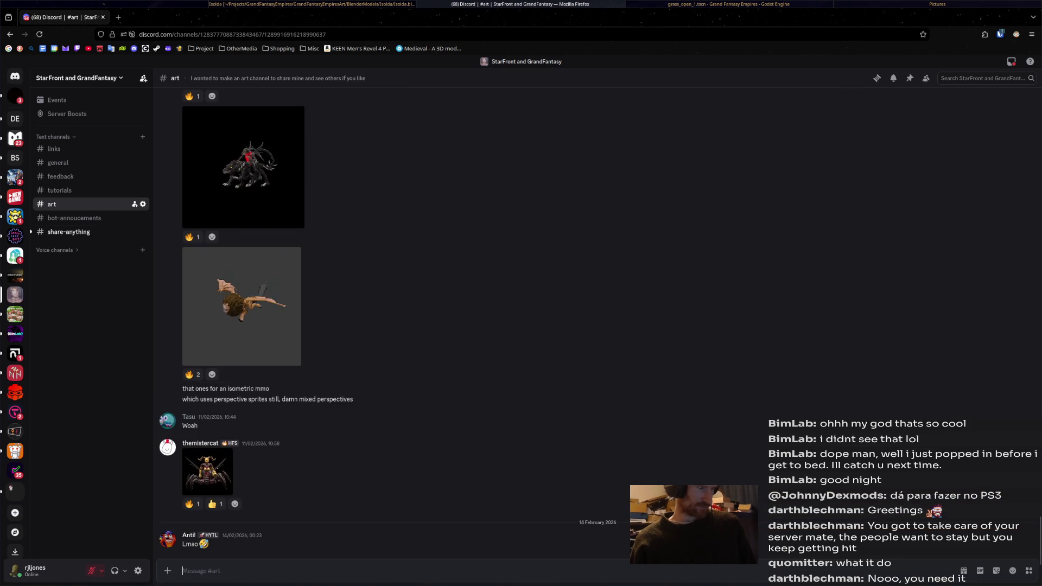
{"action": "left_click", "coordinate": [68, 231]}
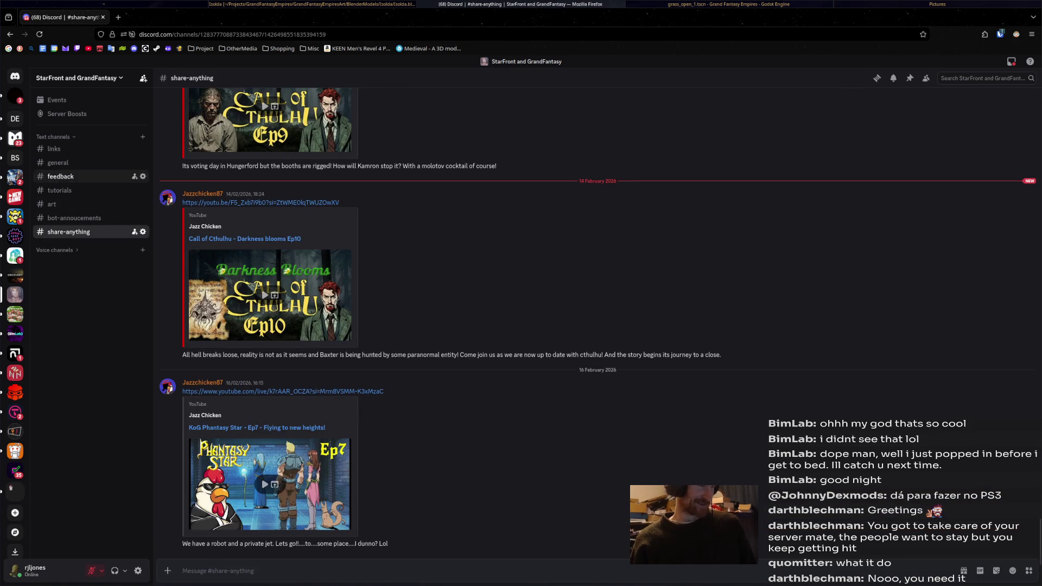
{"action": "left_click", "coordinate": [59, 162]}
{"action": "scroll", "coordinate": [896, 448], "scroll_direction": "up", "scroll_amount": 5}
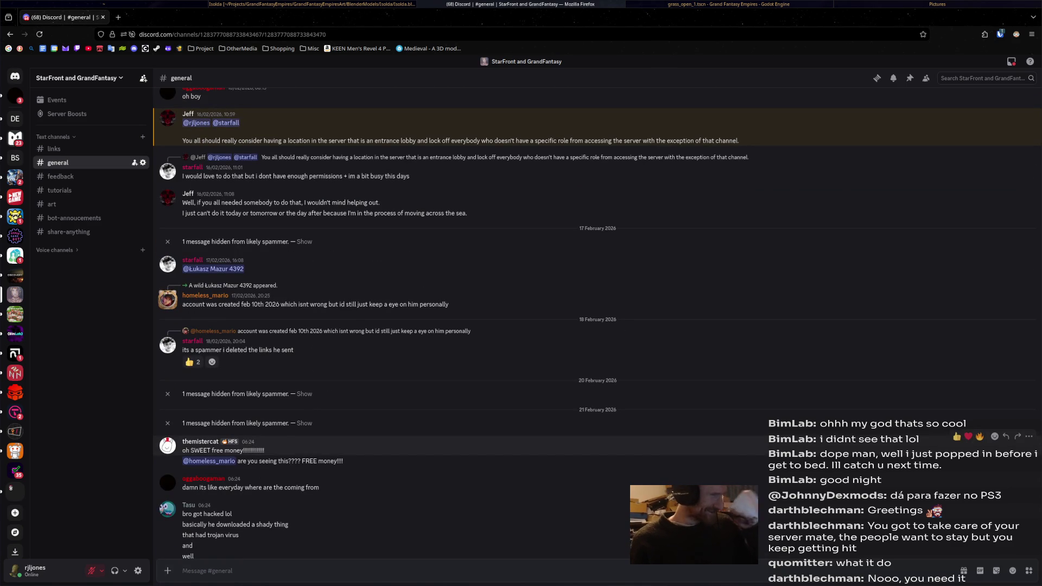
{"action": "scroll", "coordinate": [304, 268], "scroll_direction": "down", "scroll_amount": 2}
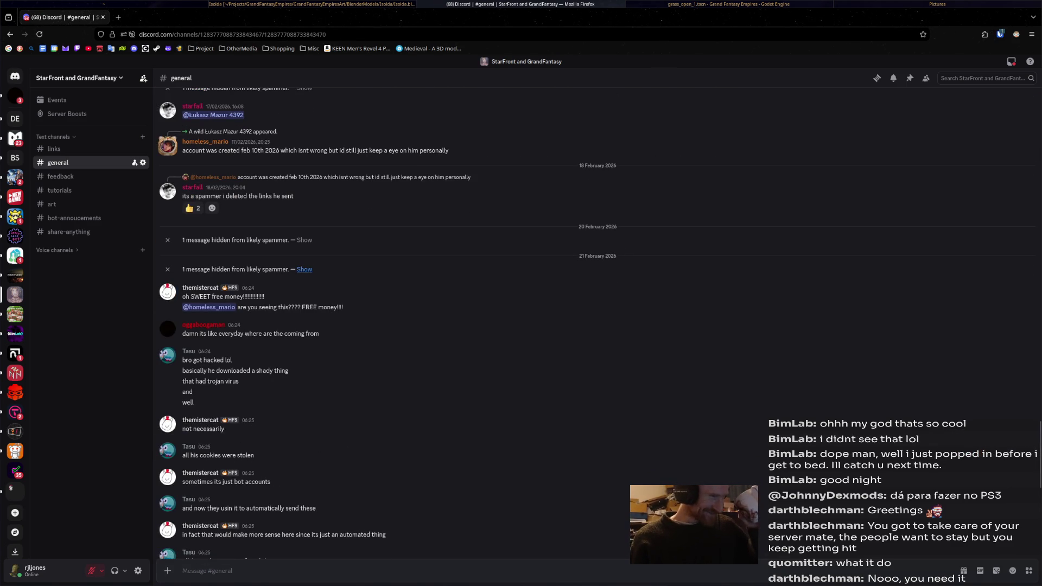
Step: Reveal the hidden spammer messages in #general, then open a blank new tab
{"action": "left_click", "coordinate": [303, 269]}
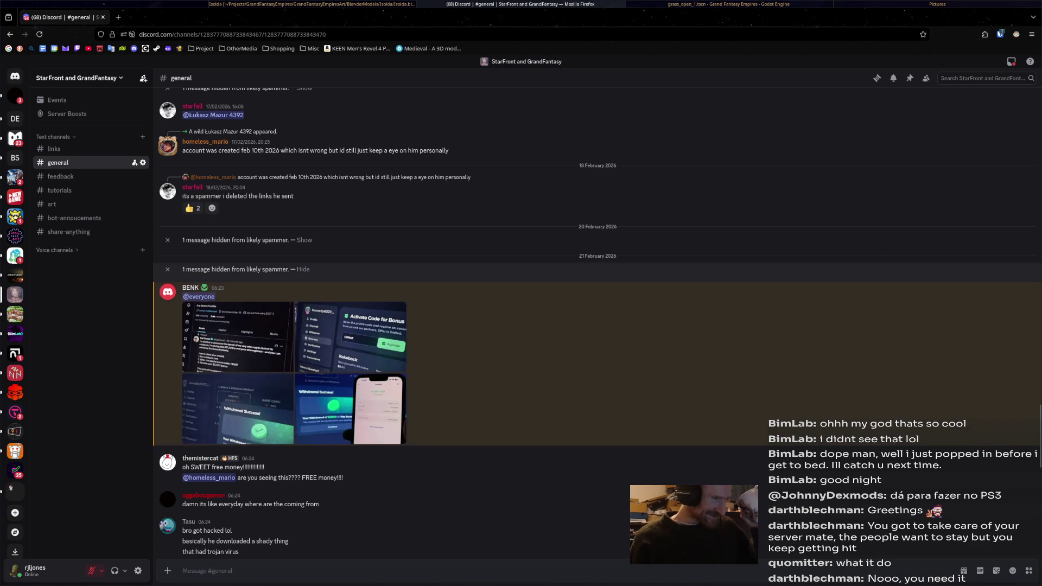
{"action": "left_click", "coordinate": [303, 269]}
{"action": "left_click", "coordinate": [304, 239]}
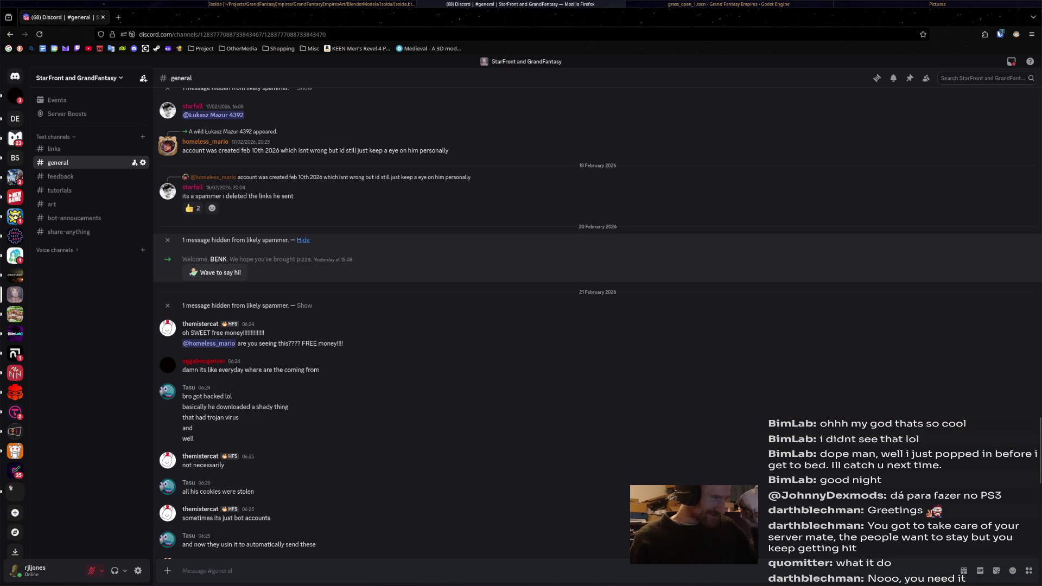
{"action": "scroll", "coordinate": [303, 383], "scroll_direction": "down", "scroll_amount": 5}
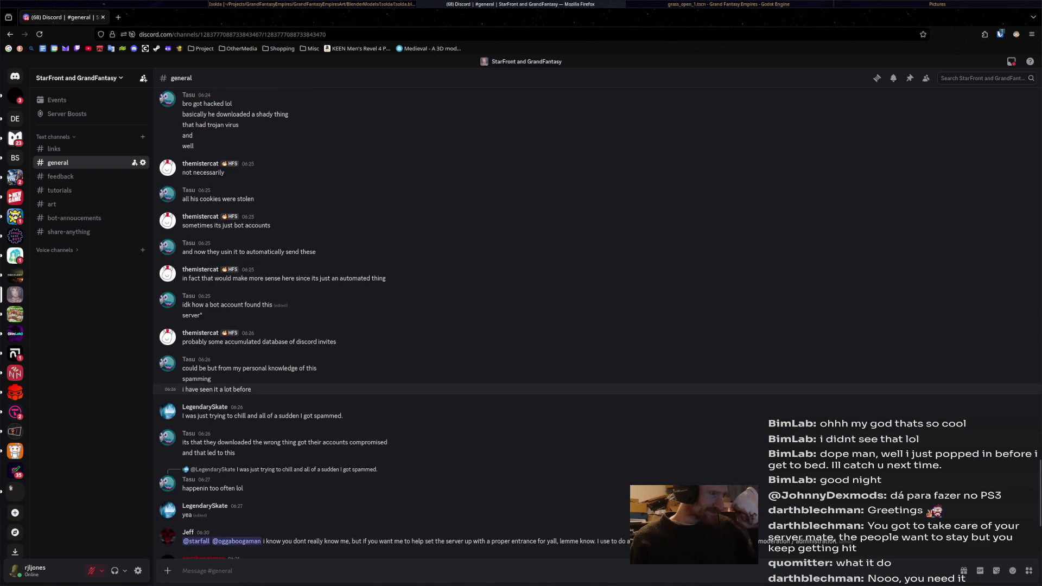
{"action": "scroll", "coordinate": [303, 382], "scroll_direction": "up", "scroll_amount": 5}
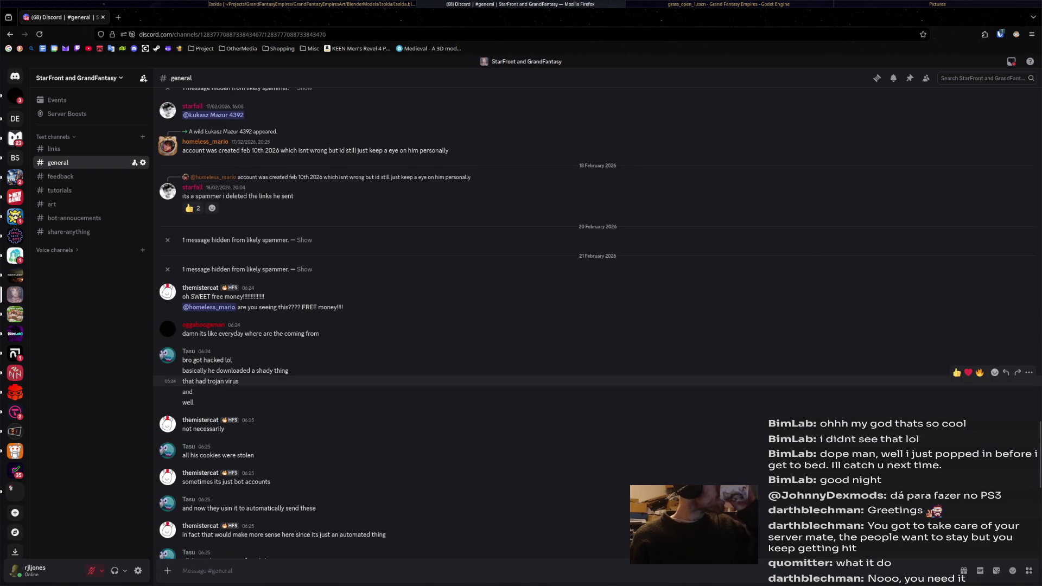
{"action": "scroll", "coordinate": [302, 382], "scroll_direction": "up", "scroll_amount": 4}
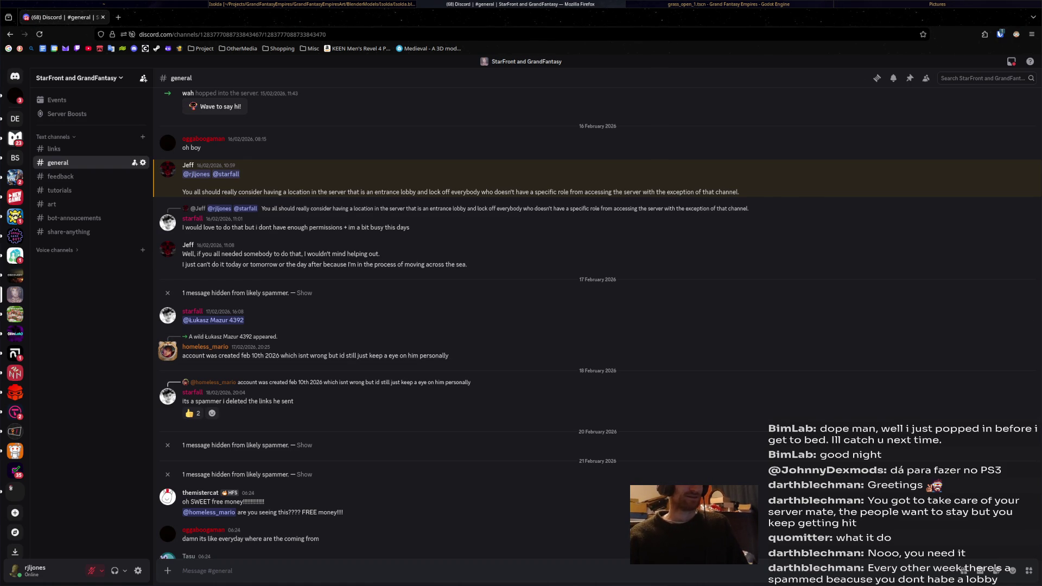
{"action": "key", "text": "ctrl+t"}
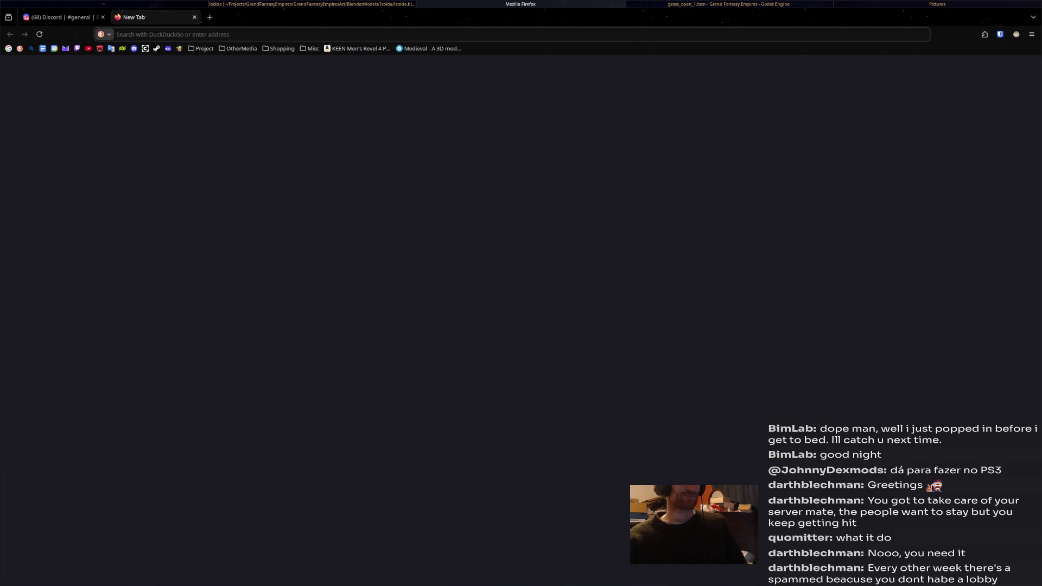
Step: Close the blank tab, switch to Nemo's Pictures folder and dismiss the Select Items Matching prompt
{"action": "left_click", "coordinate": [194, 16]}
{"action": "key", "text": "alt+Tab"}
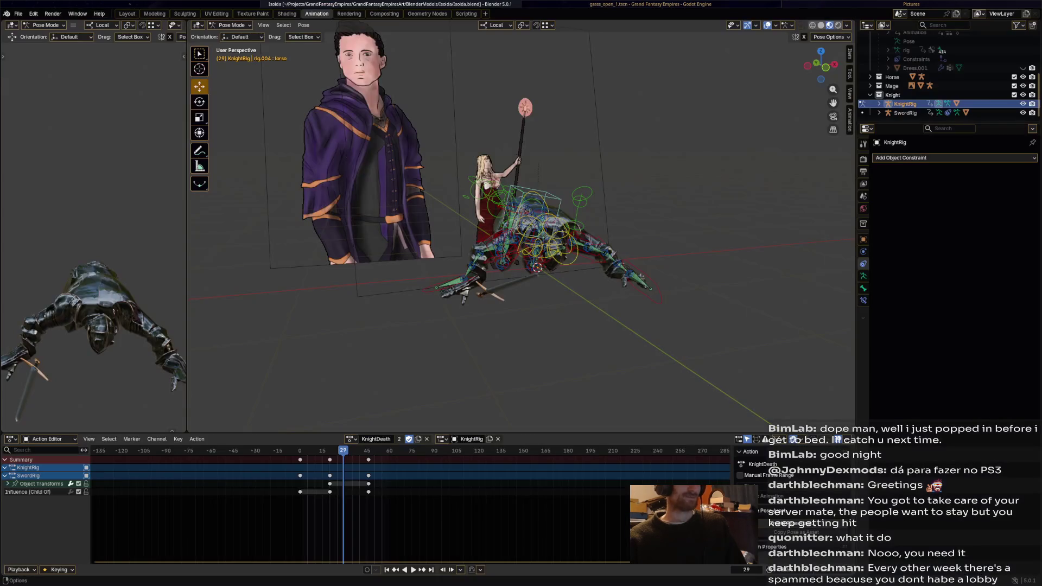
{"action": "key", "text": "alt+Tab"}
{"action": "key", "text": "alt+Tab"}
{"action": "key", "text": "ctrl+s"}
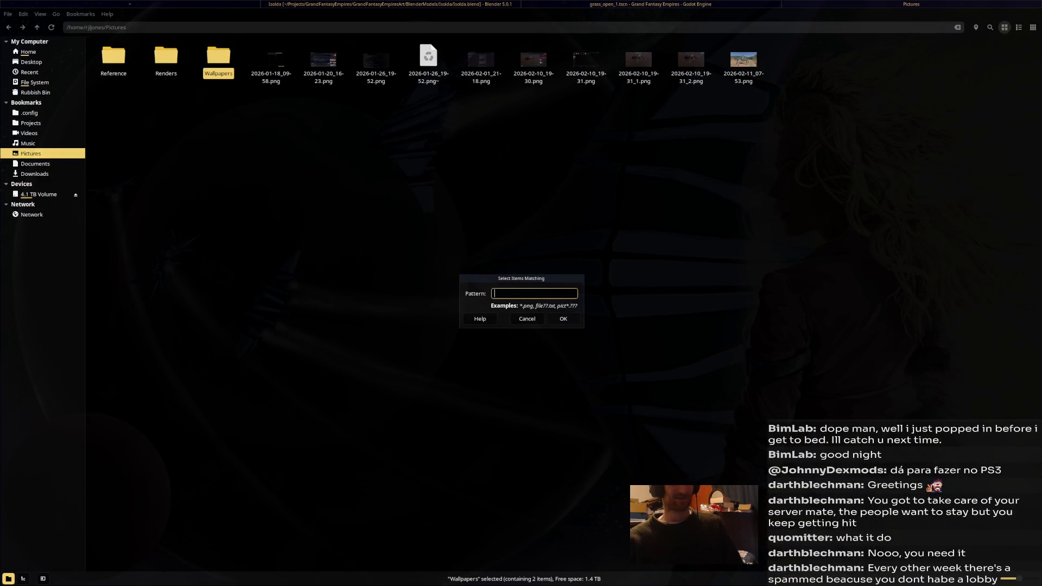
{"action": "left_click", "coordinate": [562, 318]}
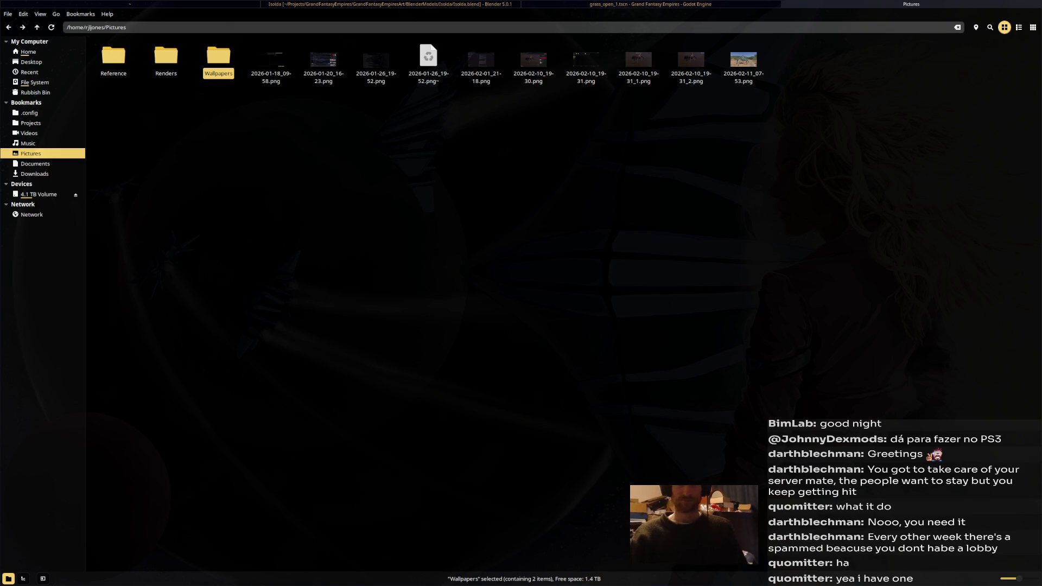
Step: Cycle through the open windows back to the Blender KnightDeath scene
{"action": "key", "text": "alt+Tab"}
{"action": "key", "text": "alt+Tab"}
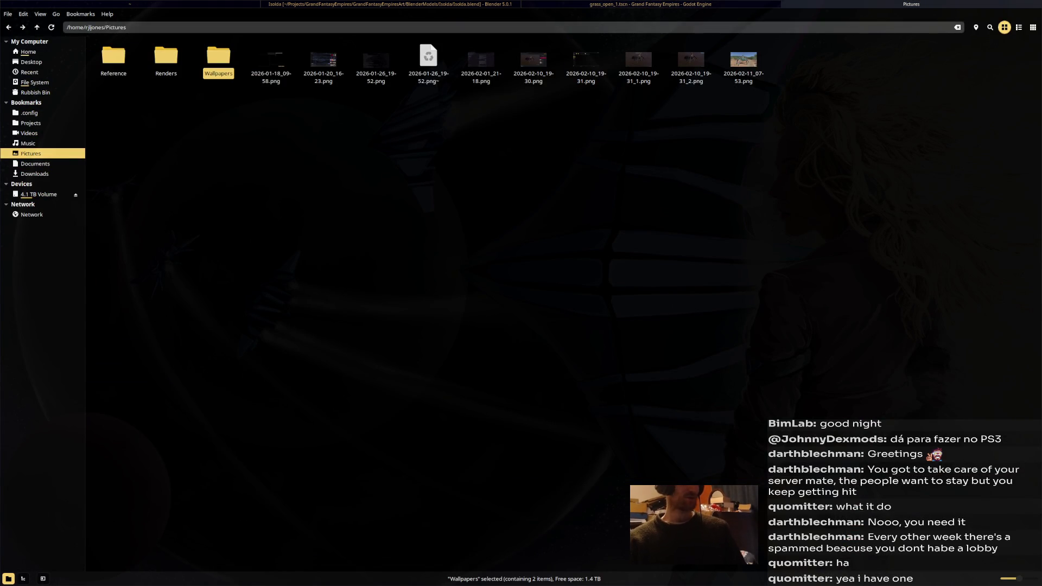
{"action": "key", "text": "alt+Tab"}
{"action": "key", "text": "alt+Tab"}
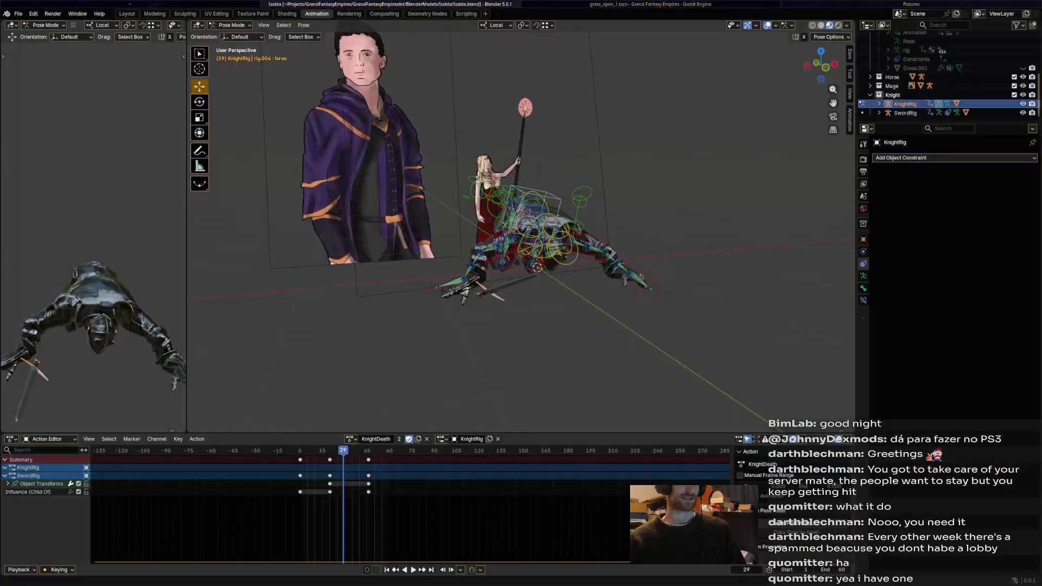
{"action": "key", "text": "alt+Tab"}
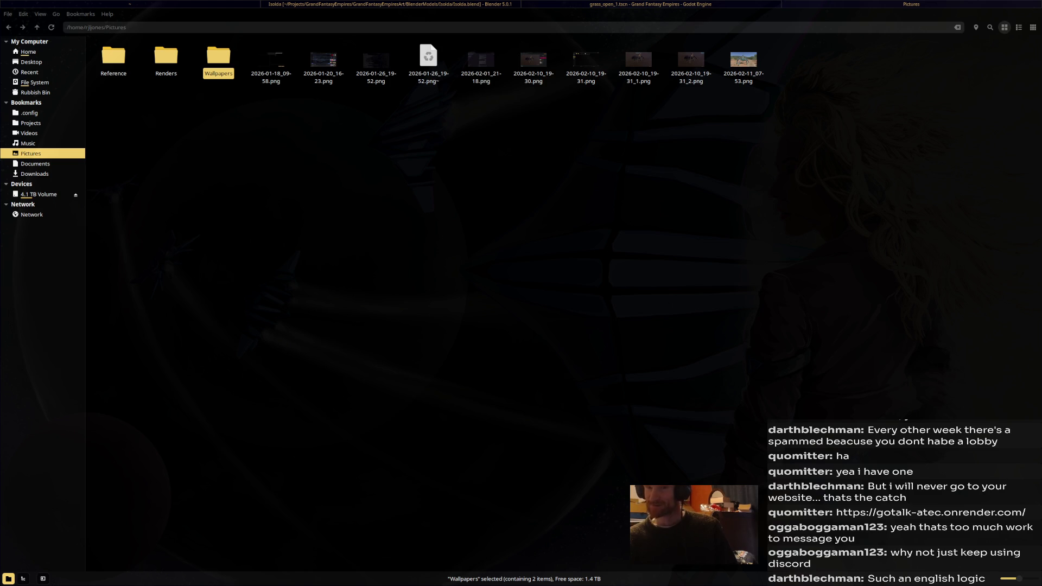
Step: Switch to GoTalk and join the room asfsdasdgdg
{"action": "key", "text": "alt+Tab"}
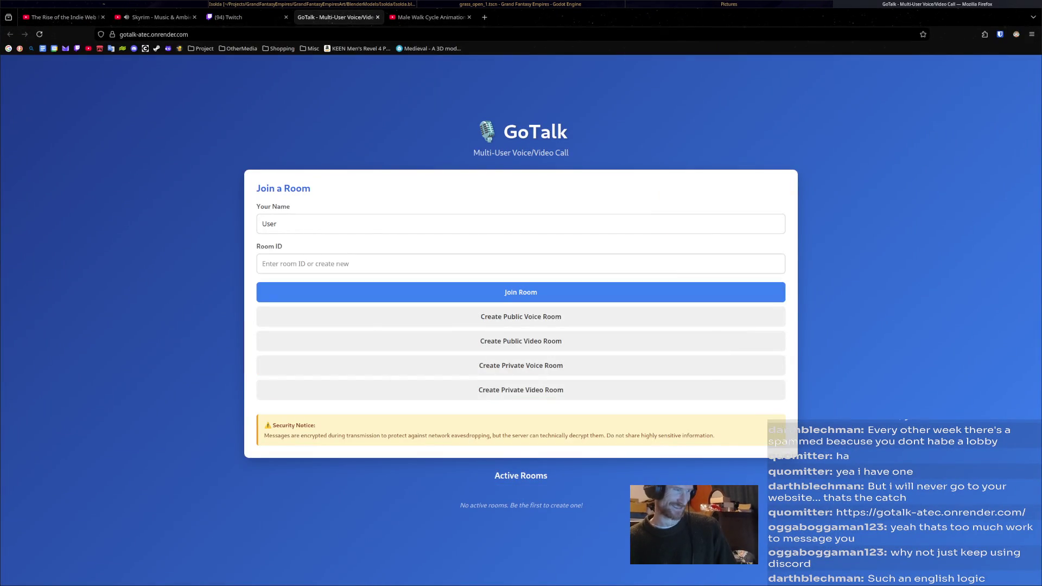
{"action": "key", "text": "Tab"}
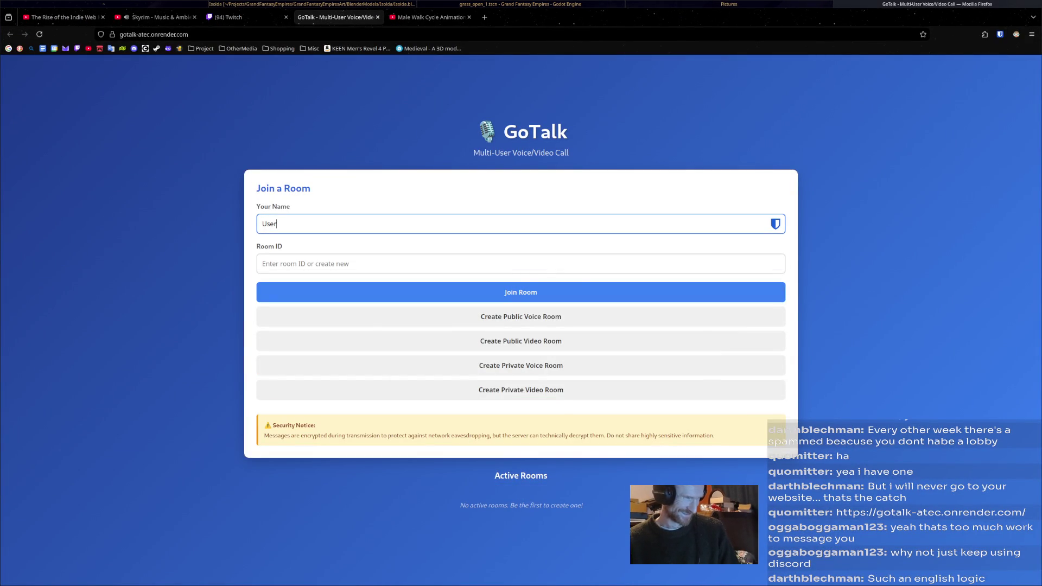
{"action": "key", "text": "Tab"}
{"action": "type", "text": "asfsd"}
{"action": "key", "text": "Return"}
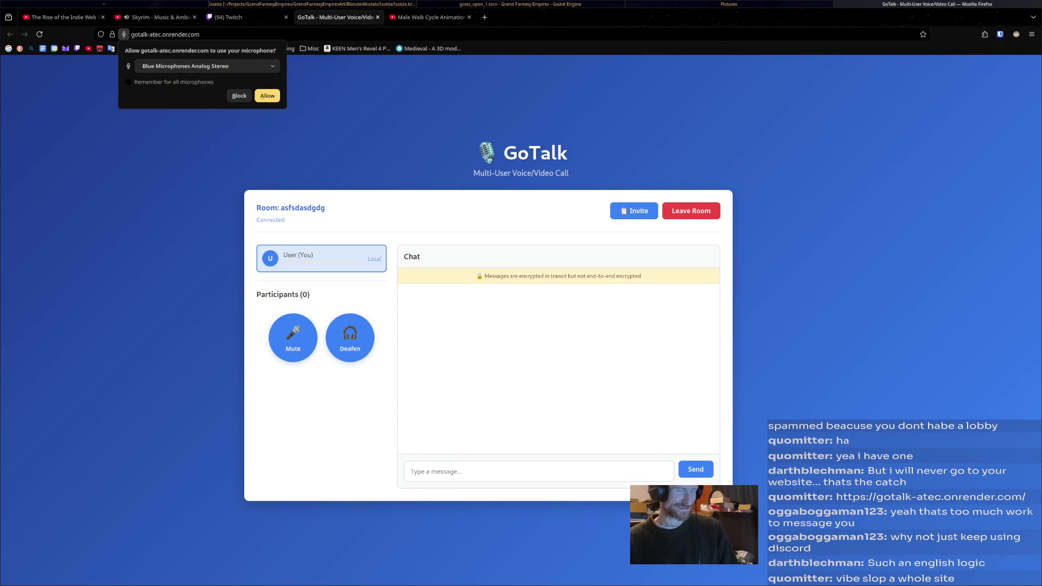
Step: Send a short test message in the room chat, then switch to the Twitch stream manager tab
{"action": "left_click", "coordinate": [538, 471]}
{"action": "type", "text": "f"}
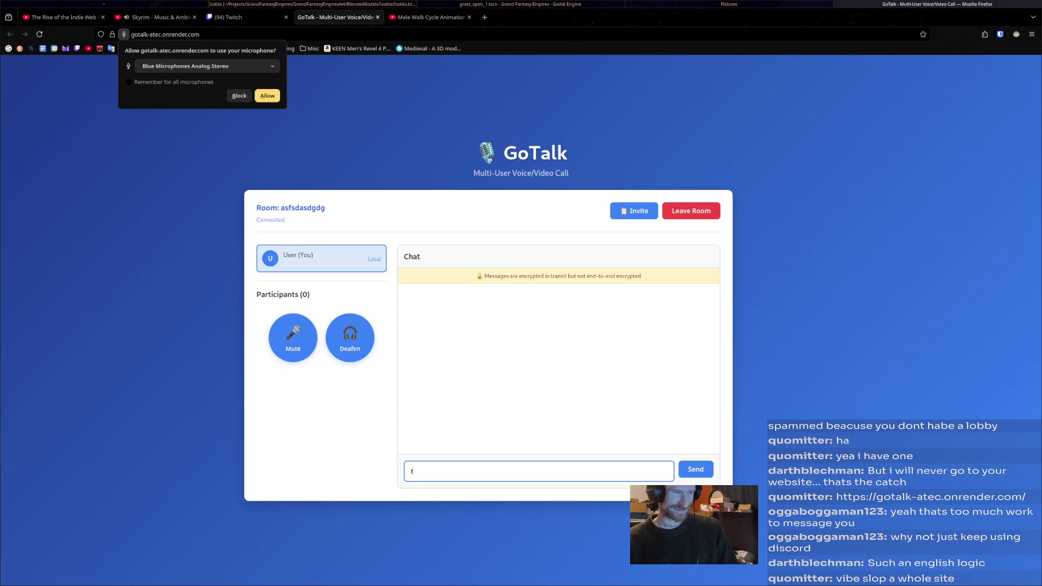
{"action": "type", "text": "hesfd"}
{"action": "key", "text": "Return"}
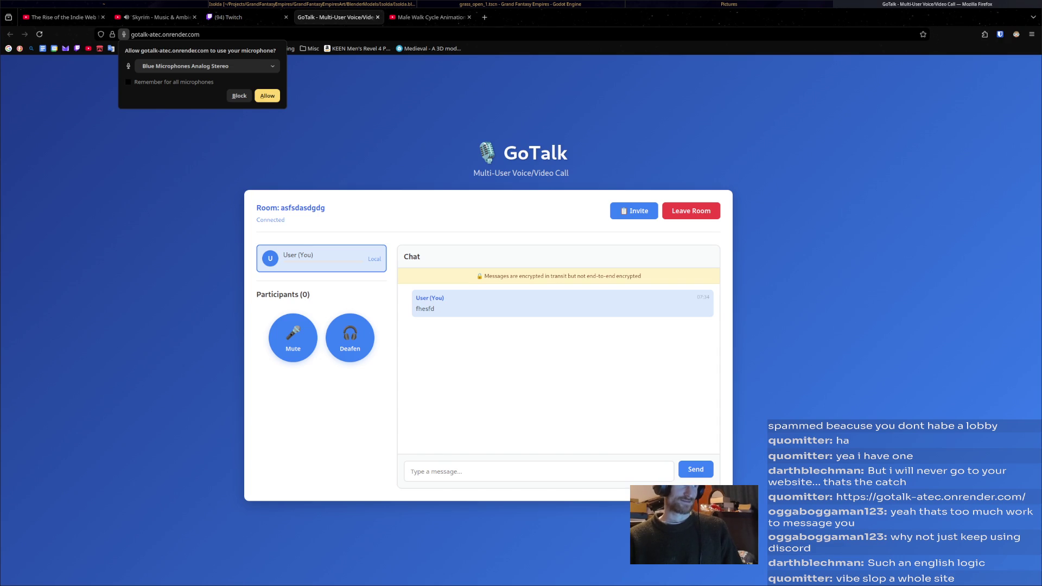
{"action": "key", "text": "ctrl+Page_Up"}
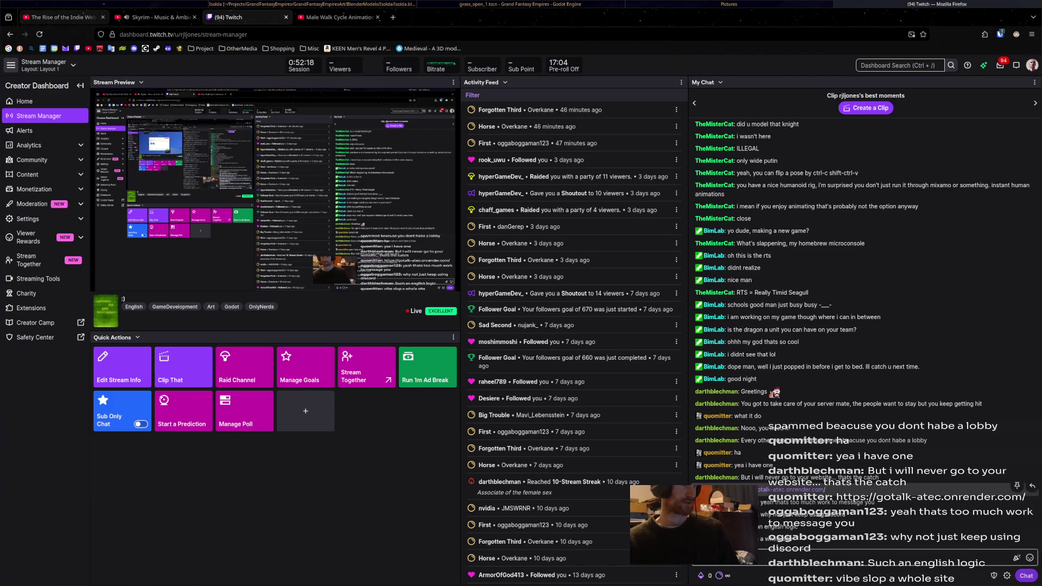
Step: Play The Rise of the Indie Web Movement video and skip to the first showcased sites around 0:52
{"action": "key", "text": "ctrl+1"}
{"action": "key", "text": "space"}
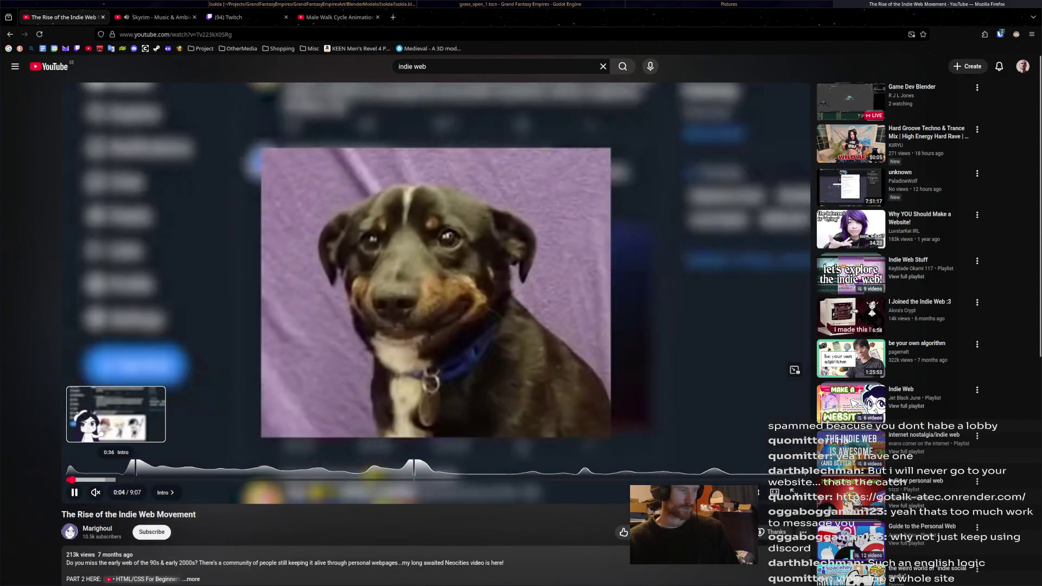
{"action": "left_click", "coordinate": [139, 481]}
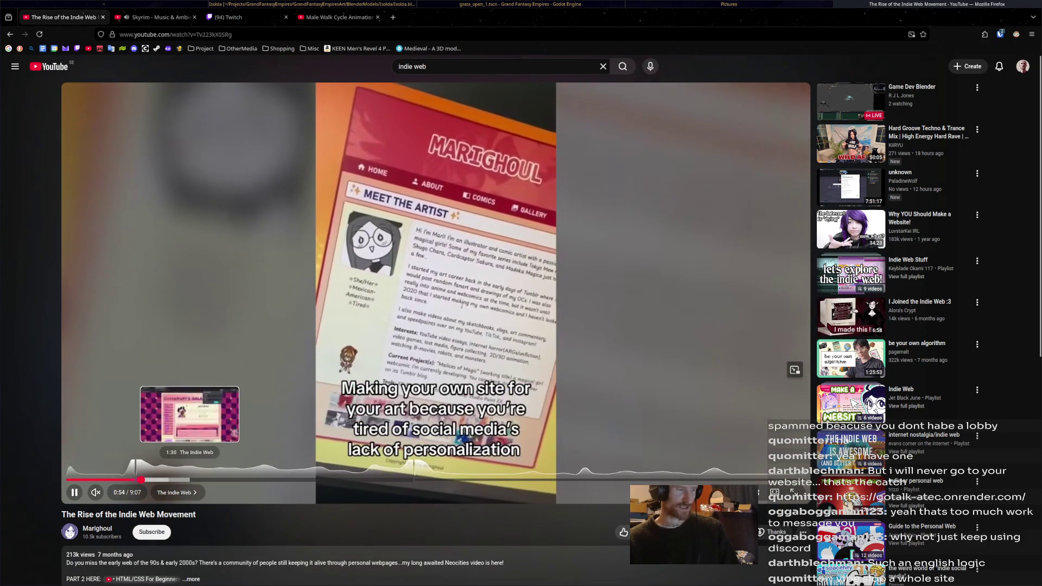
{"action": "left_click", "coordinate": [187, 480]}
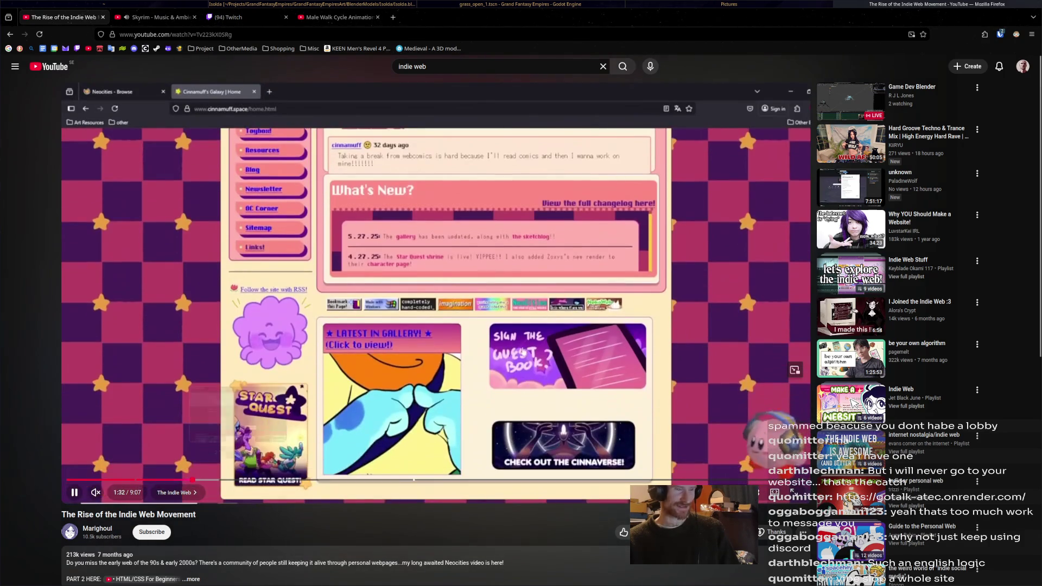
{"action": "key", "text": "space"}
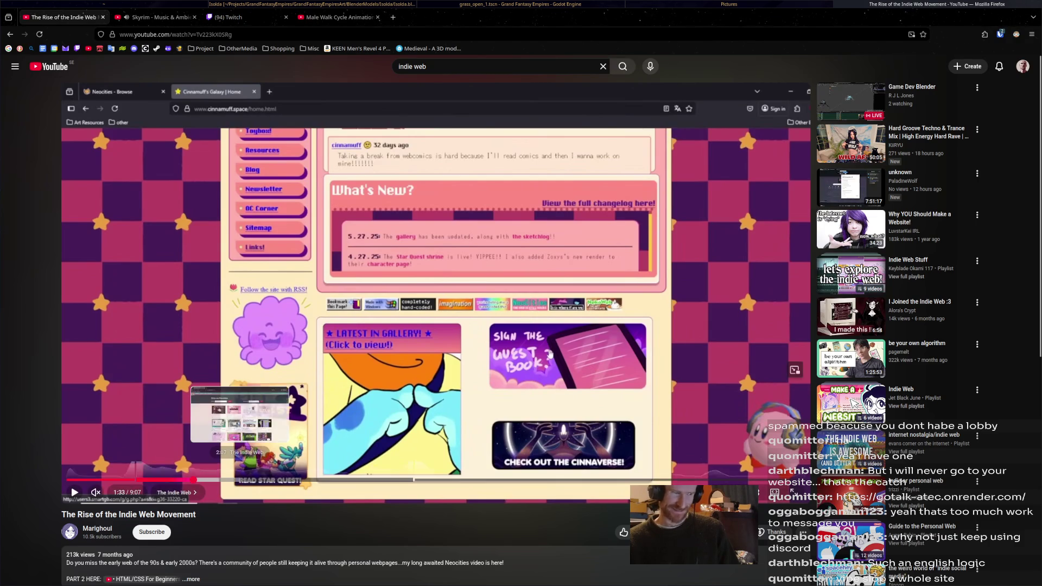
Step: Jump along the progress bar through the Neocities, Warp Zone and Marighoul sections, then return to Twitch
{"action": "left_click", "coordinate": [240, 480]}
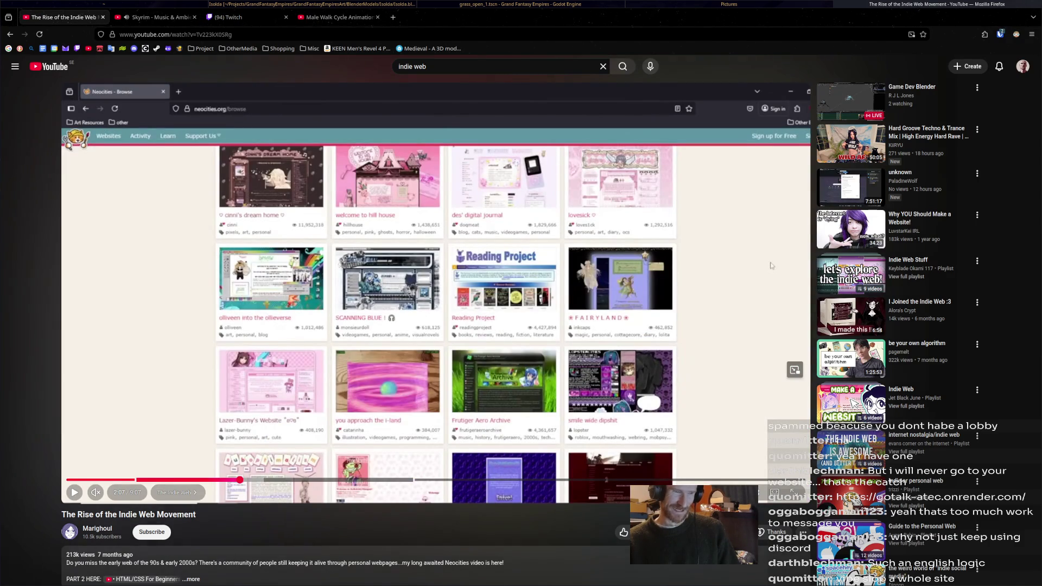
{"action": "left_click", "coordinate": [269, 480]}
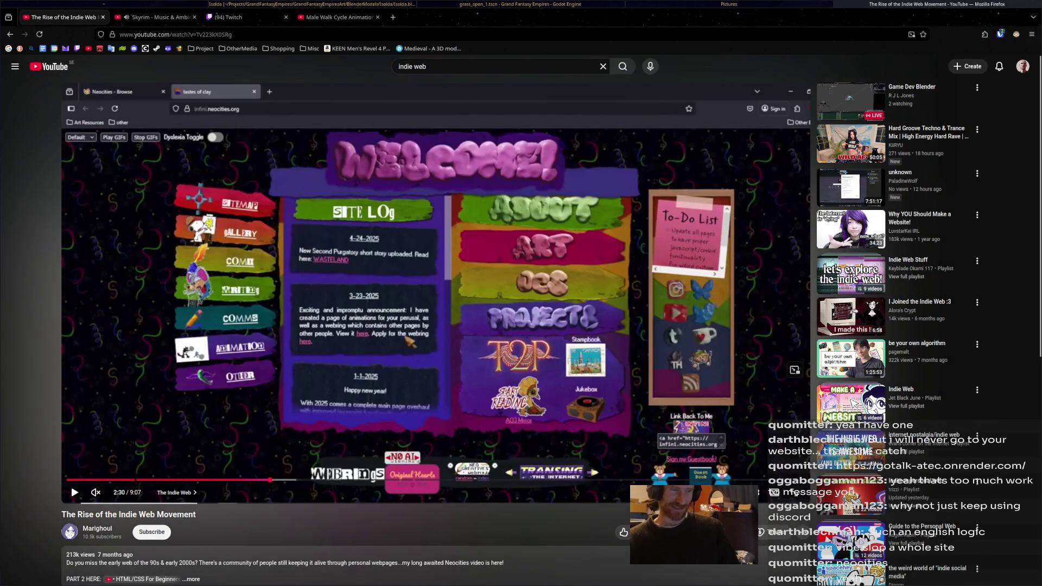
{"action": "left_click", "coordinate": [313, 481]}
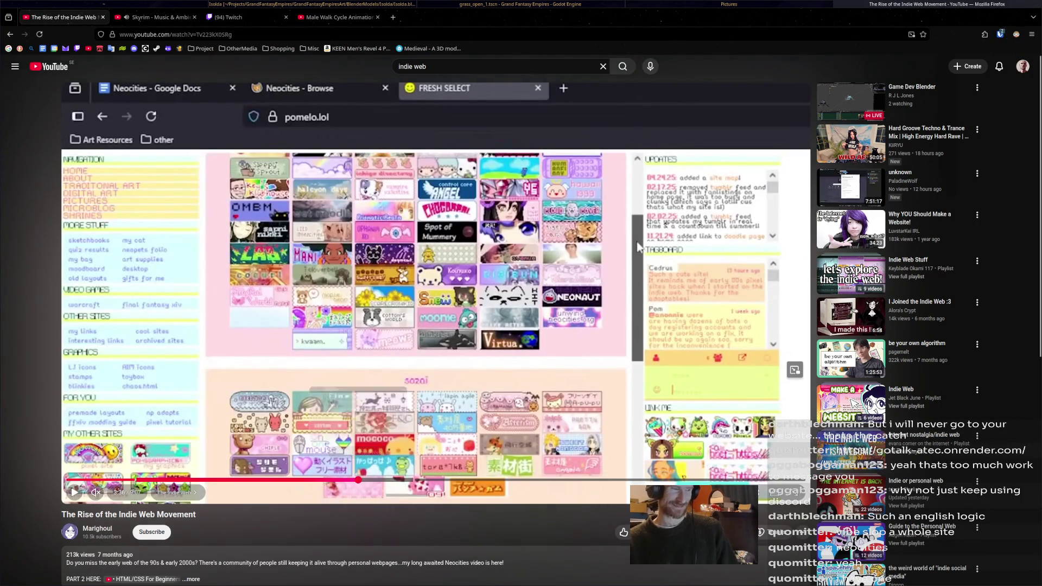
{"action": "left_click", "coordinate": [358, 481]}
{"action": "left_click", "coordinate": [380, 480]}
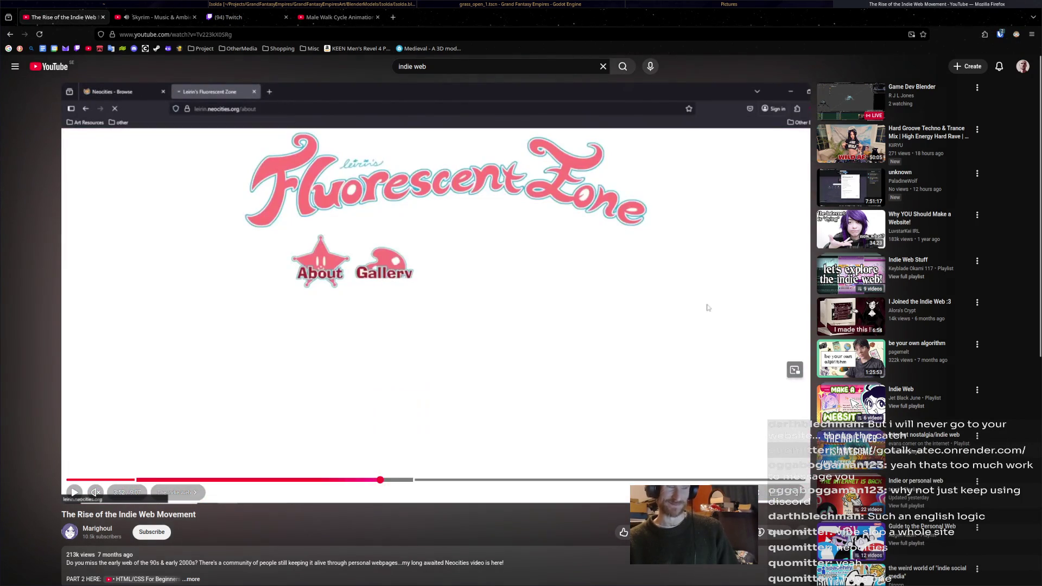
{"action": "left_click", "coordinate": [401, 481]}
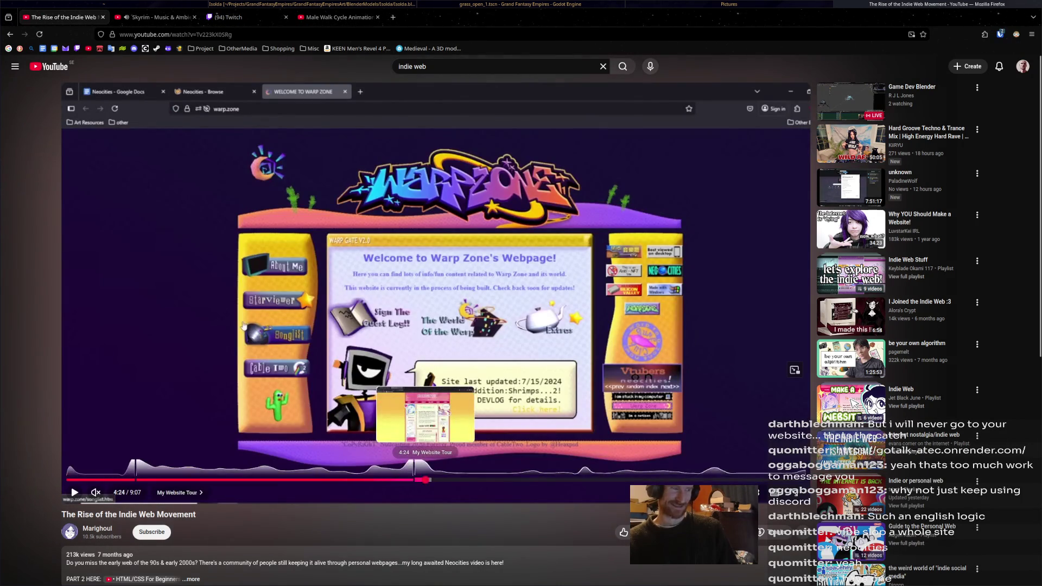
{"action": "left_click", "coordinate": [426, 480]}
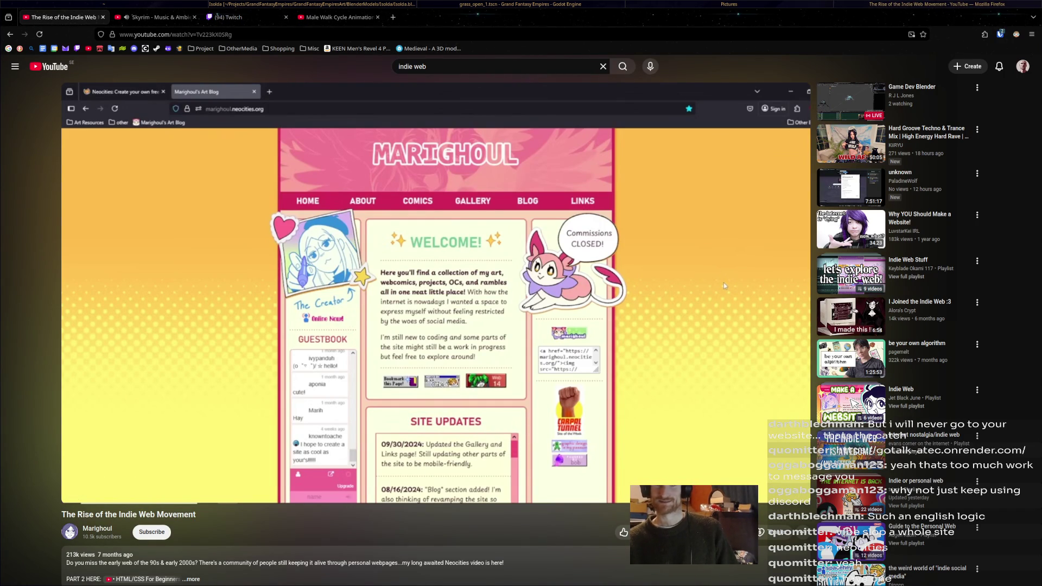
{"action": "key", "text": "ctrl+shift+Tab"}
{"action": "key", "text": "ctrl+shift+Tab"}
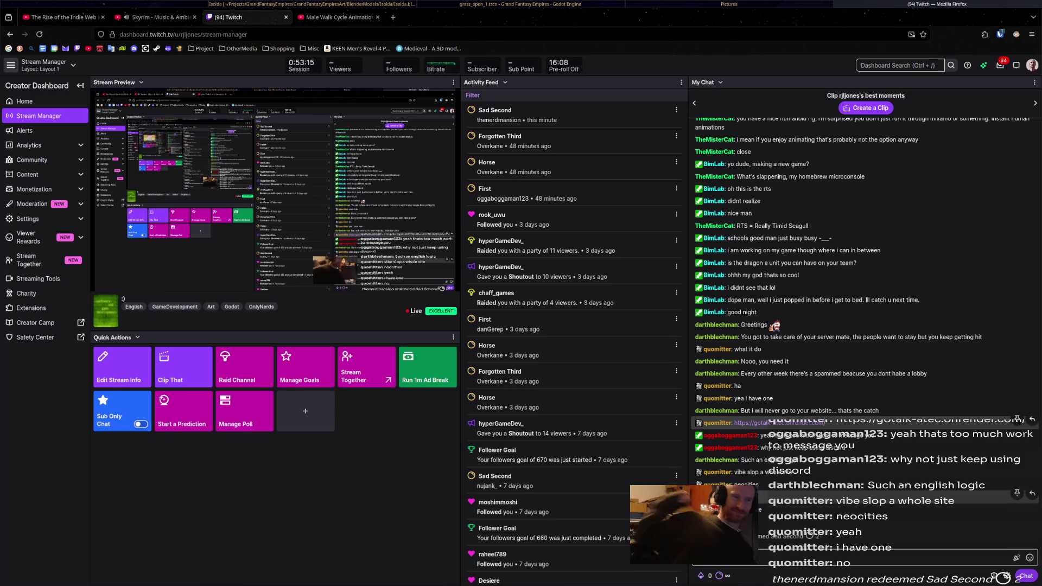
{"action": "key", "text": "alt+Tab"}
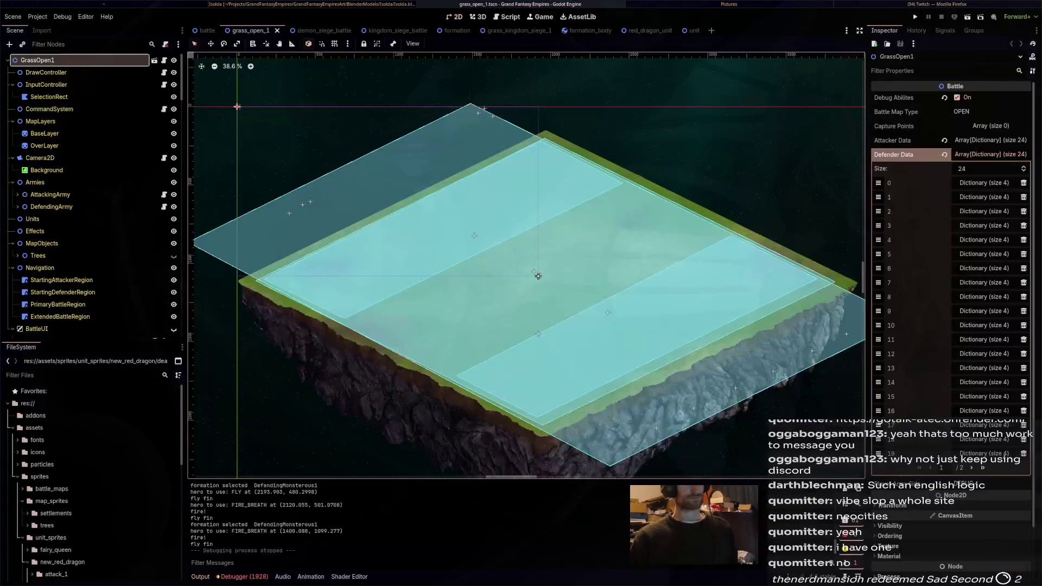
{"action": "key", "text": "alt+Tab"}
{"action": "middle_click_drag", "start_coordinate": [521, 244], "coordinate": [407, 245]}
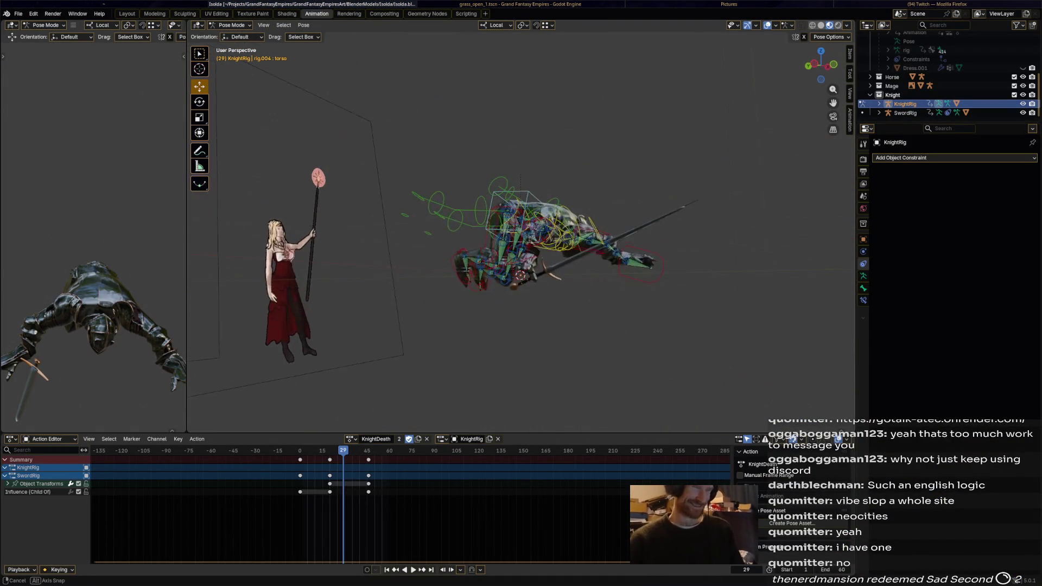
{"action": "middle_click_drag", "start_coordinate": [522, 244], "coordinate": [464, 245]}
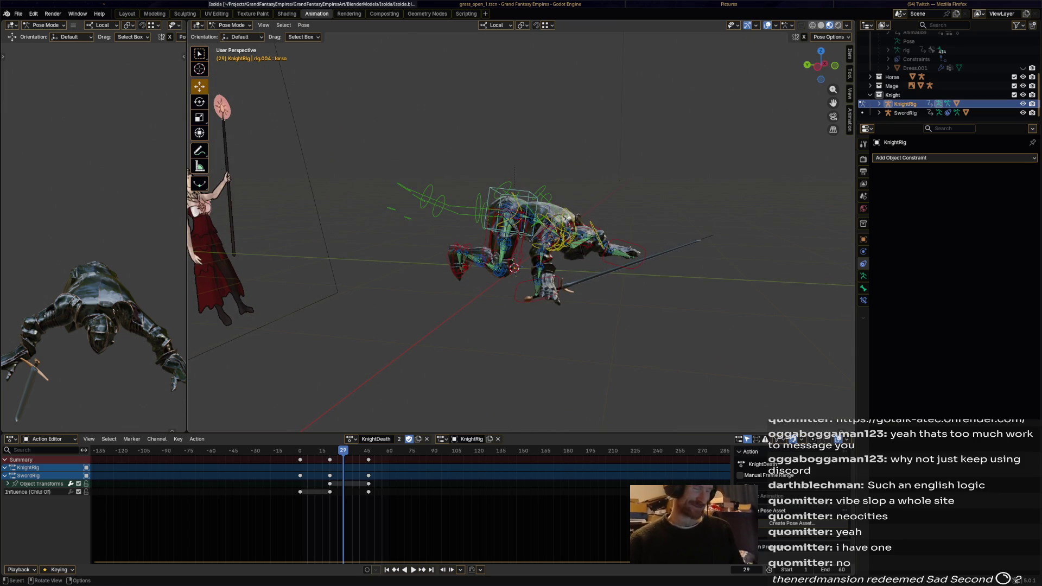
{"action": "key", "text": "a"}
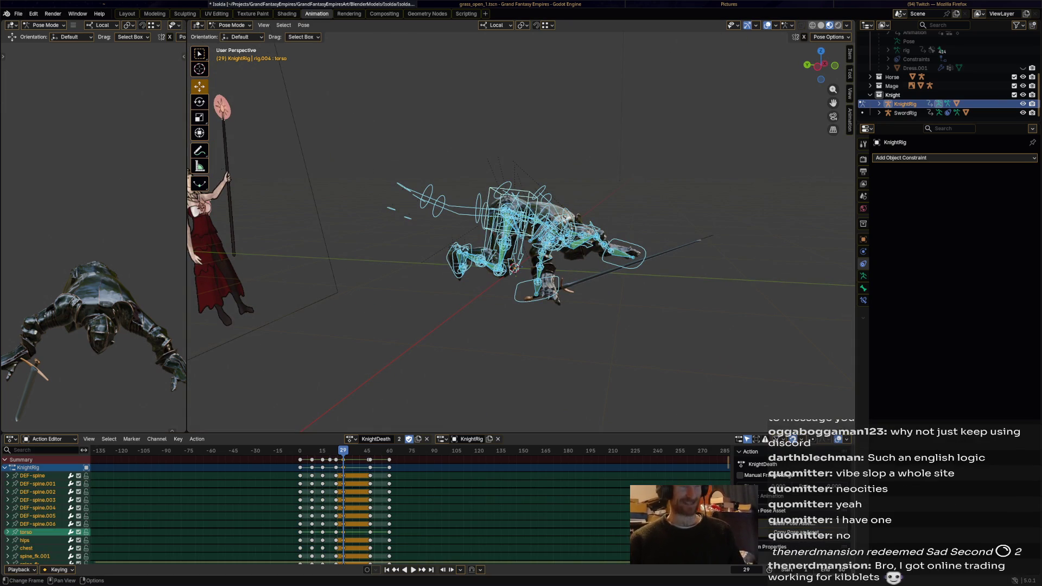
{"action": "key", "text": "alt+a"}
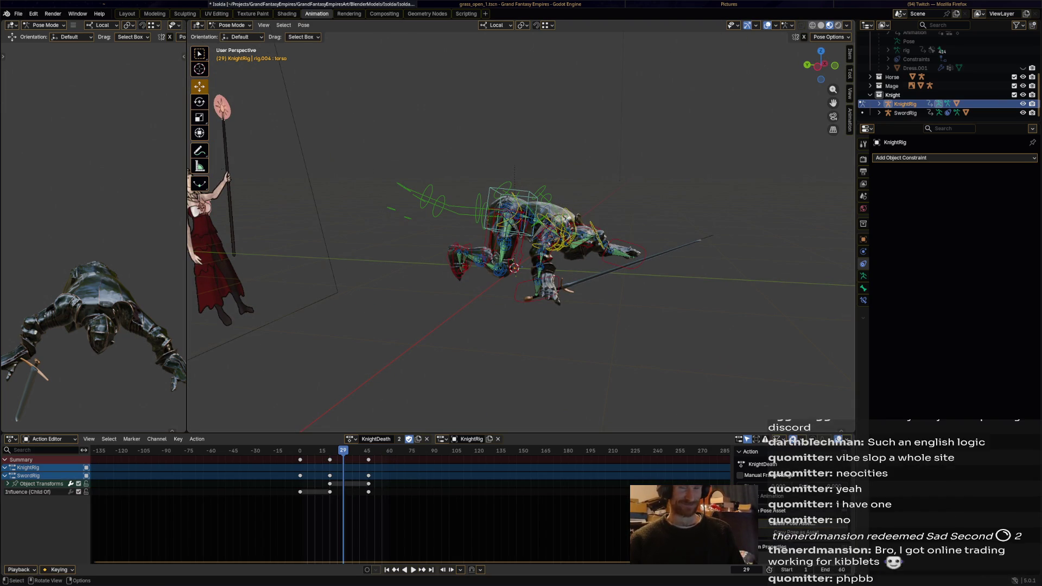
{"action": "key", "text": "alt+Tab"}
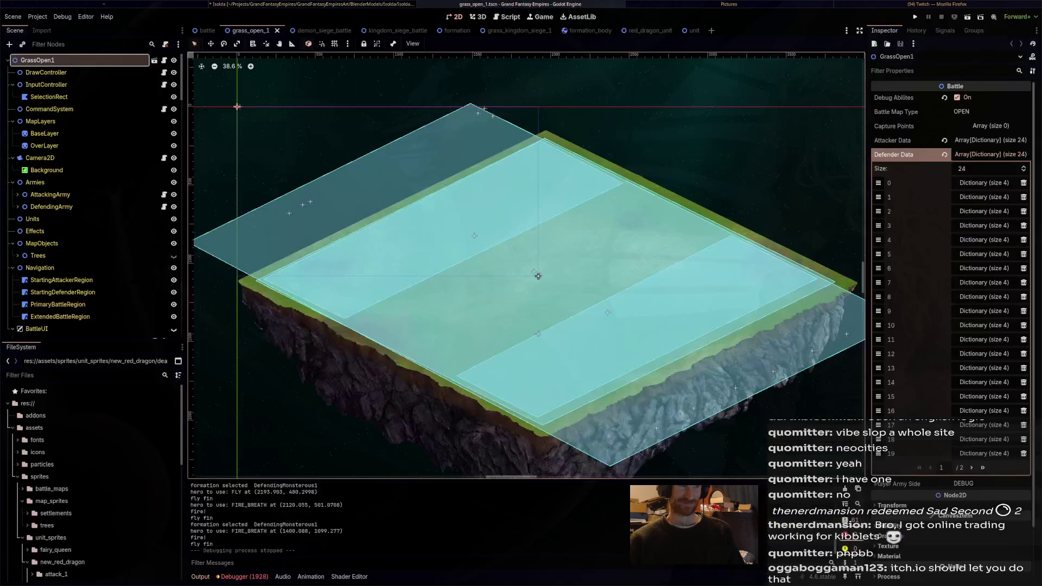
{"action": "key", "text": "alt+Tab"}
{"action": "key", "text": "alt+Tab"}
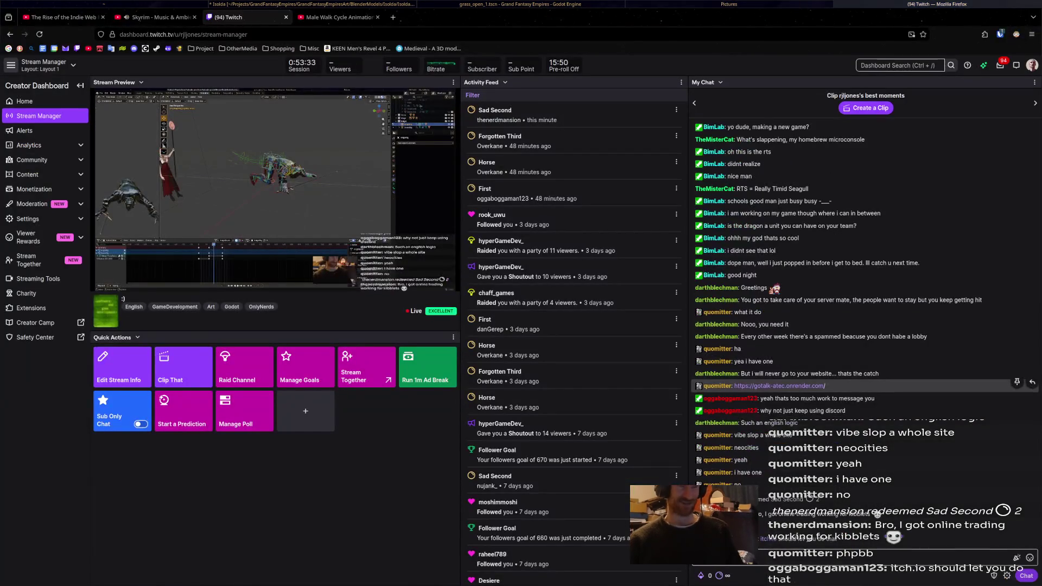
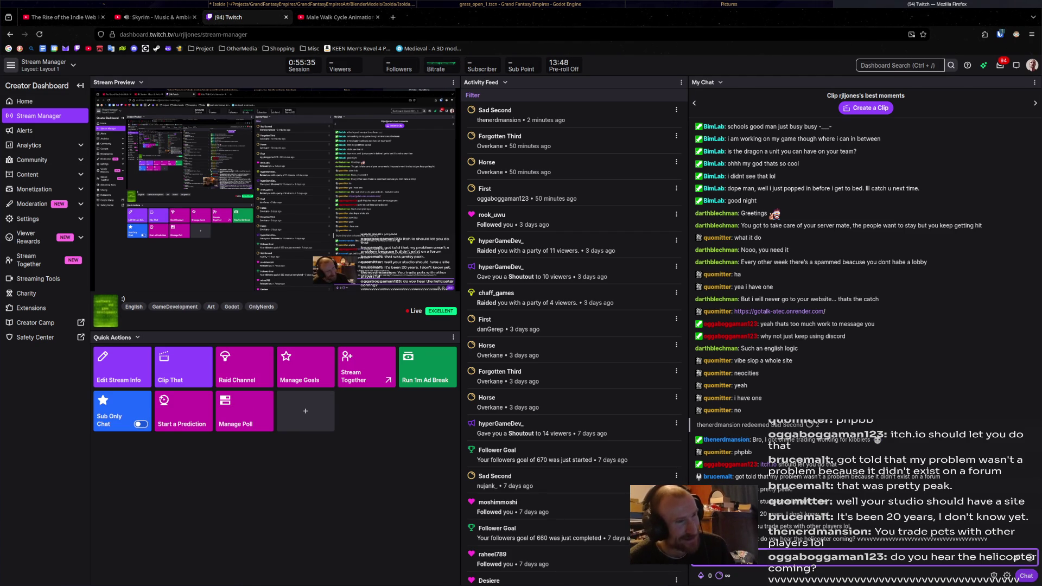
Step: Switch from the Twitch dashboard back to Blender and orbit around the knight
{"action": "key", "text": "alt+Tab"}
{"action": "key", "text": "alt+Tab"}
{"action": "middle_click_drag", "start_coordinate": [521, 245], "coordinate": [489, 244]}
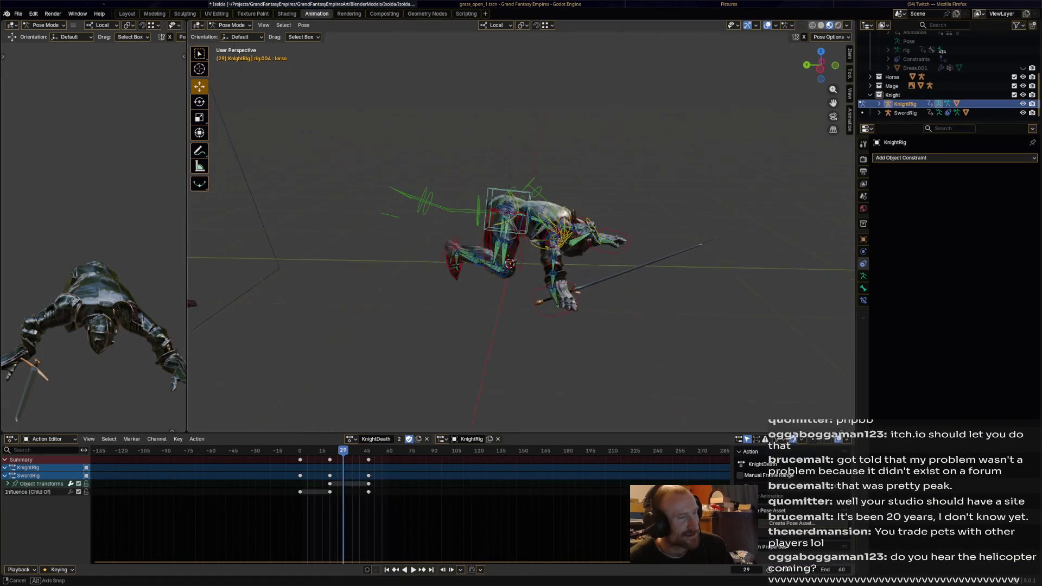
Step: Review the knight's fall with all bones selected, scrubbing around frame 29
{"action": "key", "text": "space"}
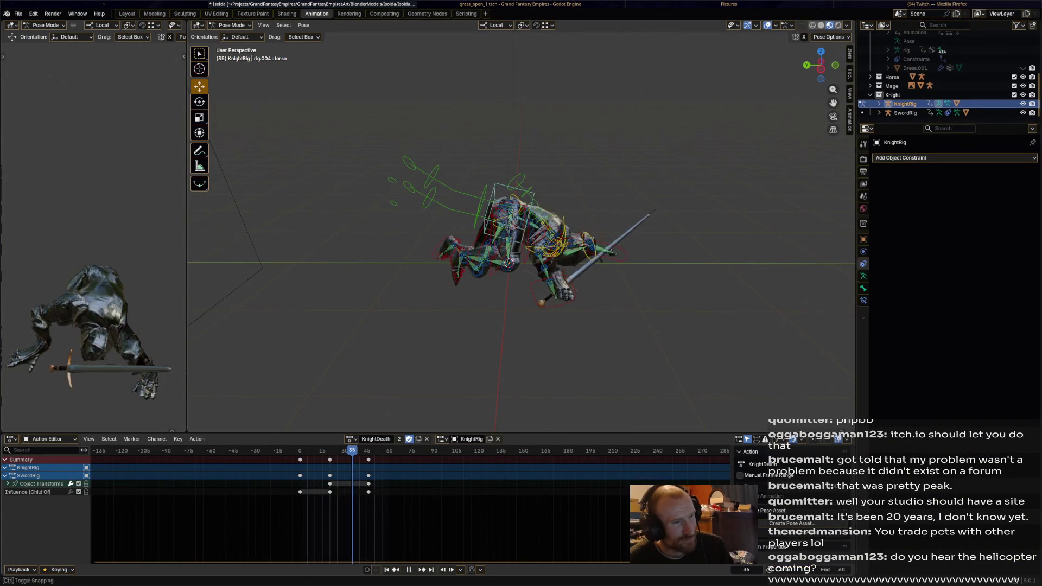
{"action": "key", "text": "space"}
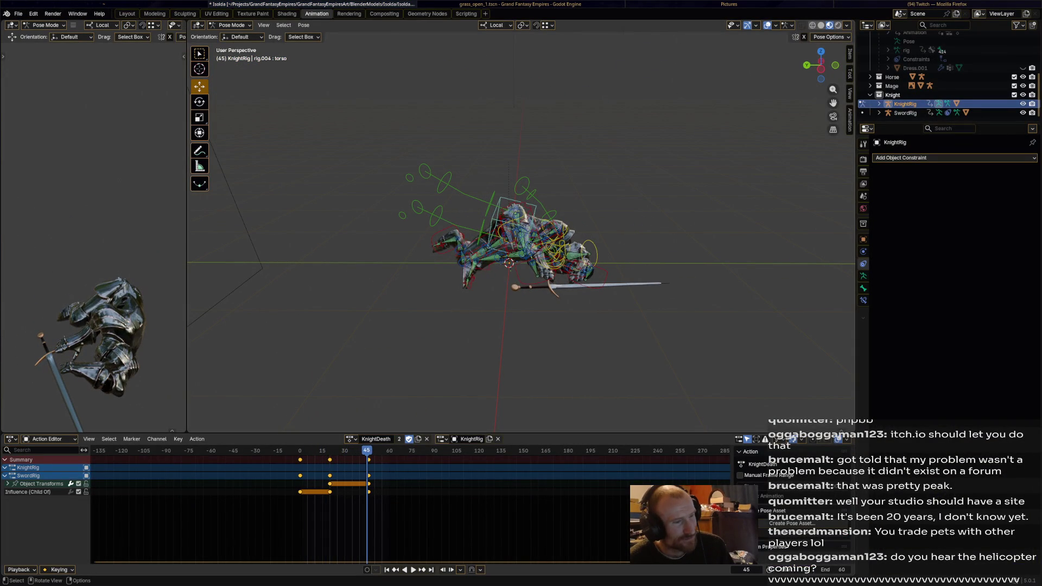
{"action": "key", "text": "a"}
{"action": "key", "text": "space"}
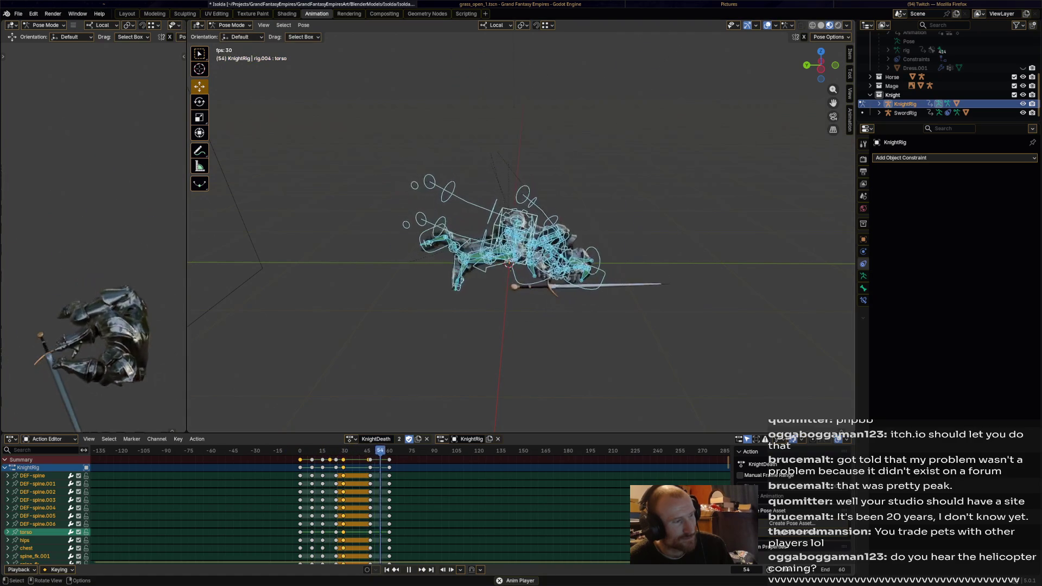
{"action": "key", "text": "space"}
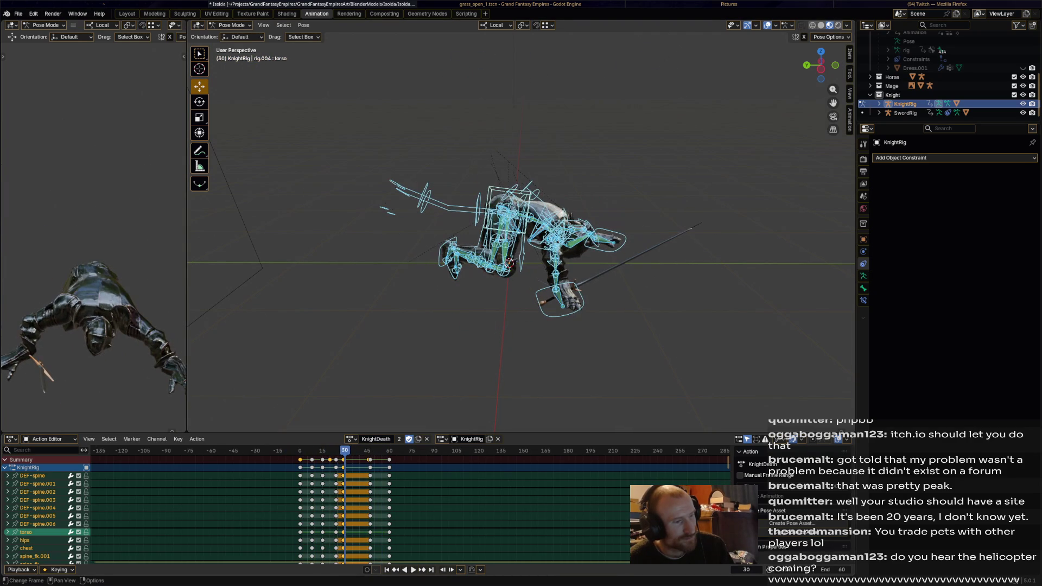
{"action": "left_click_drag", "start_coordinate": [345, 450], "coordinate": [334, 450]}
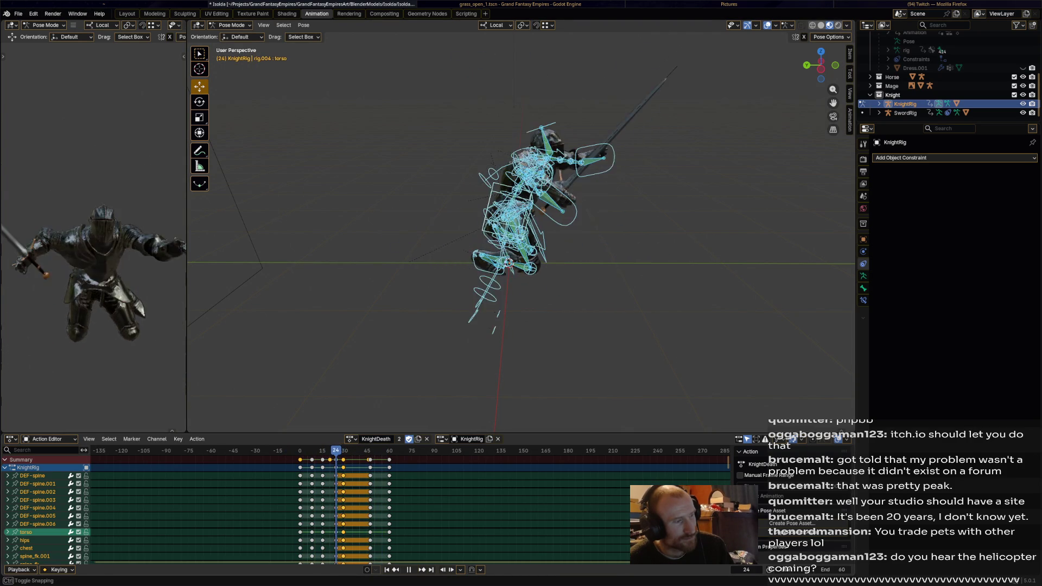
{"action": "left_click_drag", "start_coordinate": [335, 450], "coordinate": [343, 451]}
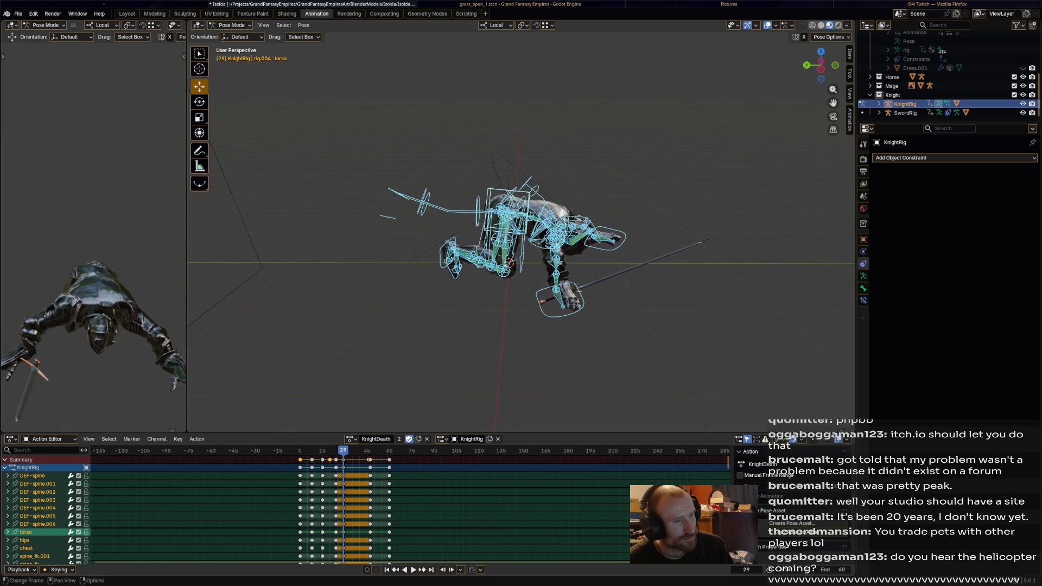
Step: Paste the copied keyframes at frame 36 and move them into place, then check the timing
{"action": "key", "text": "alt+a"}
{"action": "key", "text": "space"}
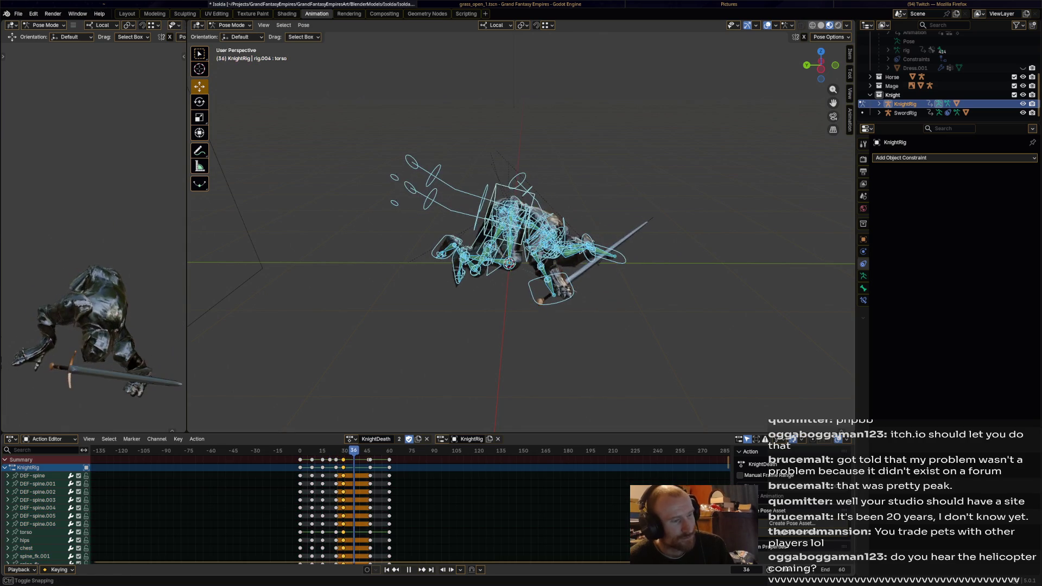
{"action": "key", "text": "ctrl+v"}
{"action": "key", "text": "g"}
{"action": "left_click", "coordinate": [359, 508]}
{"action": "key", "text": "space"}
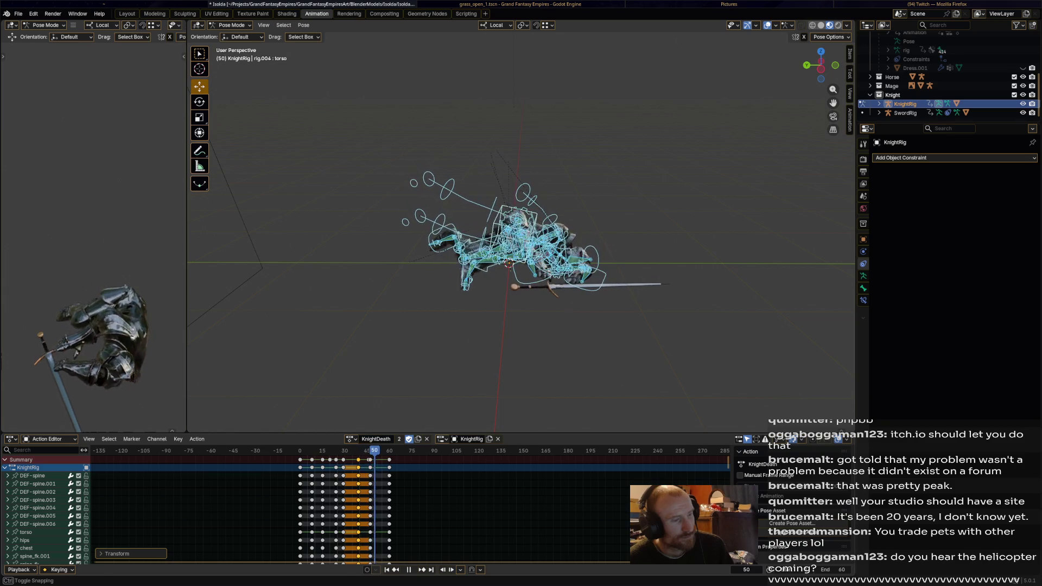
{"action": "key", "text": "space"}
Step: Shift the selected keyframes later out to about frame 60, replay the fall, then switch to Godot
{"action": "key", "text": "g"}
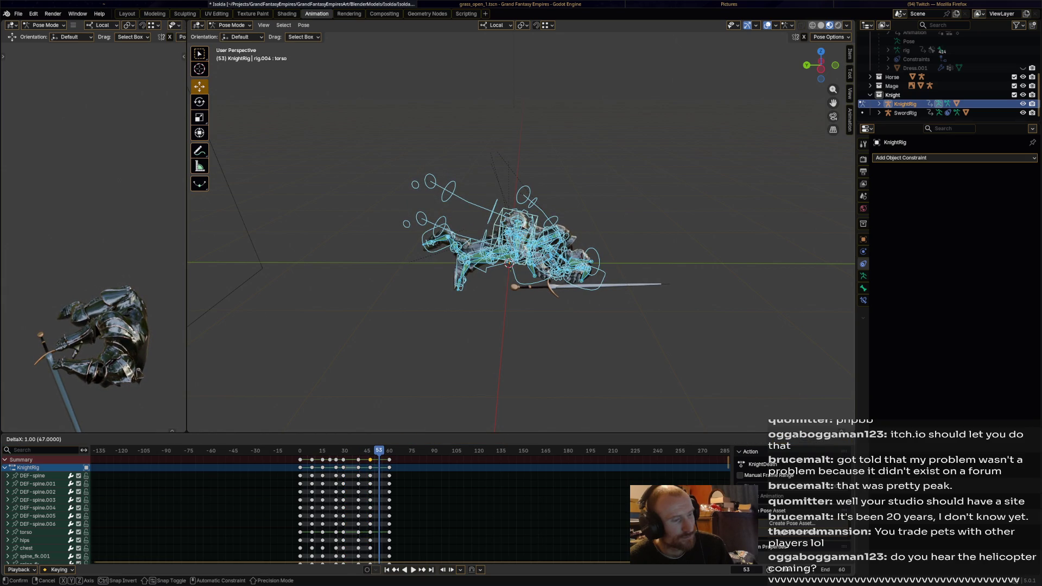
{"action": "key", "text": "Return"}
{"action": "key", "text": "space"}
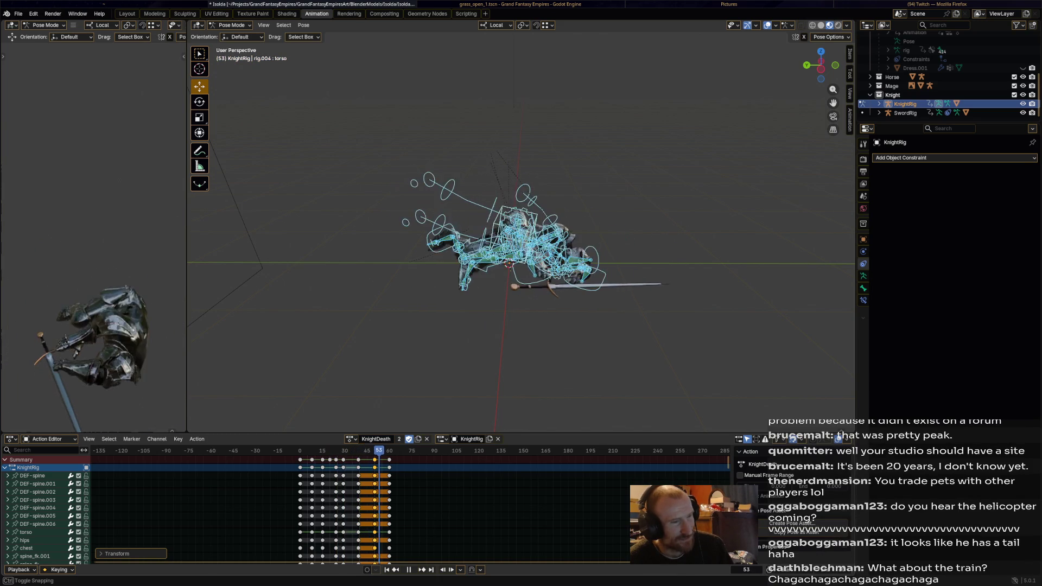
{"action": "key", "text": "space"}
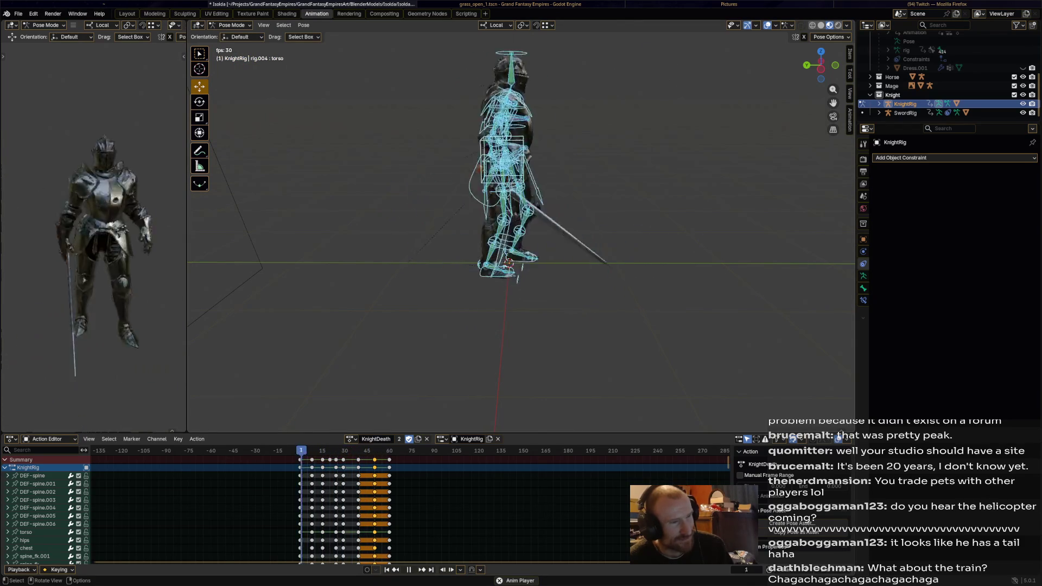
{"action": "key", "text": "Escape"}
{"action": "key", "text": "space"}
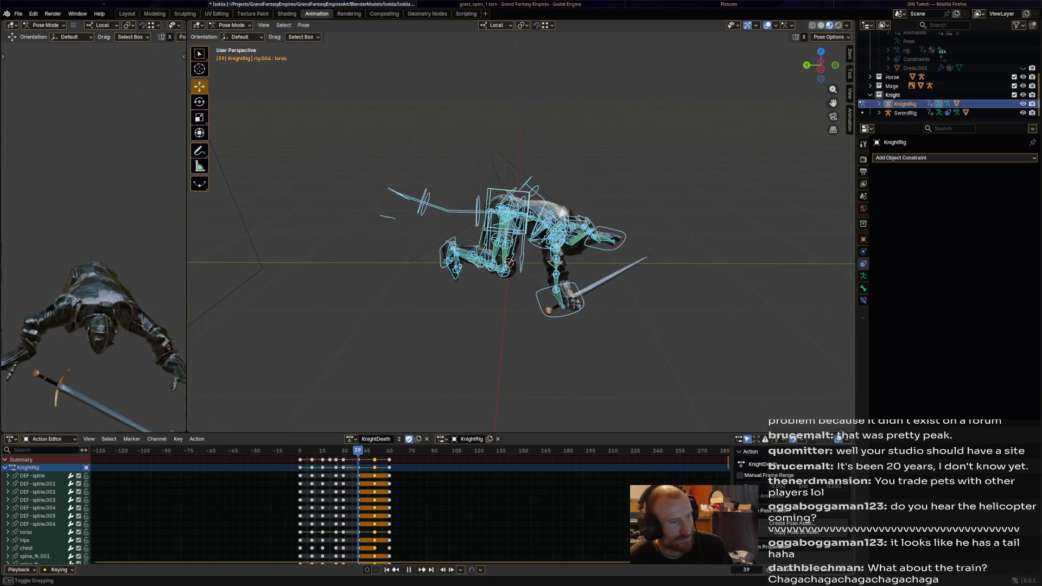
{"action": "key", "text": "space"}
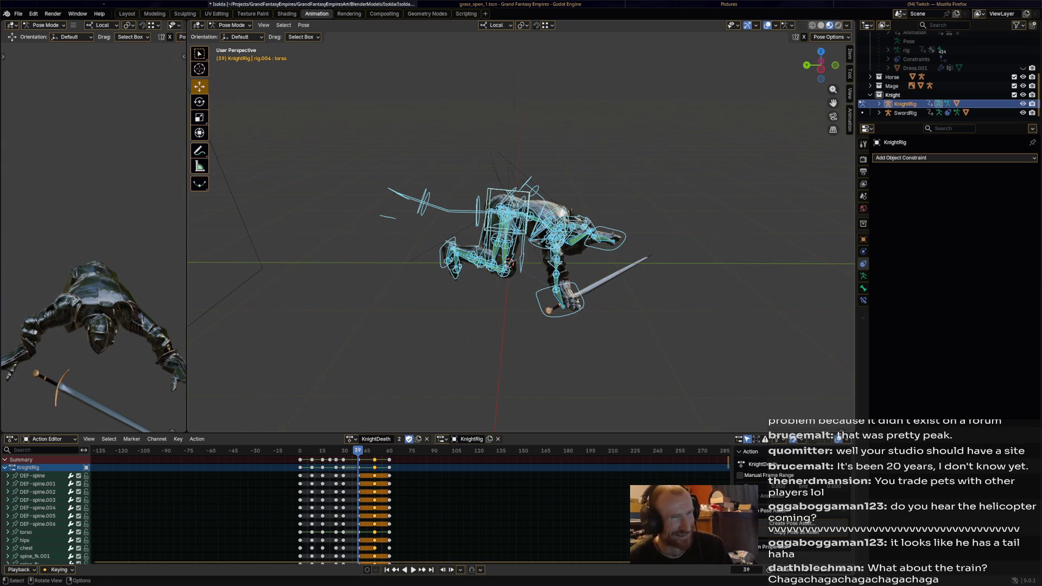
{"action": "key", "text": "alt+Tab"}
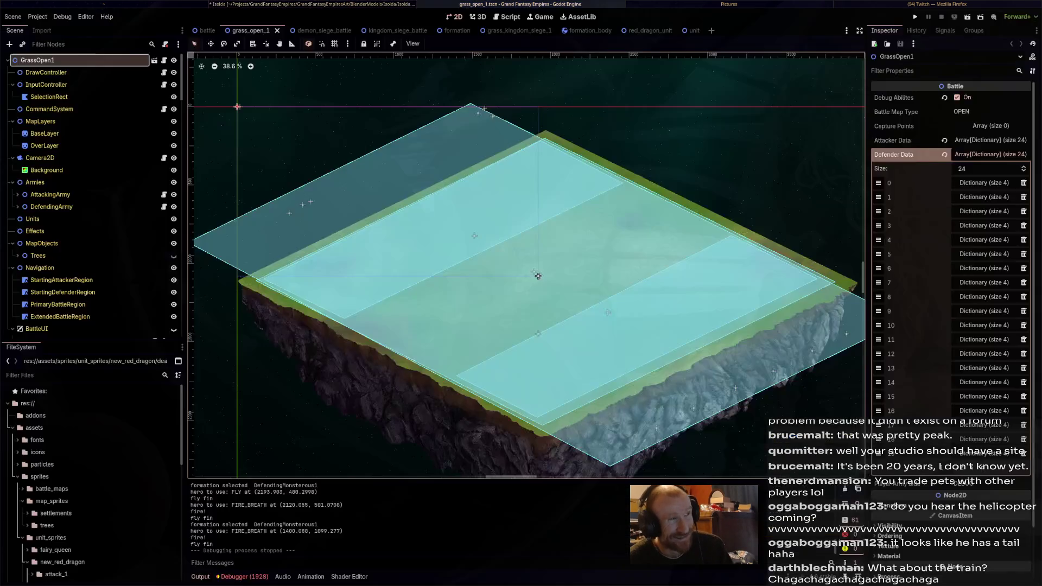
Step: Cycle through Godot, the file manager and Firefox until Blender's KnightDeath action is back in front
{"action": "key", "text": "alt+Tab"}
{"action": "key", "text": "alt+Tab"}
{"action": "key", "text": "alt+Tab"}
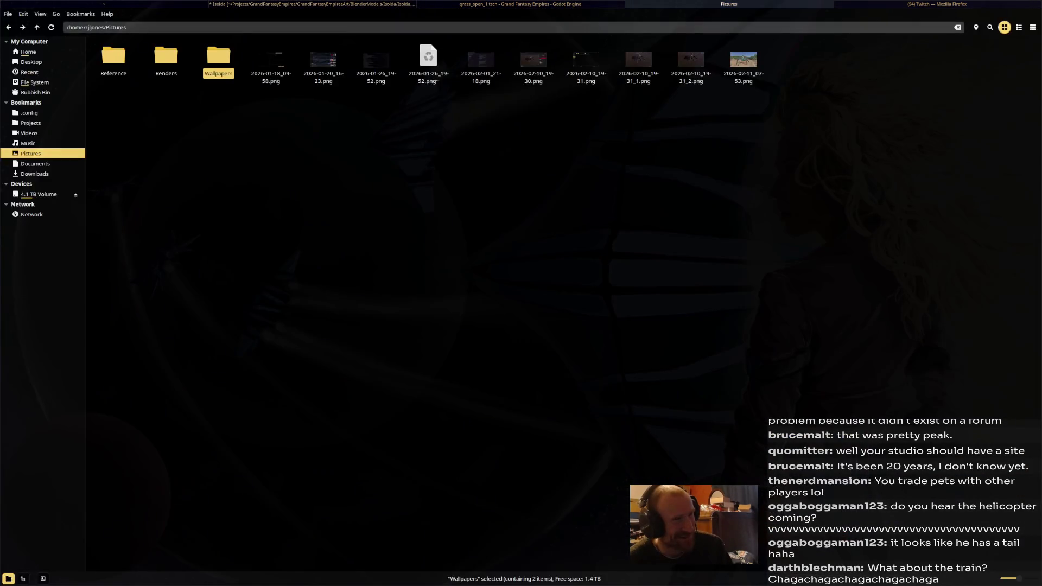
{"action": "key", "text": "alt+Tab"}
{"action": "key", "text": "alt+Tab"}
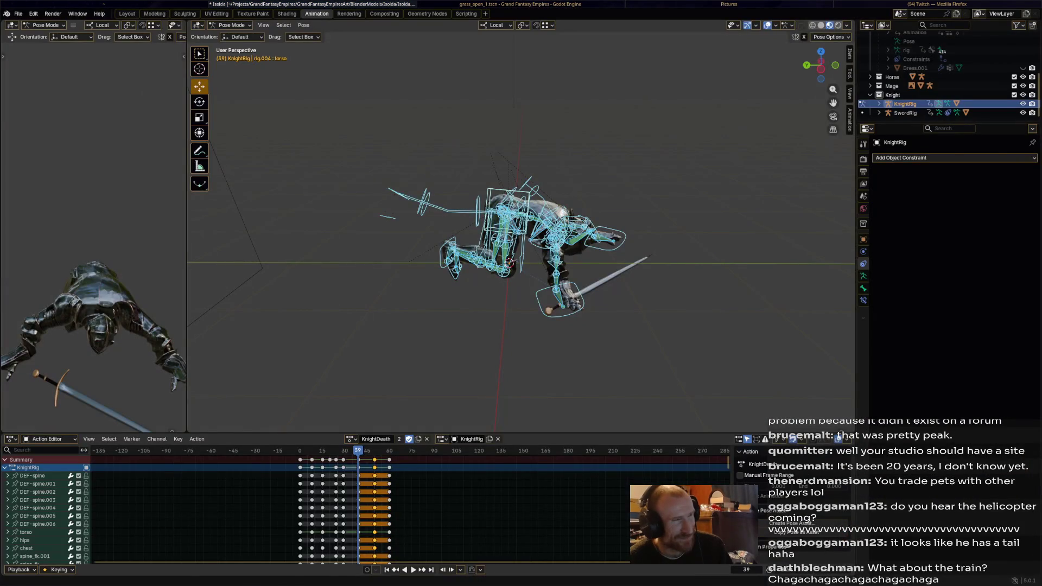
{"action": "key", "text": "alt+Tab"}
{"action": "key", "text": "alt+Tab"}
{"action": "key", "text": "alt+Tab"}
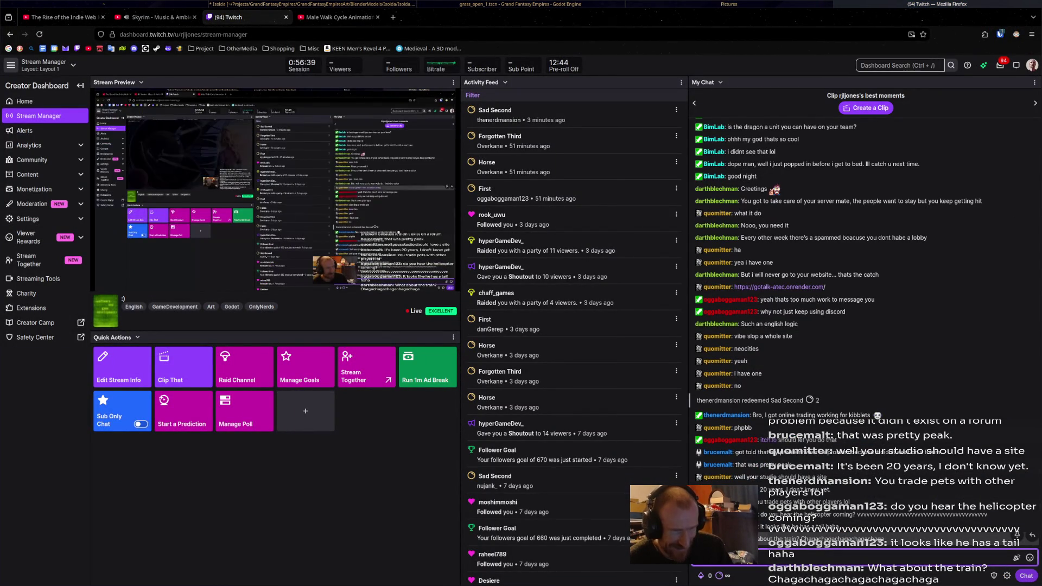
{"action": "key", "text": "alt+Tab"}
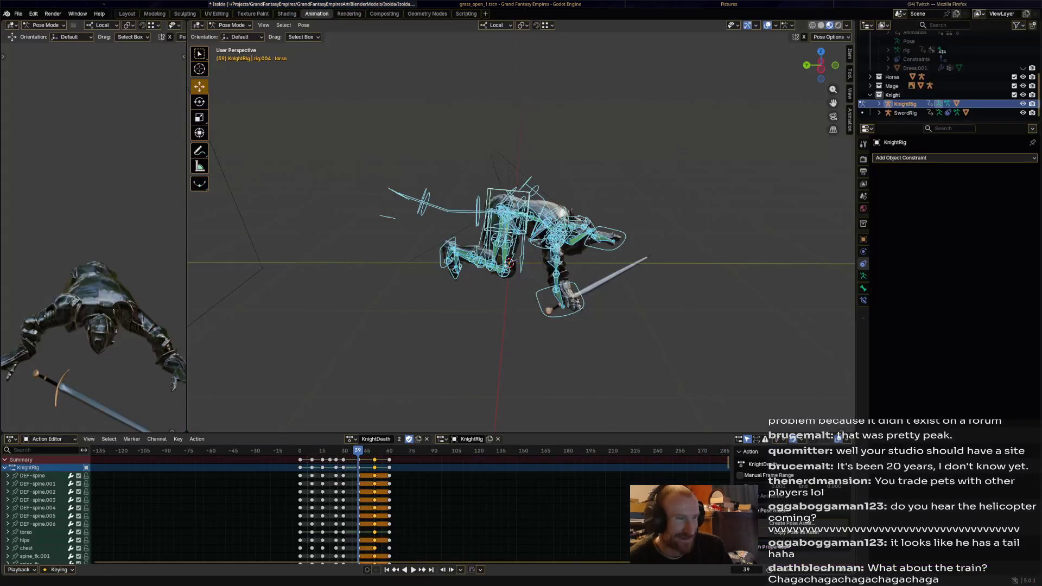
Step: Move the sword's Child Of influence key back to frame 34 via hand_ik.R and check the result
{"action": "key", "text": "space"}
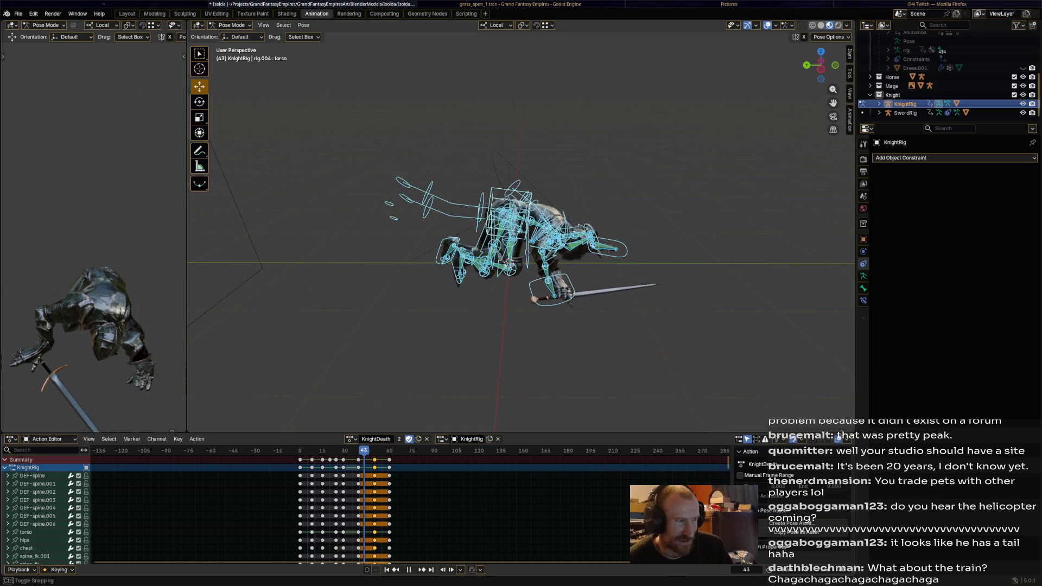
{"action": "key", "text": "space"}
{"action": "left_click", "coordinate": [548, 284]}
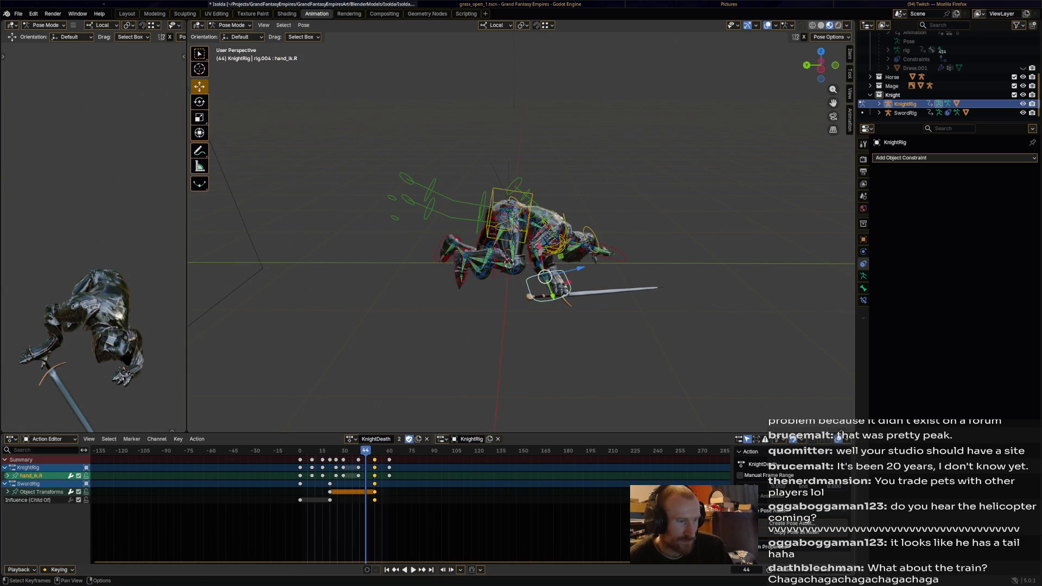
{"action": "left_click", "coordinate": [29, 484]}
{"action": "left_click", "coordinate": [374, 501]}
{"action": "key", "text": "g"}
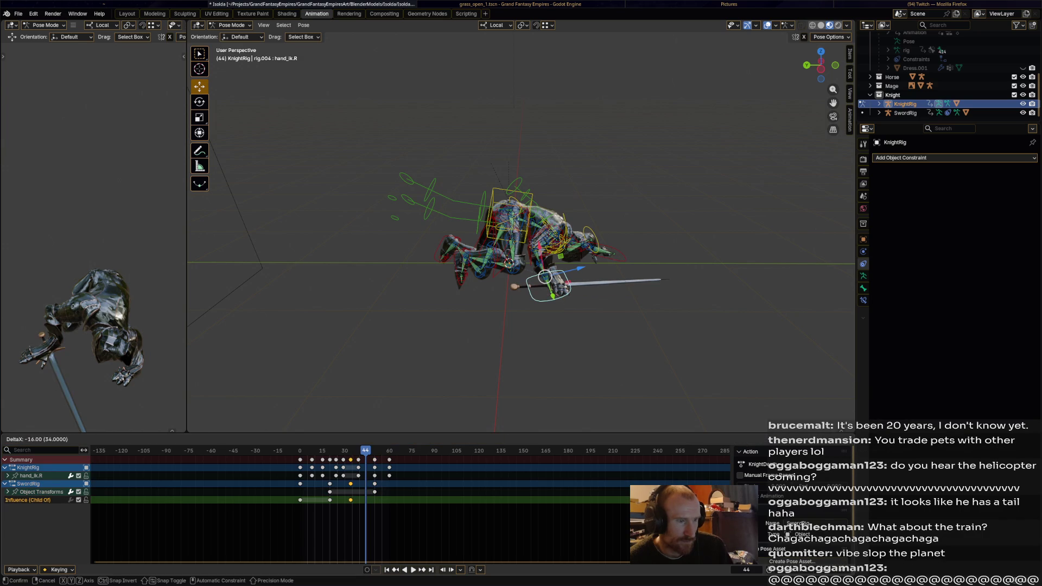
{"action": "key", "text": "Return"}
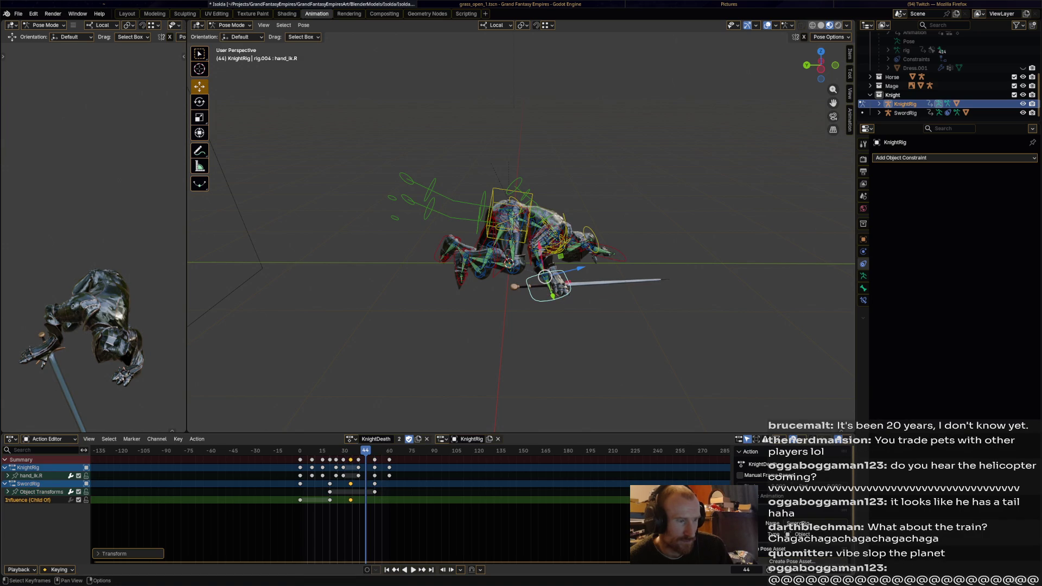
{"action": "key", "text": "space"}
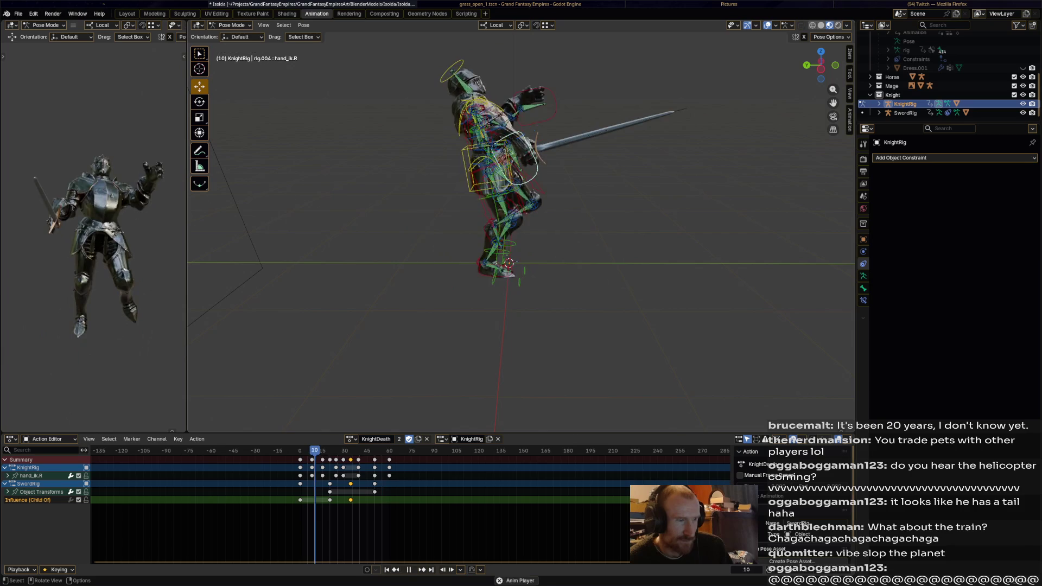
{"action": "key", "text": "space"}
{"action": "key", "text": "space"}
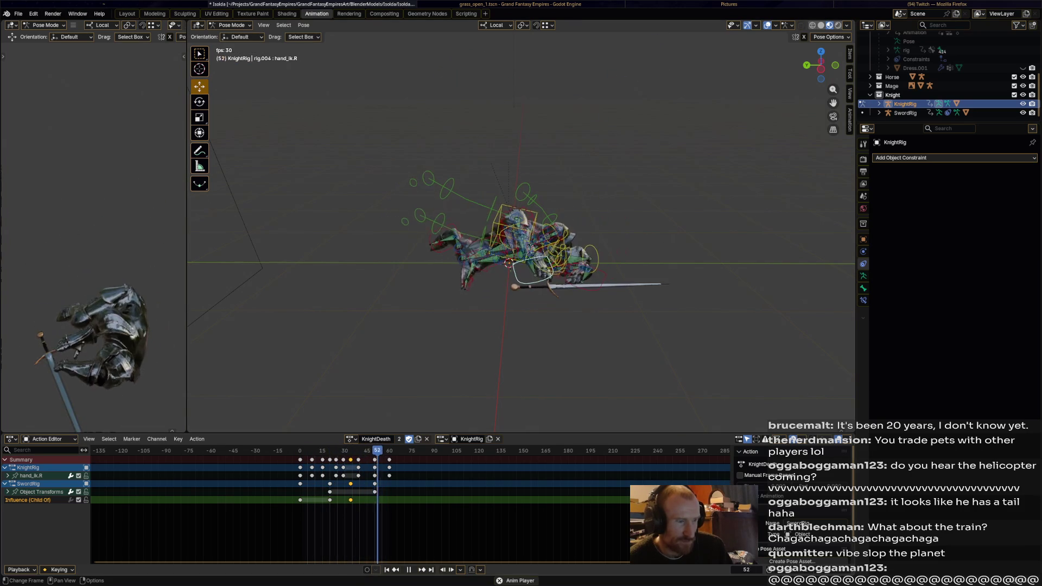
Step: Retime surrounding keys later around frame 53 and earlier around frame 19, reviewing playback
{"action": "key", "text": "space"}
{"action": "key", "text": "g"}
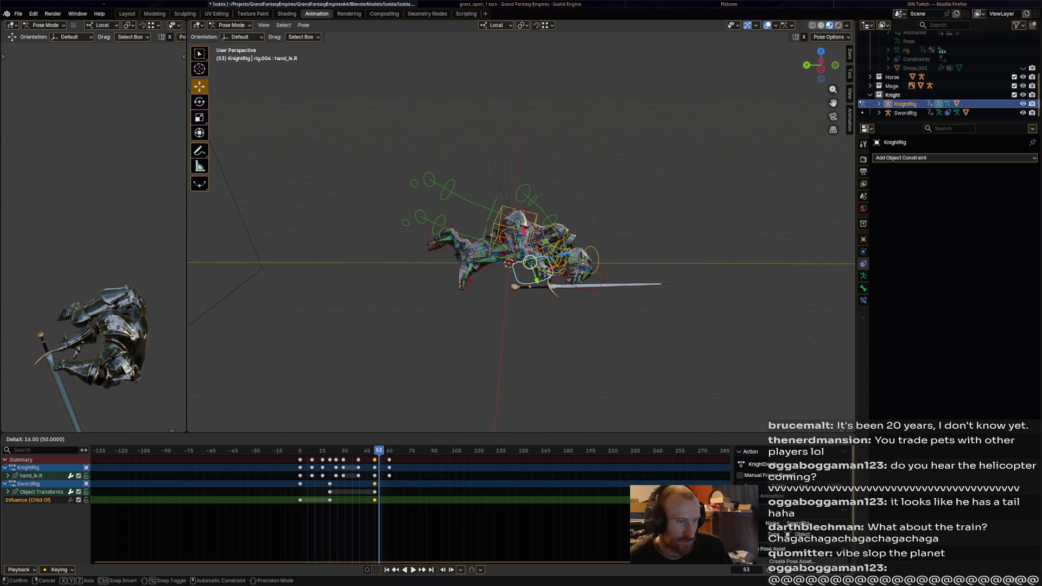
{"action": "key", "text": "Return"}
{"action": "key", "text": "space"}
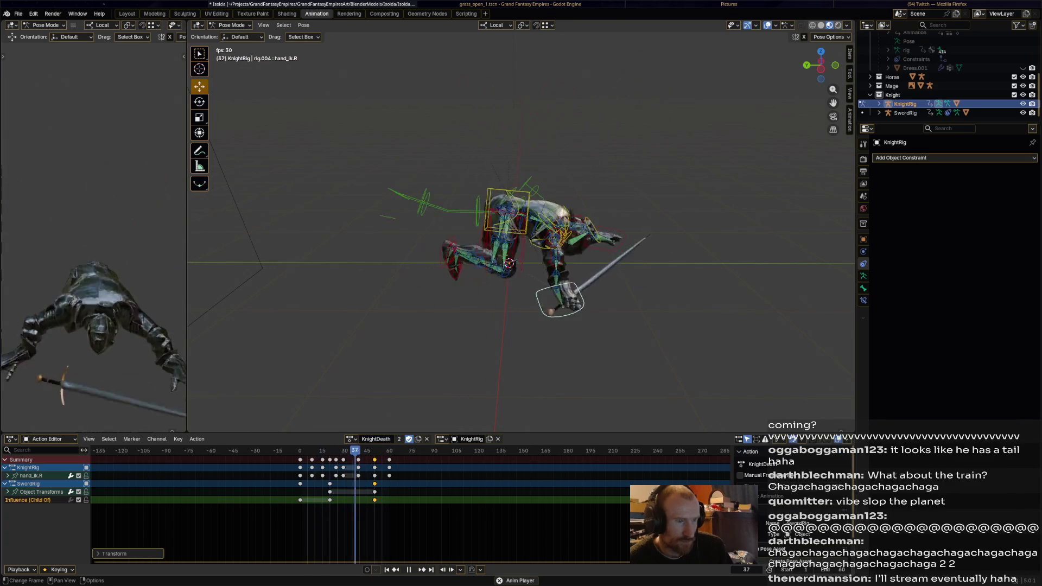
{"action": "key", "text": "space"}
{"action": "key", "text": "g"}
{"action": "key", "text": "Return"}
{"action": "key", "text": "space"}
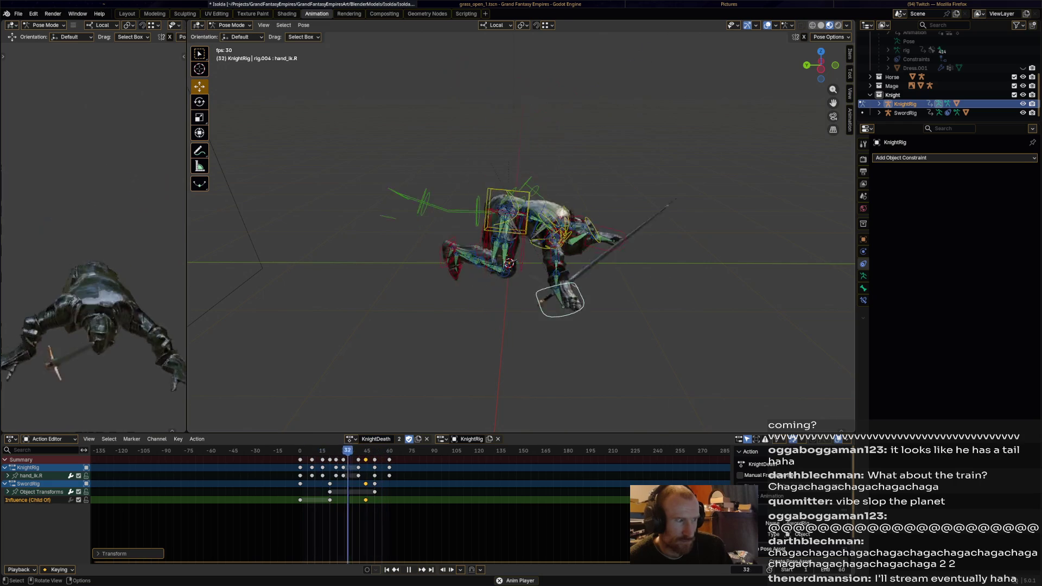
{"action": "key", "text": "space"}
Step: Jump to frame 52 with the knight collapsed, save Isolda.blend and add SwordRig to the selection
{"action": "key", "text": "Right"}
{"action": "key", "text": "Right"}
{"action": "key", "text": "Right"}
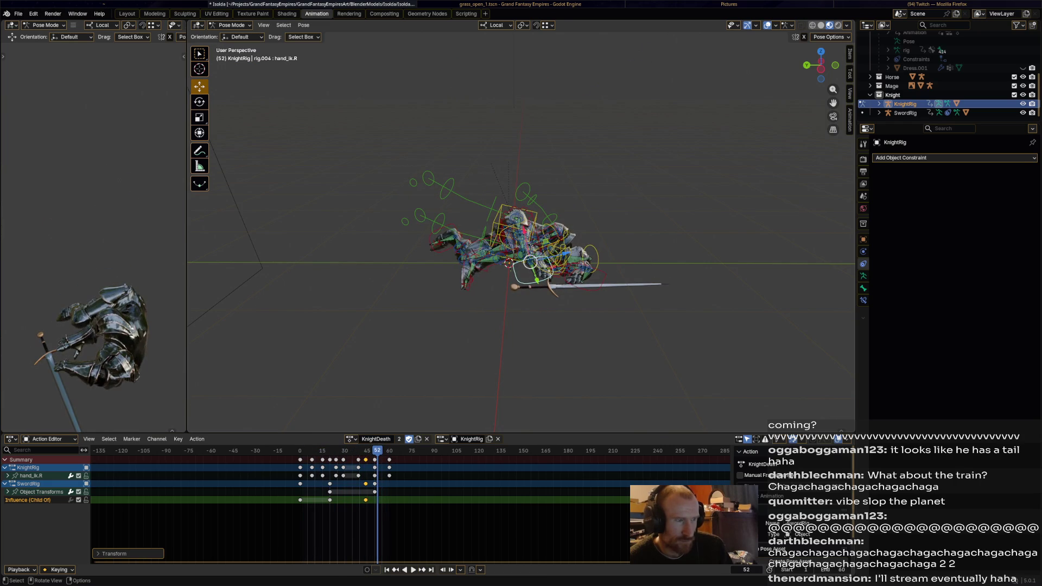
{"action": "key", "text": "ctrl+s"}
{"action": "left_click", "coordinate": [906, 113], "text": "ctrl"}
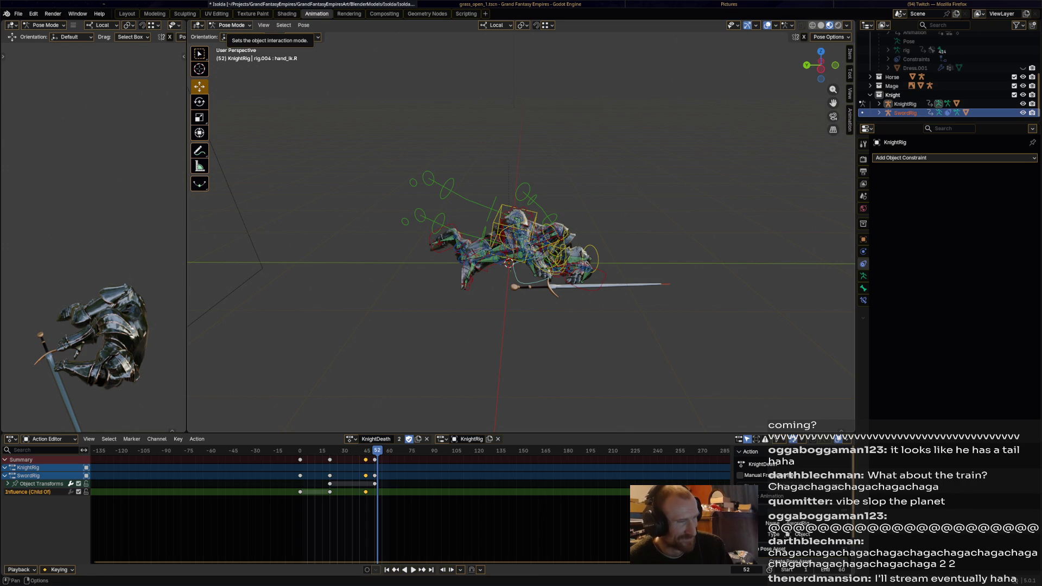
Step: Stop at frame 44, switch to Object Mode and make SwordRig active to show its Child Of constraint
{"action": "key", "text": "space"}
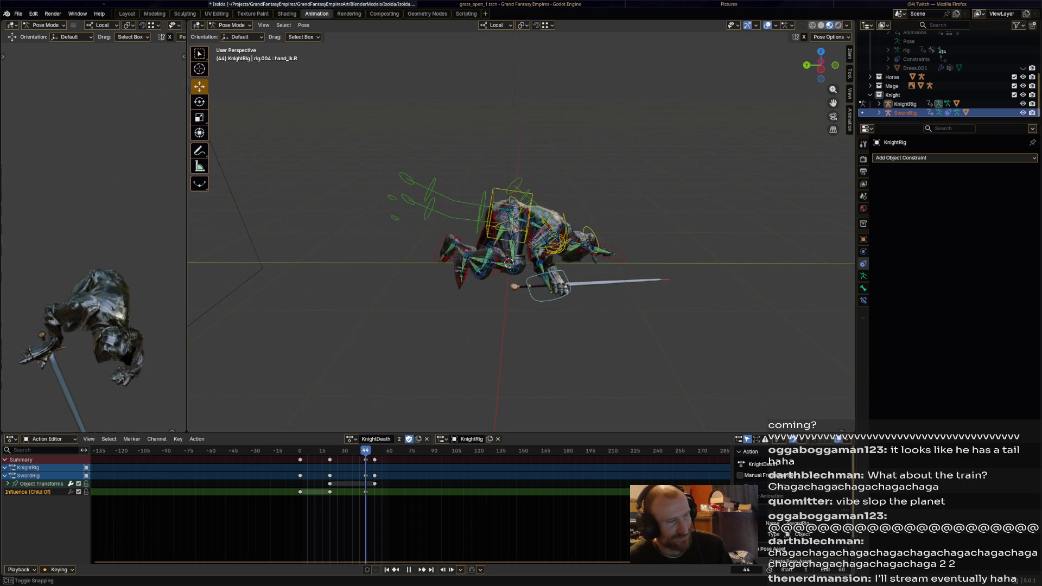
{"action": "key", "text": "space"}
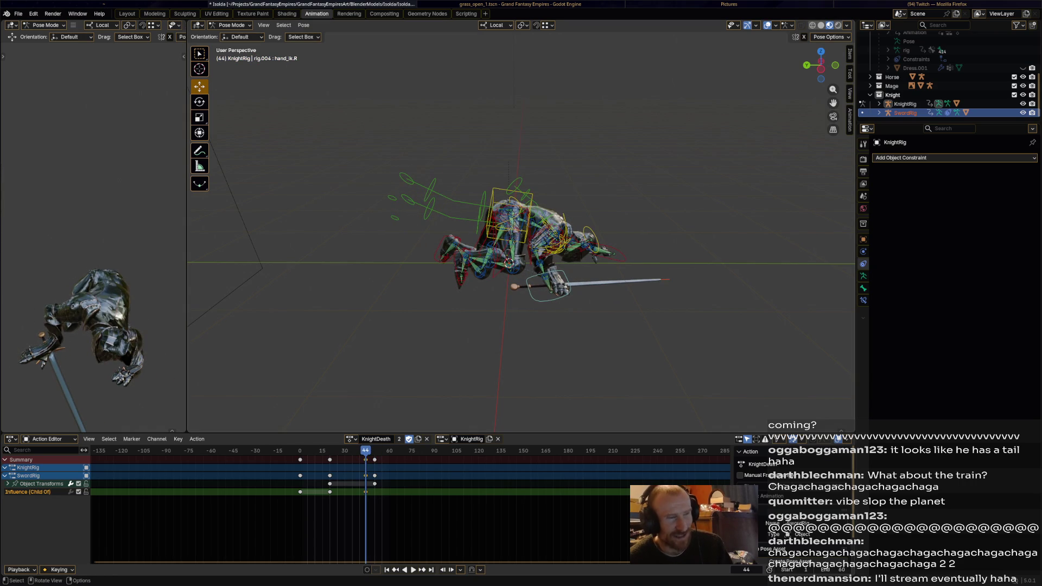
{"action": "middle_click_drag", "start_coordinate": [521, 245], "coordinate": [489, 261]}
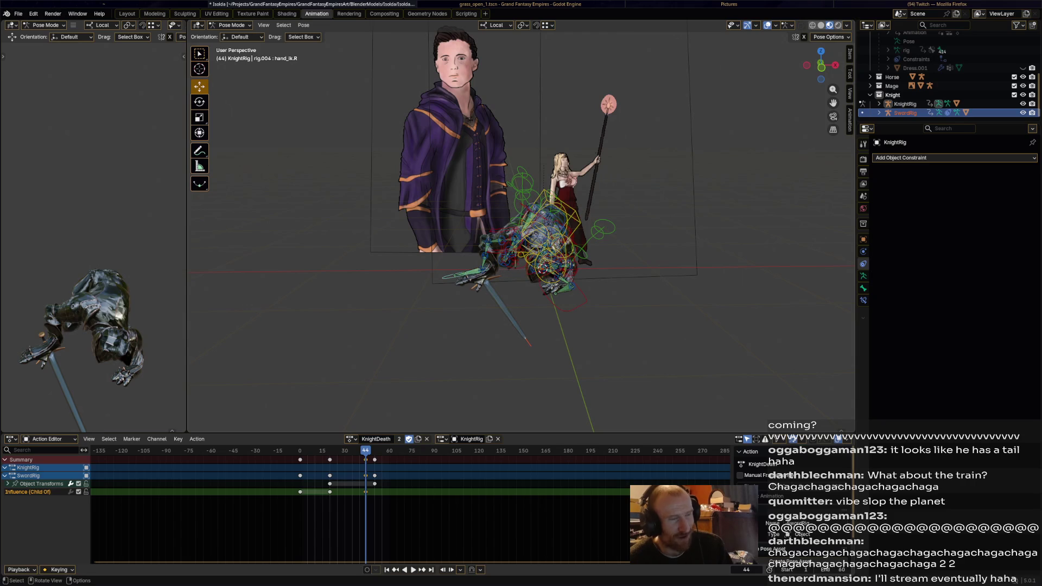
{"action": "left_click", "coordinate": [232, 25]}
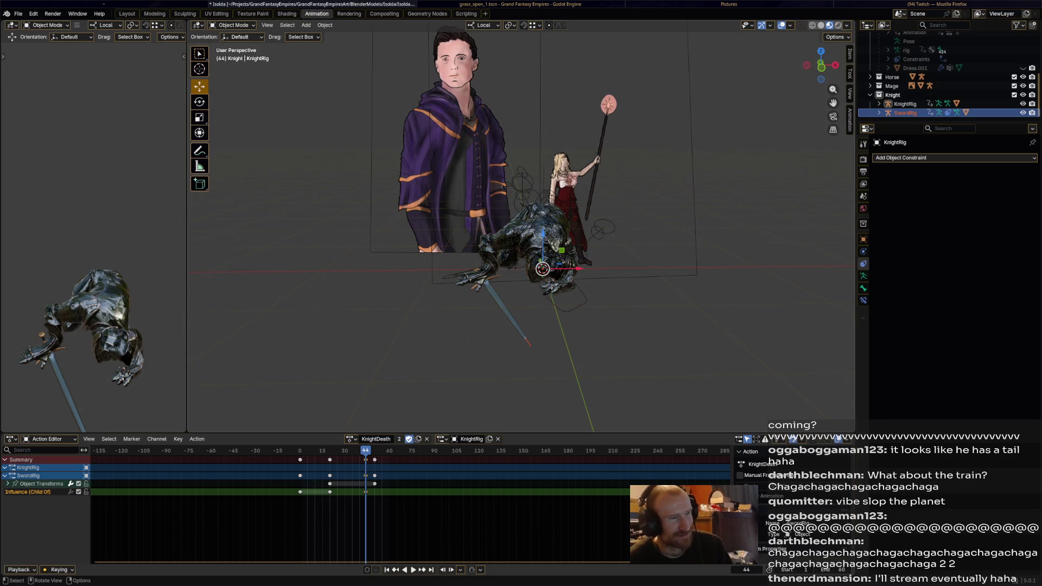
{"action": "left_click", "coordinate": [906, 112]}
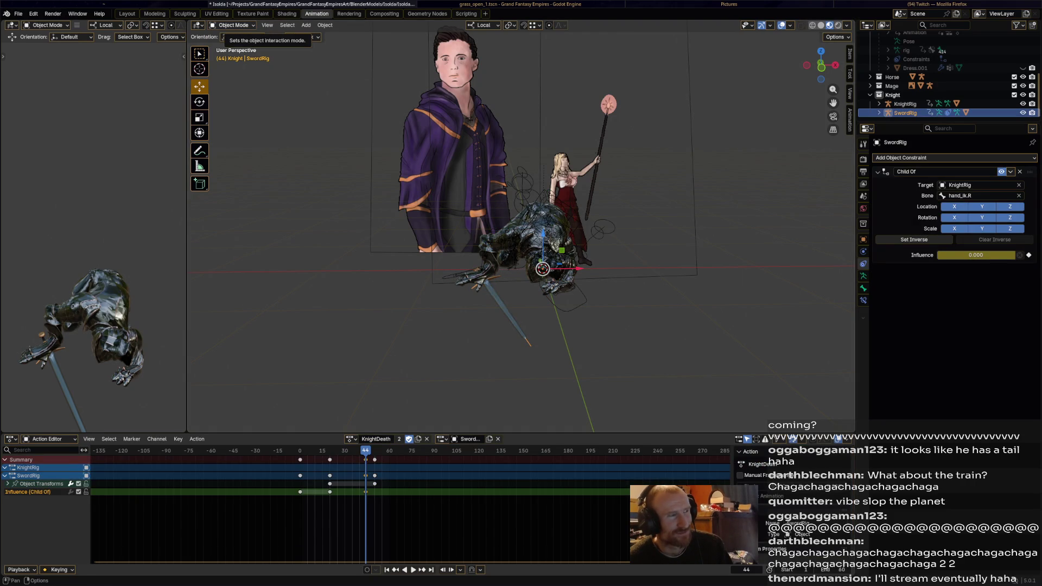
{"action": "left_click", "coordinate": [233, 25]}
Step: Enter Pose Mode on the sword rig, select the sword bone and rotate it, checking in playback
{"action": "left_click", "coordinate": [234, 55]}
{"action": "mouse_move", "coordinate": [489, 244]}
{"action": "middle_mouse_down"}
{"action": "mouse_move", "coordinate": [455, 245]}
{"action": "mouse_move", "coordinate": [505, 269]}
{"action": "mouse_move", "coordinate": [489, 252]}
{"action": "middle_mouse_up"}
{"action": "left_click", "coordinate": [480, 269]}
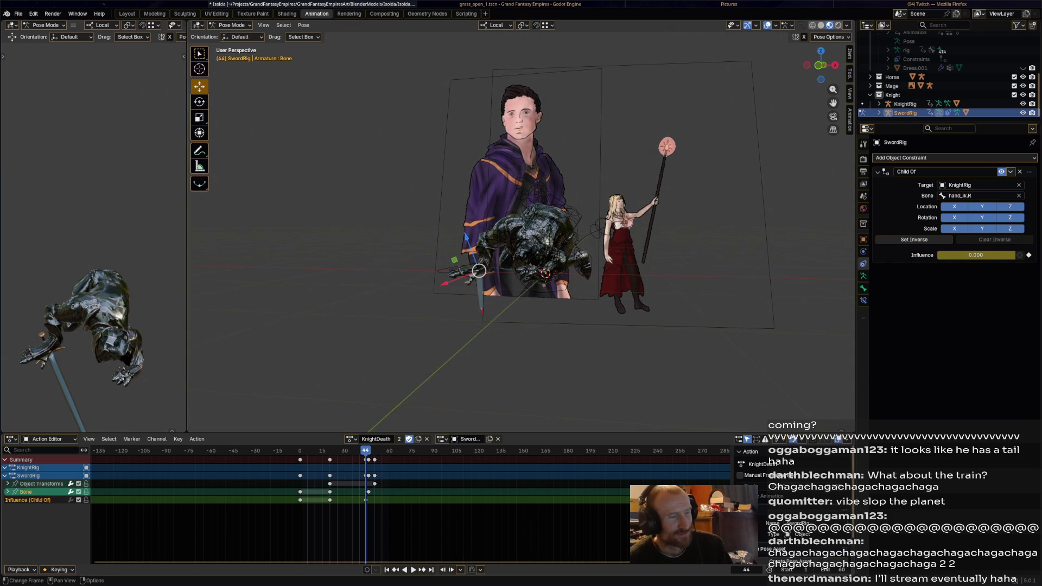
{"action": "key", "text": "space"}
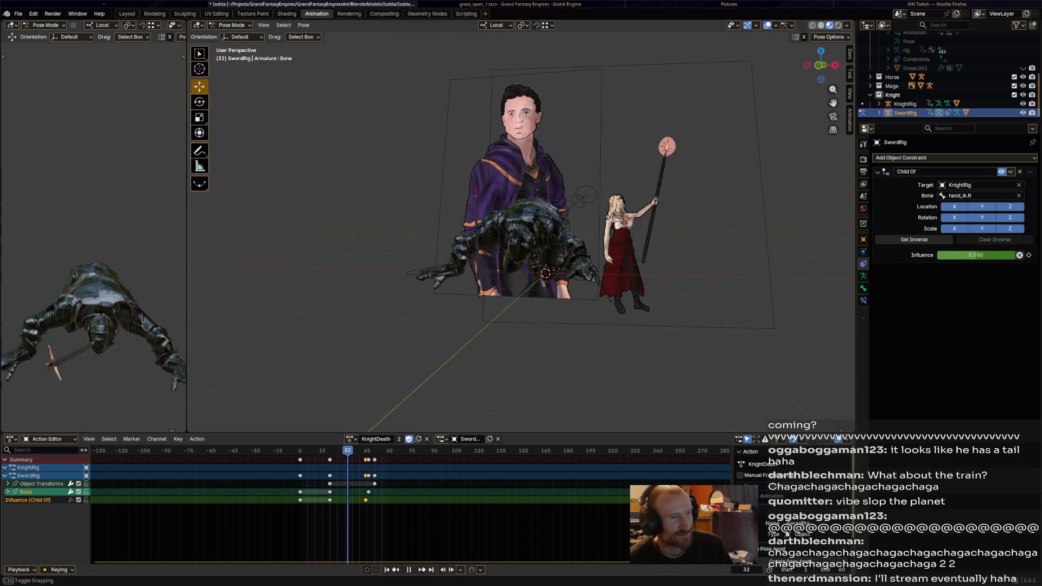
{"action": "key", "text": "space"}
{"action": "middle_click_drag", "start_coordinate": [479, 270], "coordinate": [468, 245]}
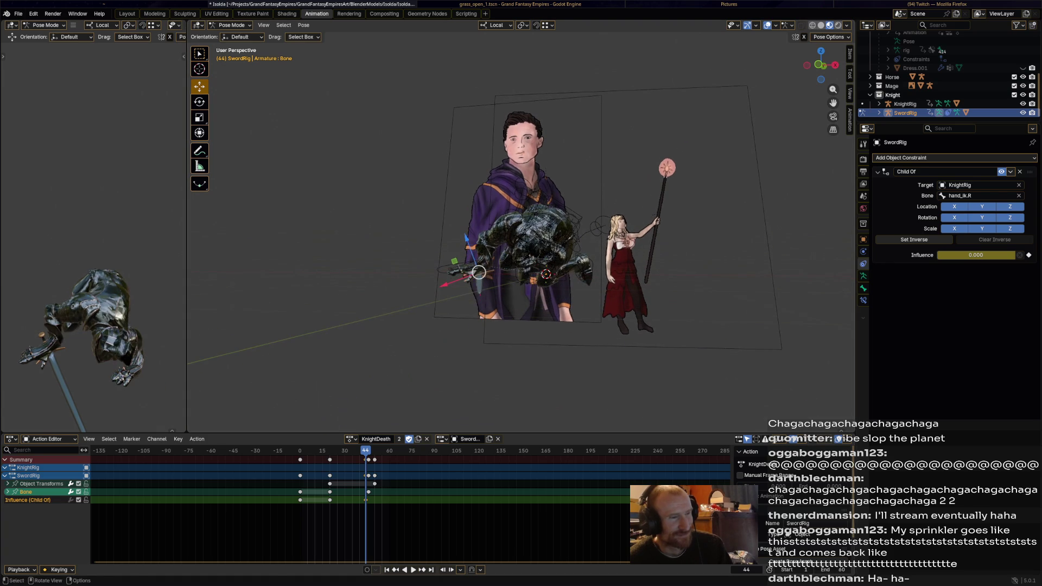
{"action": "key", "text": "r"}
{"action": "left_click", "coordinate": [371, 266]}
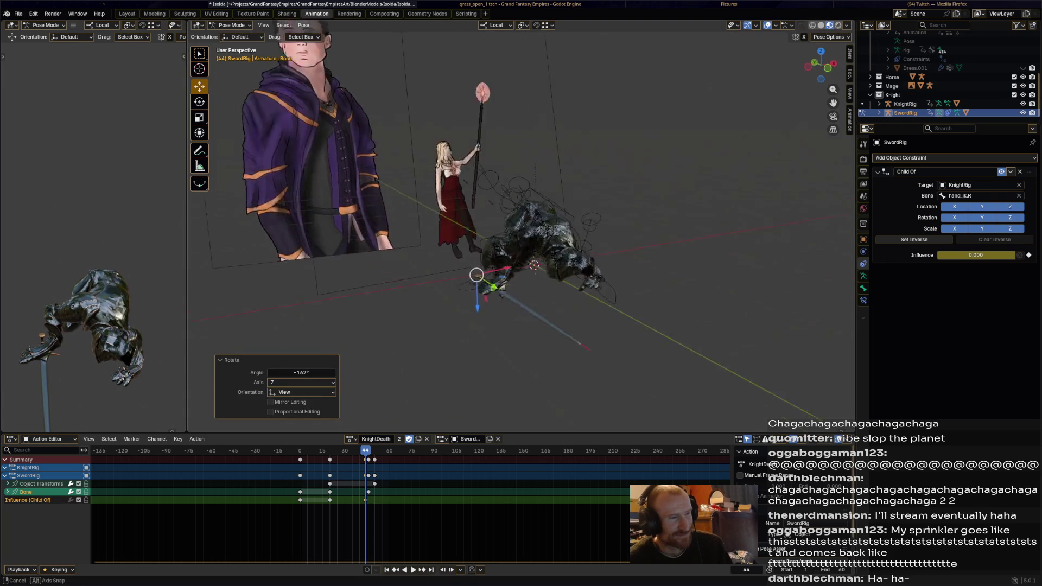
{"action": "middle_click_drag", "start_coordinate": [372, 265], "coordinate": [480, 276]}
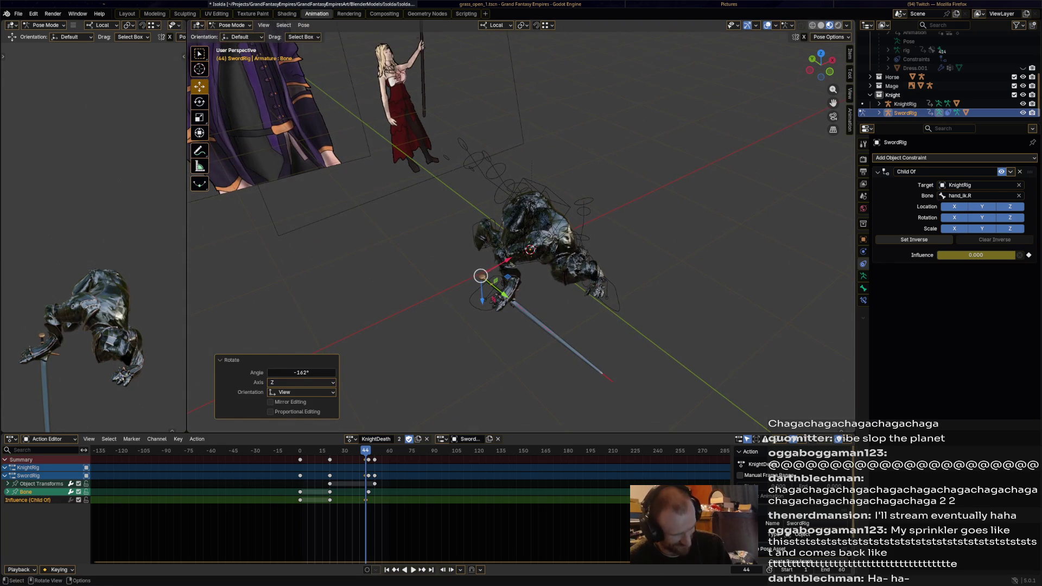
{"action": "key", "text": "space"}
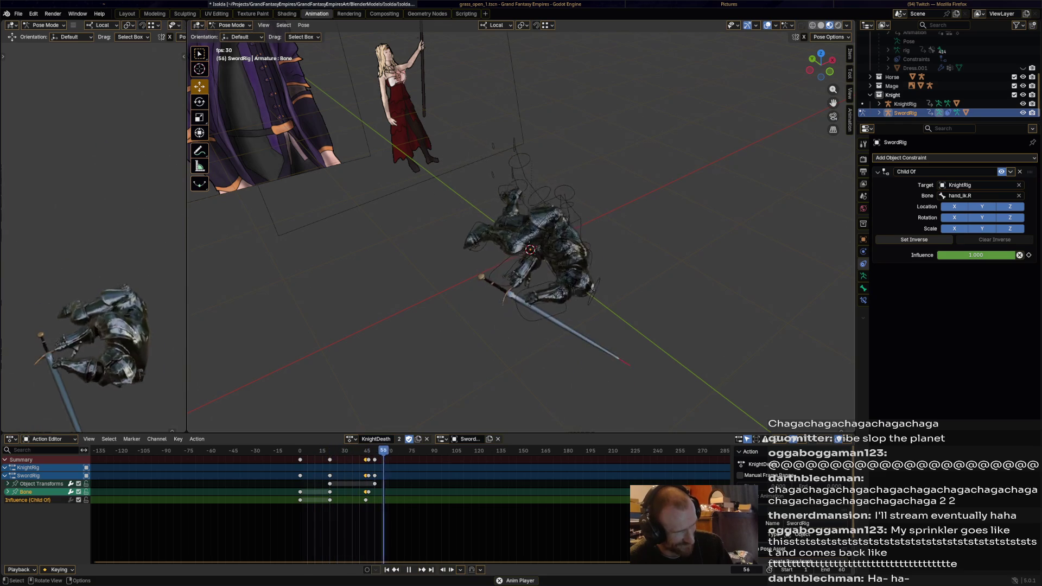
{"action": "key", "text": "space"}
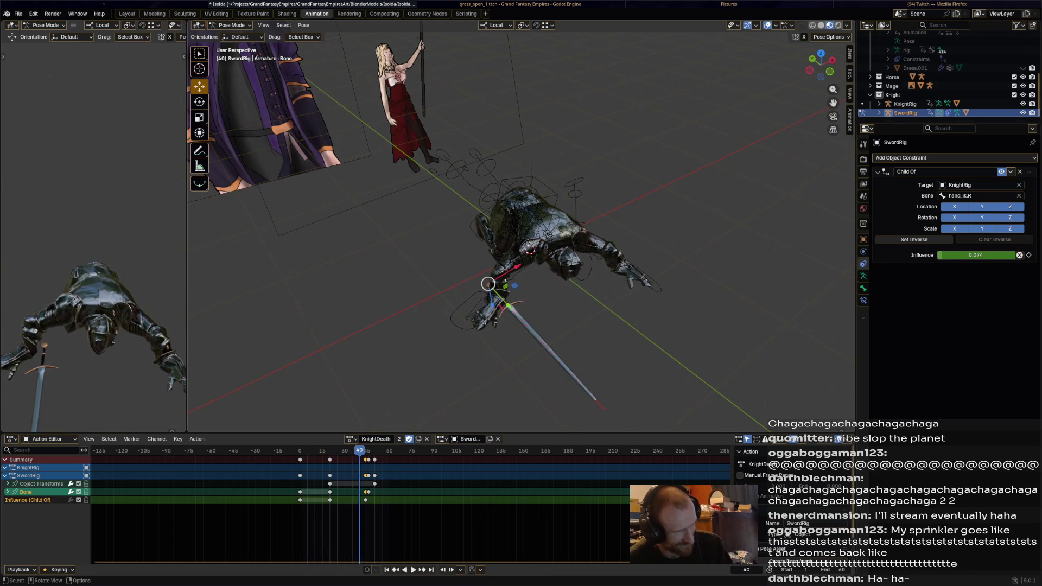
Step: Move the sword toward the knight's hand and key its pose at frame 31
{"action": "key", "text": "space"}
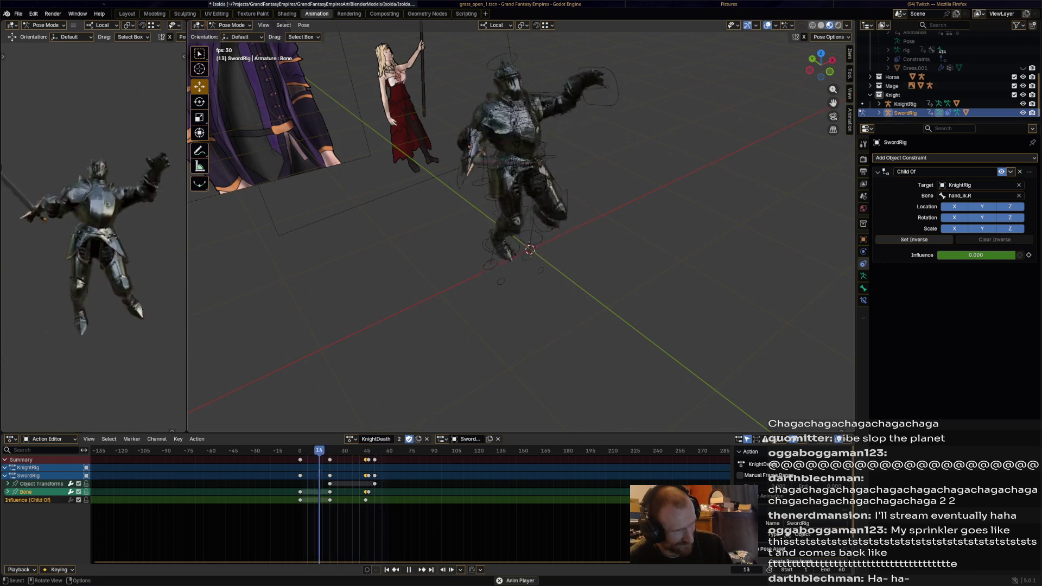
{"action": "key", "text": "space"}
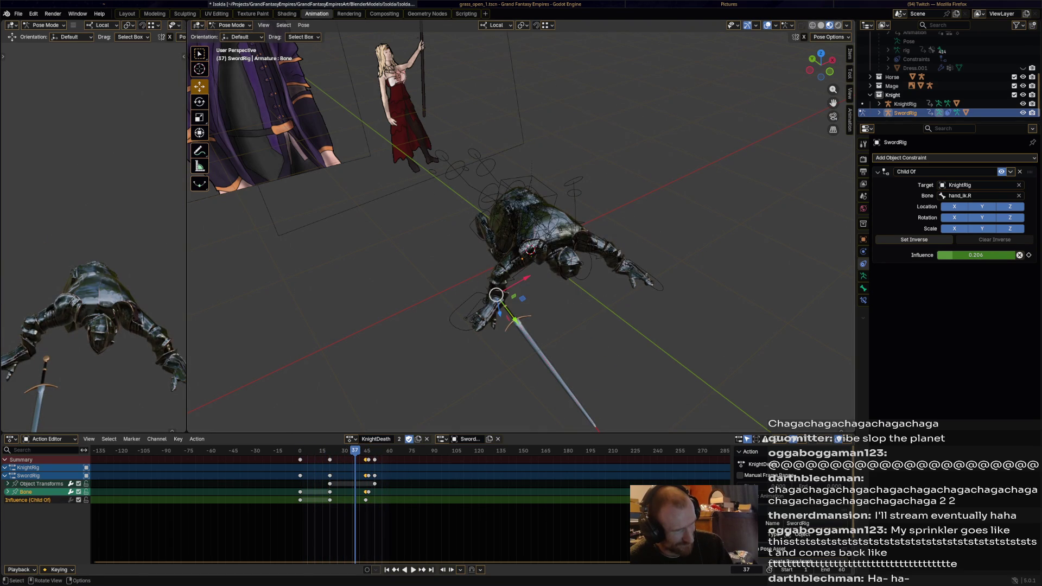
{"action": "left_click_drag", "start_coordinate": [496, 295], "coordinate": [492, 284]}
{"action": "left_click", "coordinate": [491, 284]}
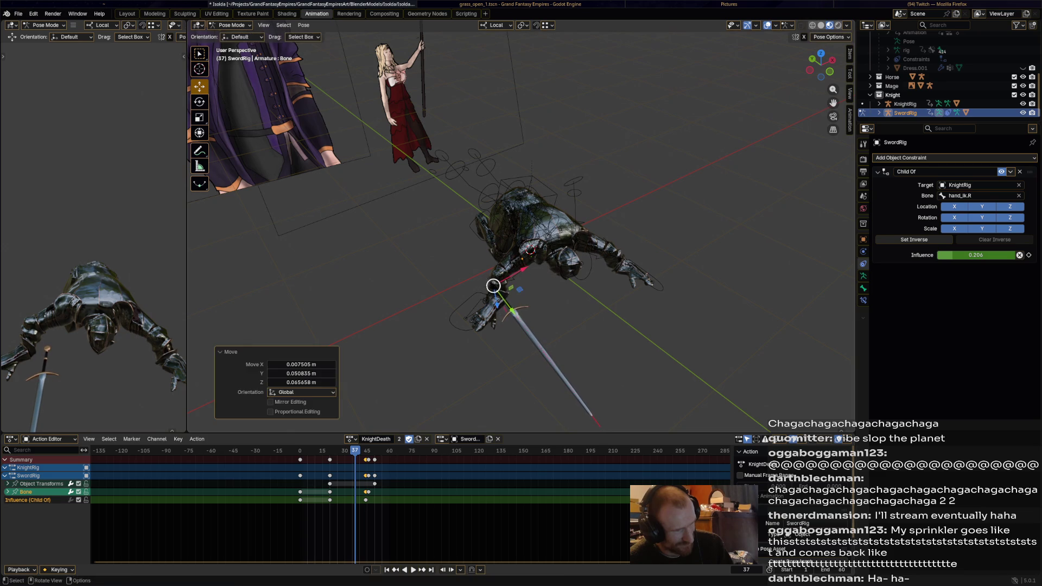
{"action": "key", "text": "space"}
{"action": "key", "text": "space"}
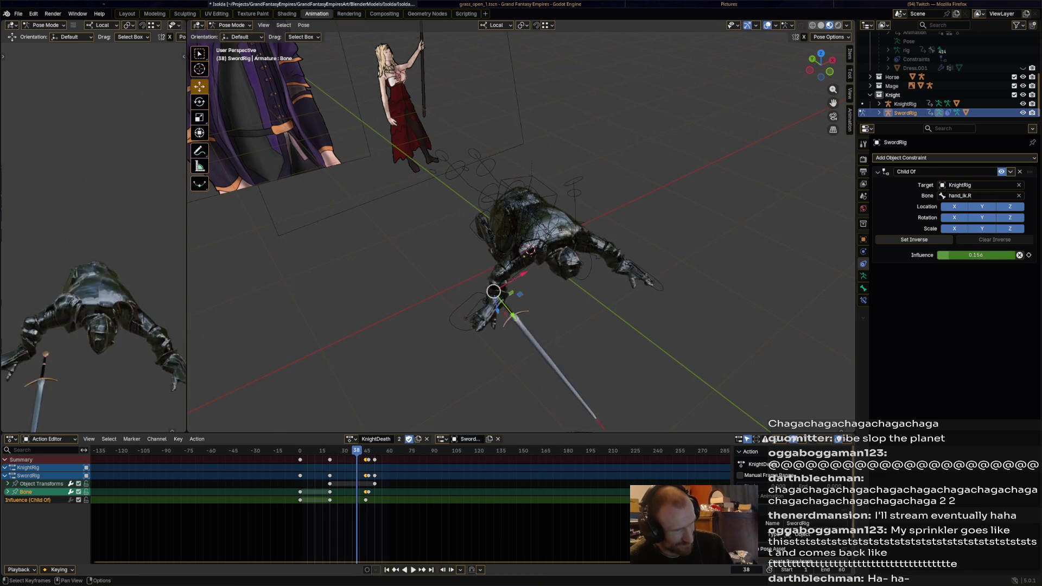
{"action": "key", "text": "space"}
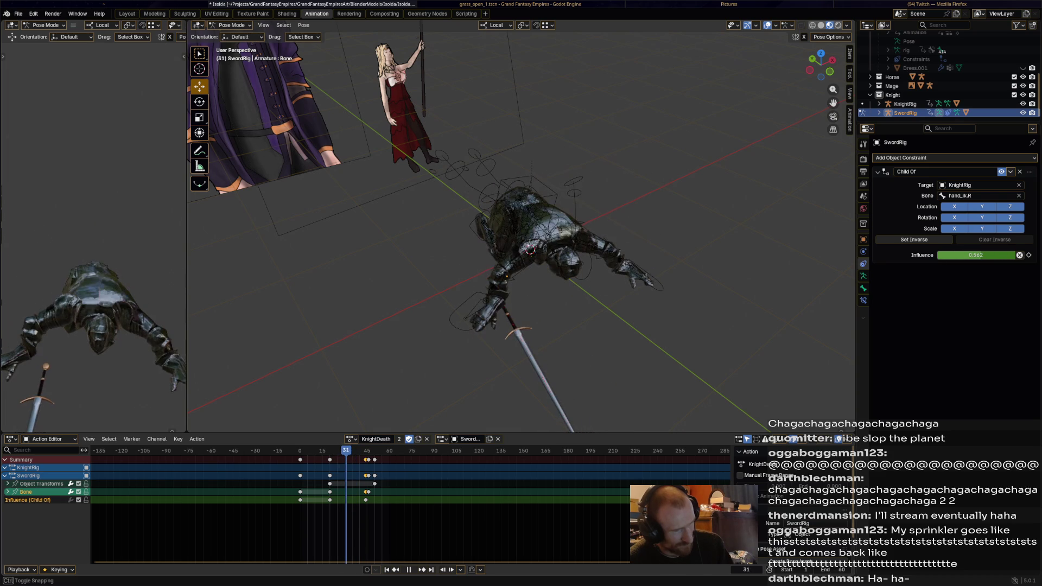
{"action": "key", "text": "space"}
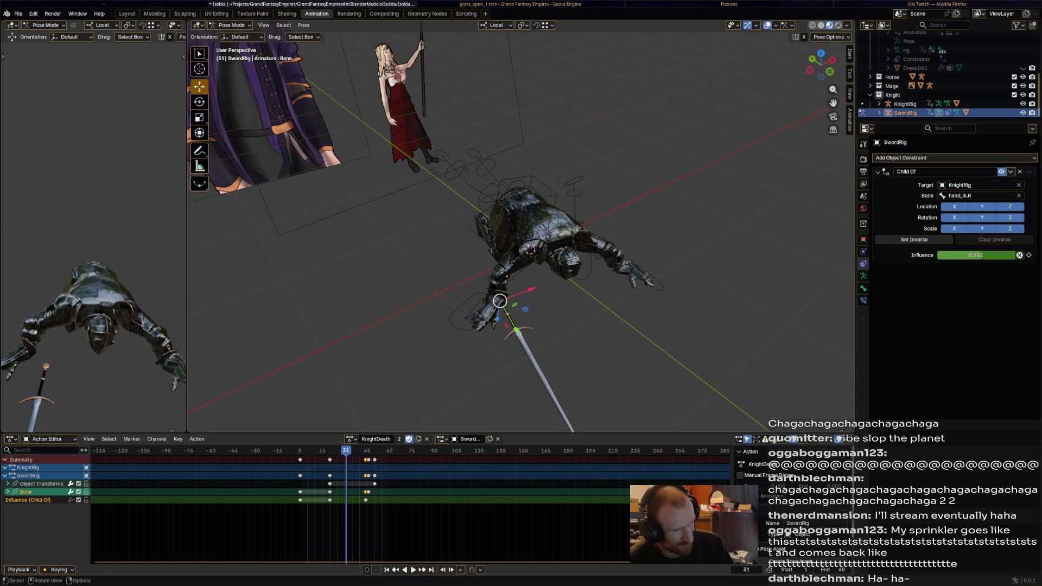
{"action": "left_click_drag", "start_coordinate": [500, 300], "coordinate": [487, 276]}
{"action": "key", "text": "i"}
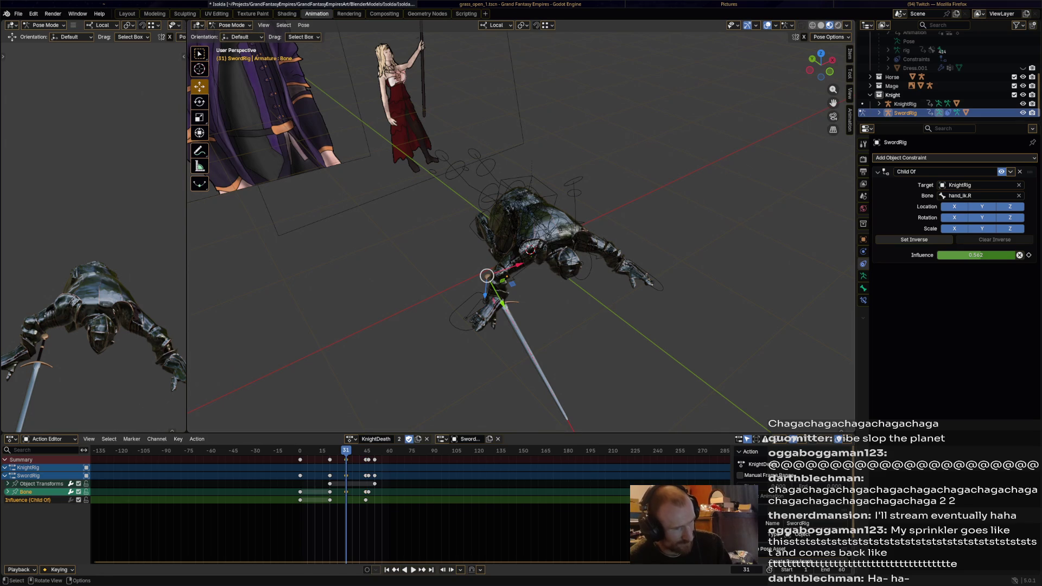
{"action": "key", "text": "space"}
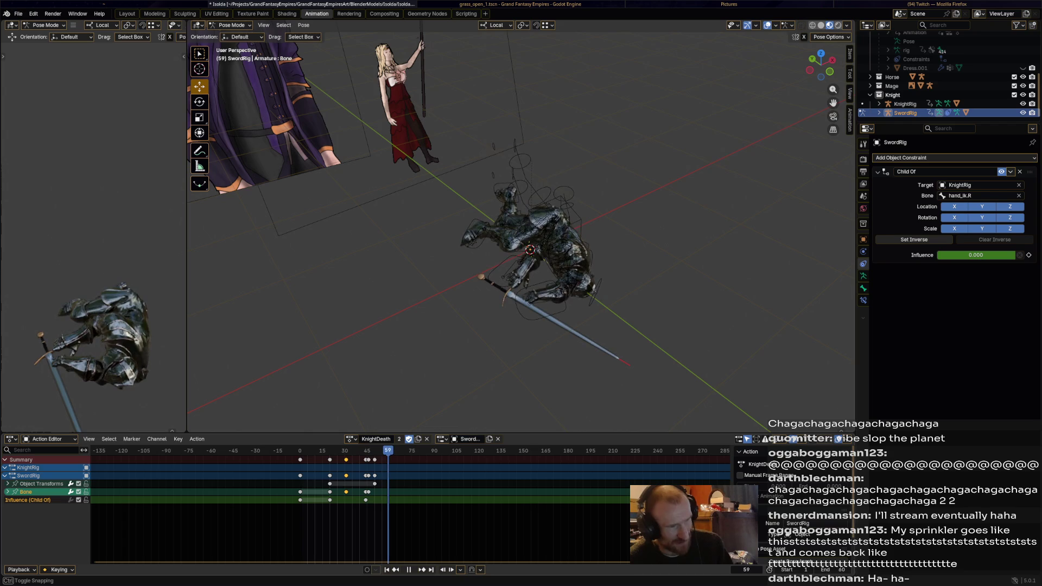
Step: Select all Influence (Child Of) keyframes and bring up the deletion options
{"action": "key", "text": "space"}
{"action": "left_click", "coordinate": [480, 277]}
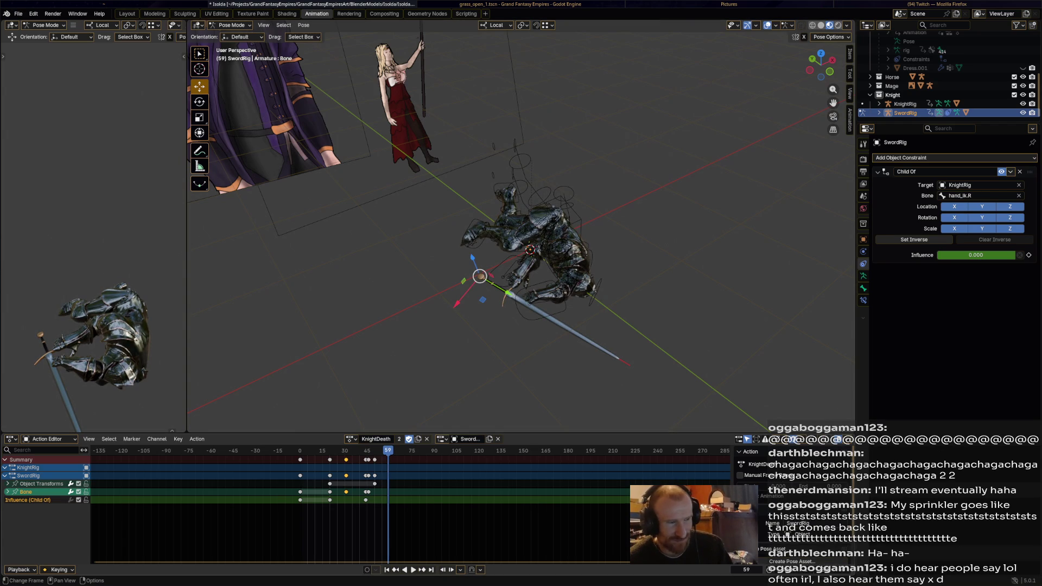
{"action": "double_click", "coordinate": [29, 500]}
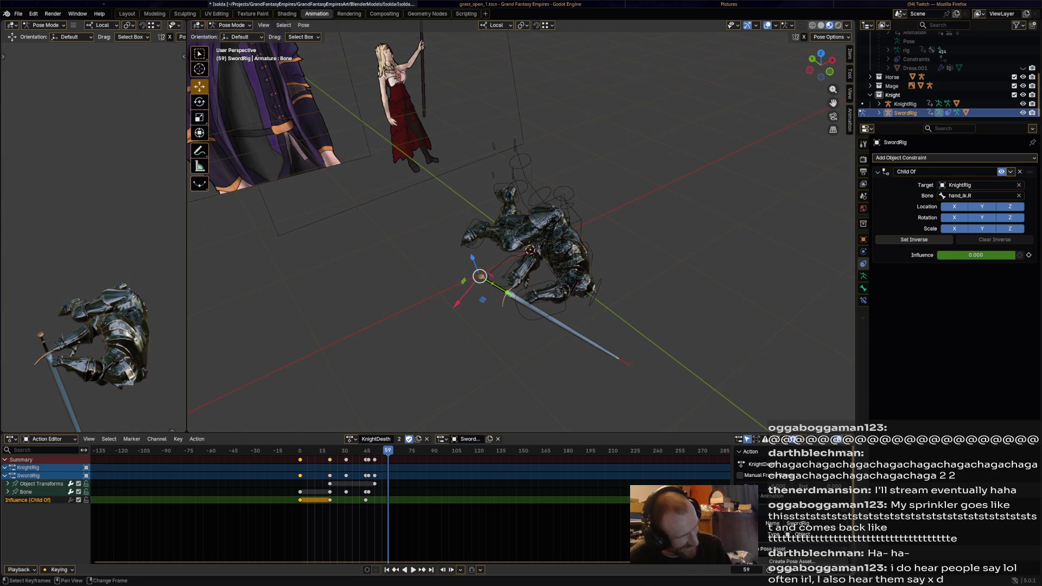
{"action": "key", "text": "x"}
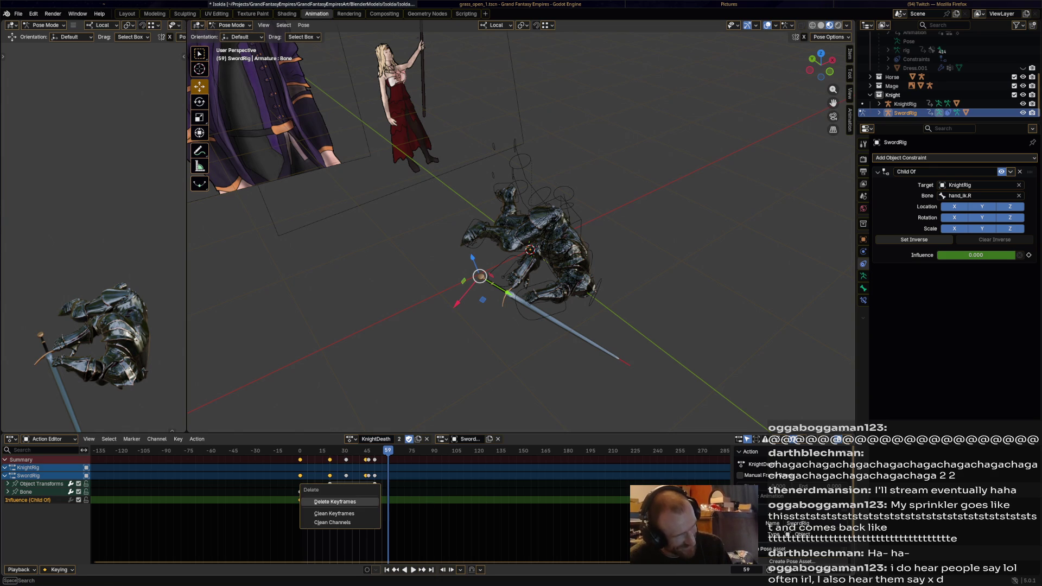
Step: Delete the selected Influence keyframes, save the file and replay
{"action": "left_click", "coordinate": [335, 502]}
{"action": "key", "text": "ctrl+s"}
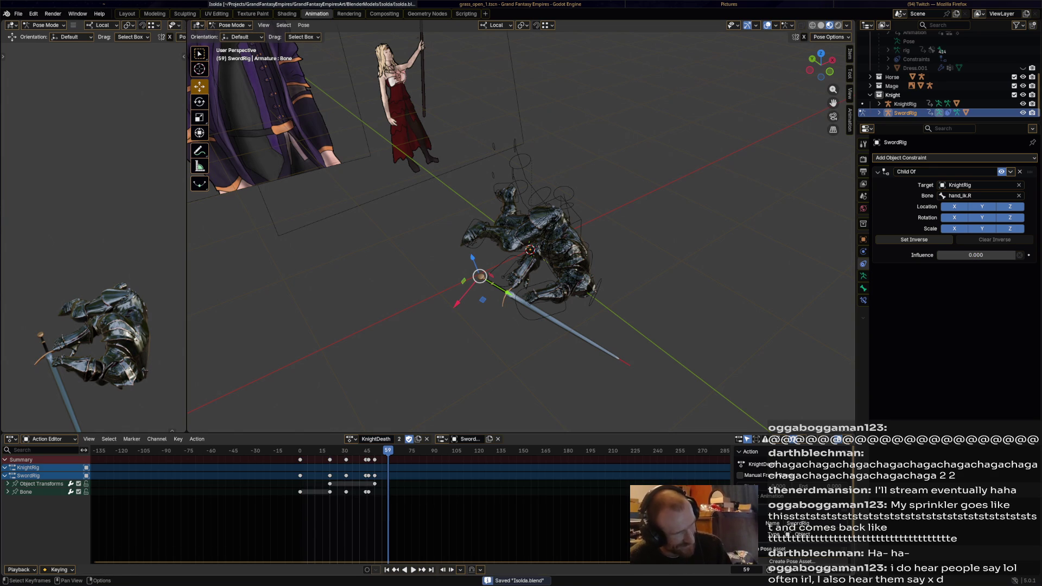
{"action": "key", "text": "space"}
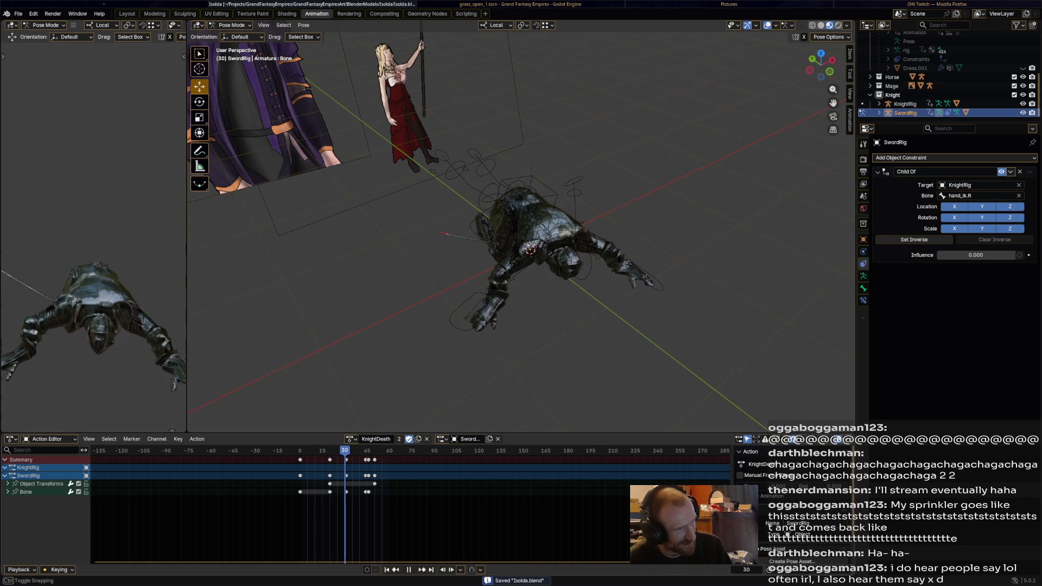
{"action": "key", "text": "Escape"}
Step: Re-key influence at frame 59, delete the Influence key near frame 45, replay from the start and save
{"action": "key", "text": "i"}
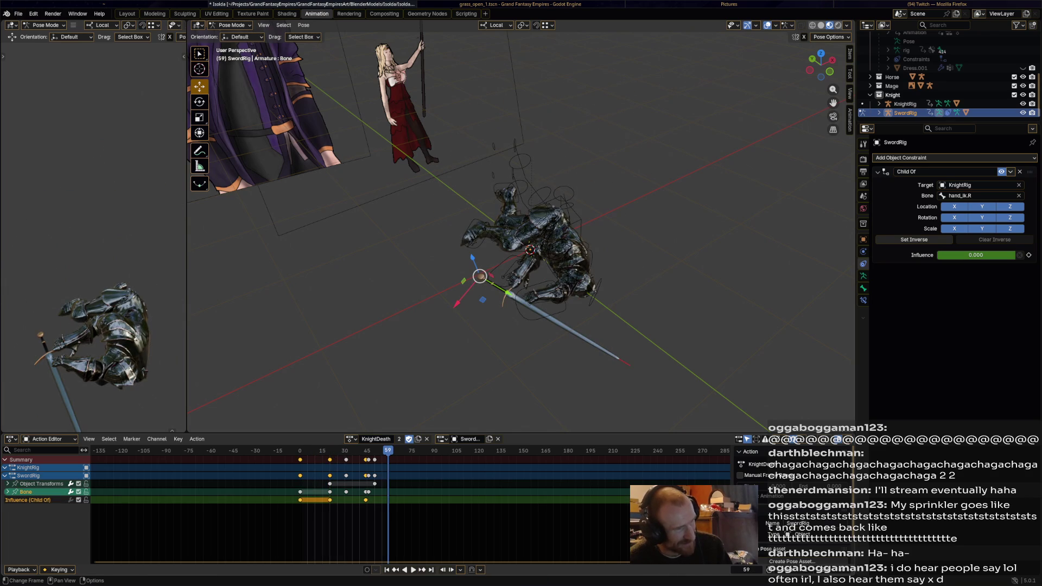
{"action": "key", "text": "alt+a"}
{"action": "left_click", "coordinate": [366, 500]}
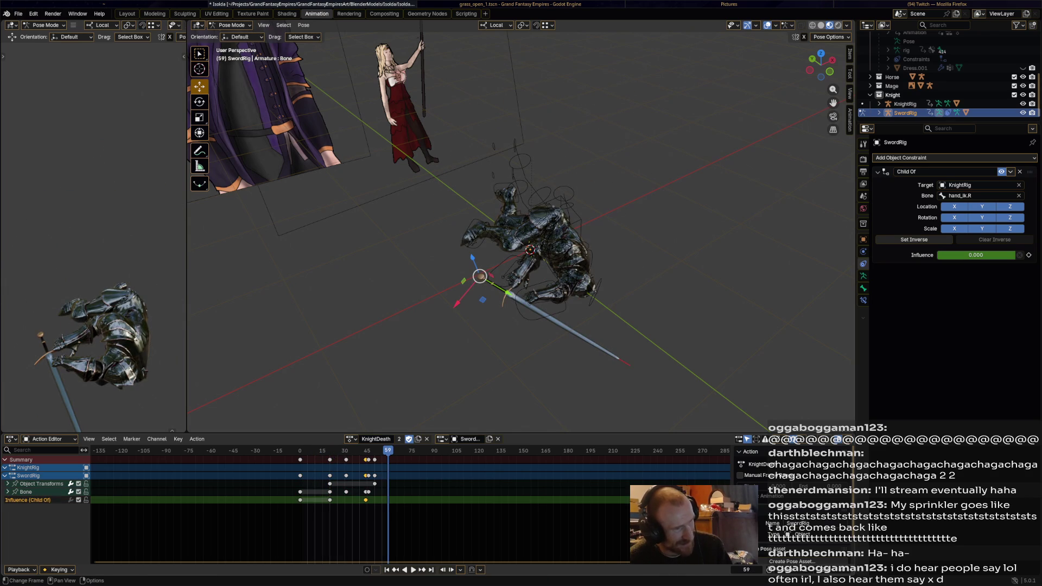
{"action": "key", "text": "x"}
{"action": "key", "text": "Return"}
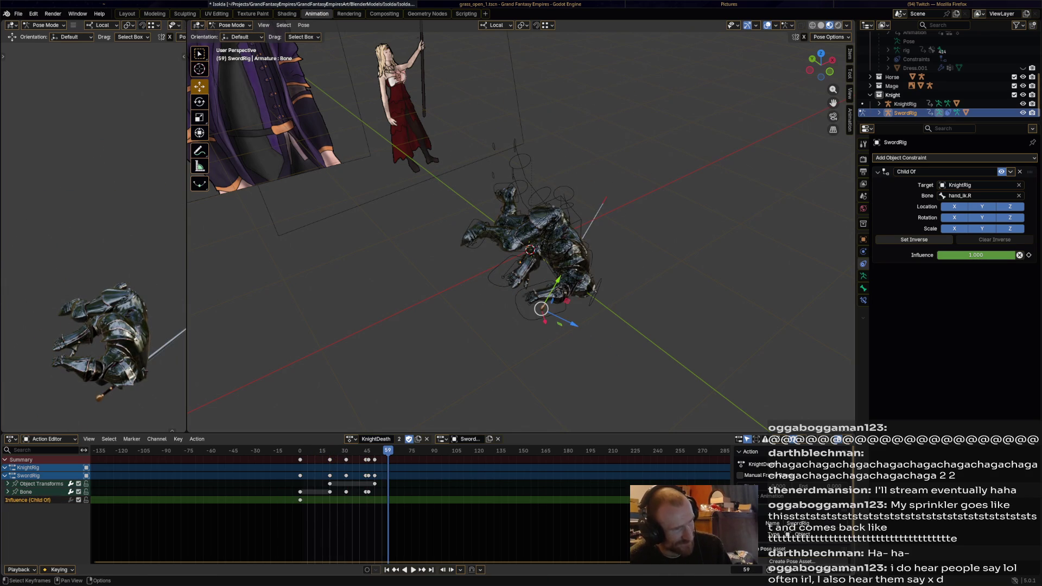
{"action": "key", "text": "shift+Left"}
{"action": "key", "text": "space"}
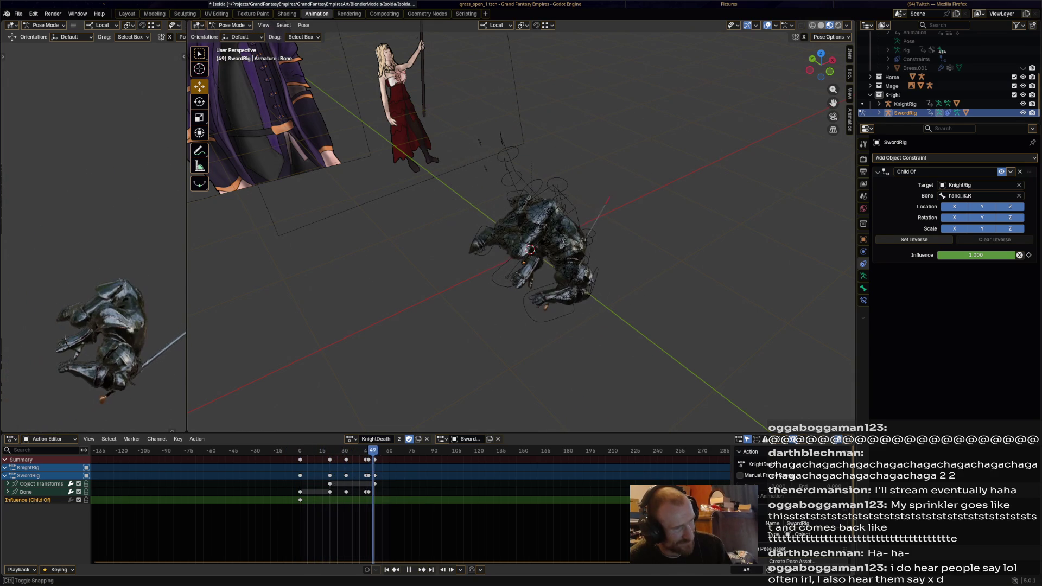
{"action": "key", "text": "space"}
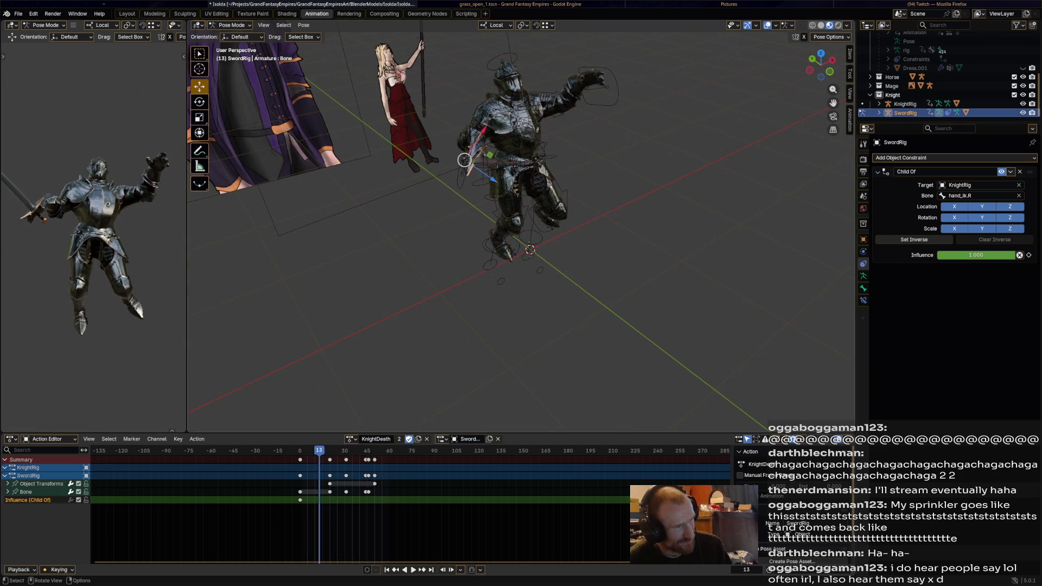
{"action": "key", "text": "ctrl+s"}
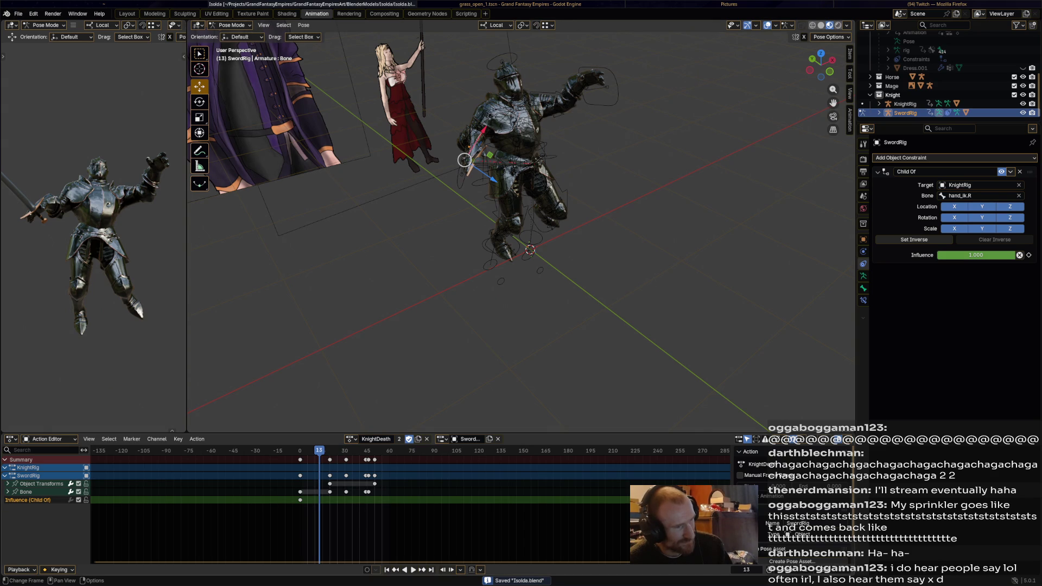
Step: Delete all remaining selected SwordRig keyframes in the action and save Isolda.blend
{"action": "key", "text": "a"}
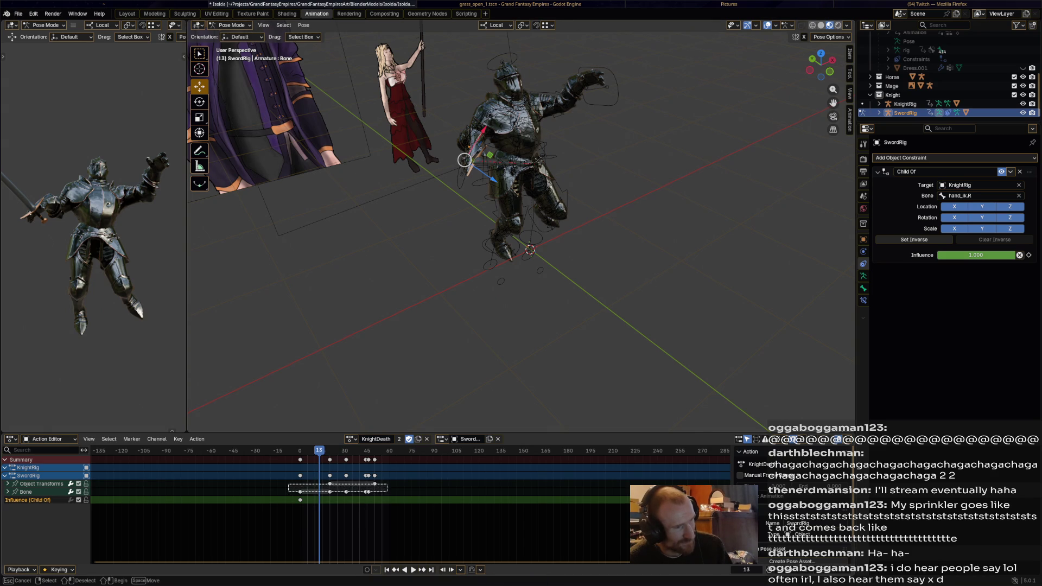
{"action": "key", "text": "x"}
{"action": "key", "text": "Return"}
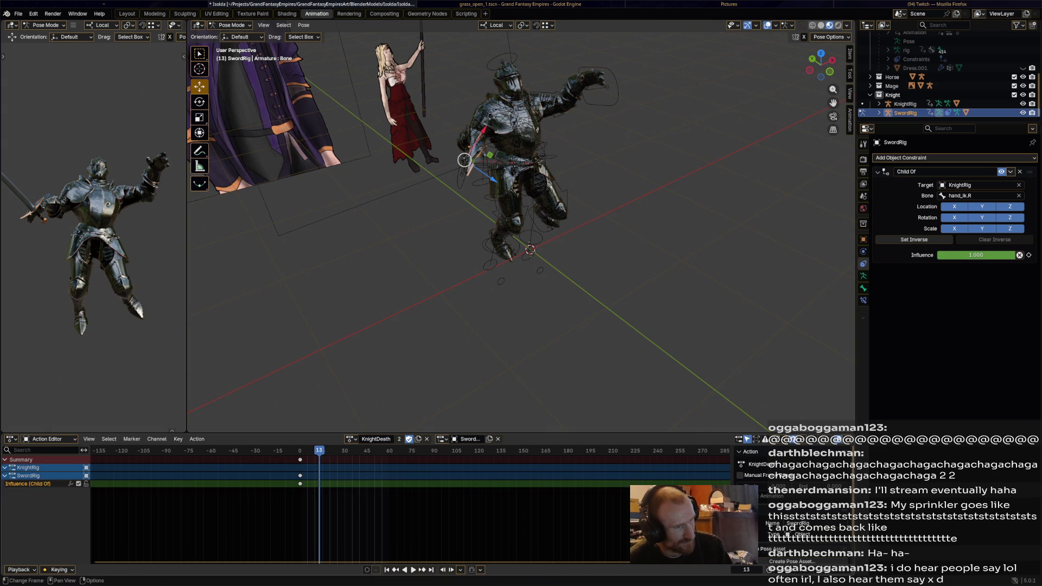
{"action": "key", "text": "ctrl+s"}
Step: Replay the death animation from the start and key the sword at the first frame
{"action": "key", "text": "space"}
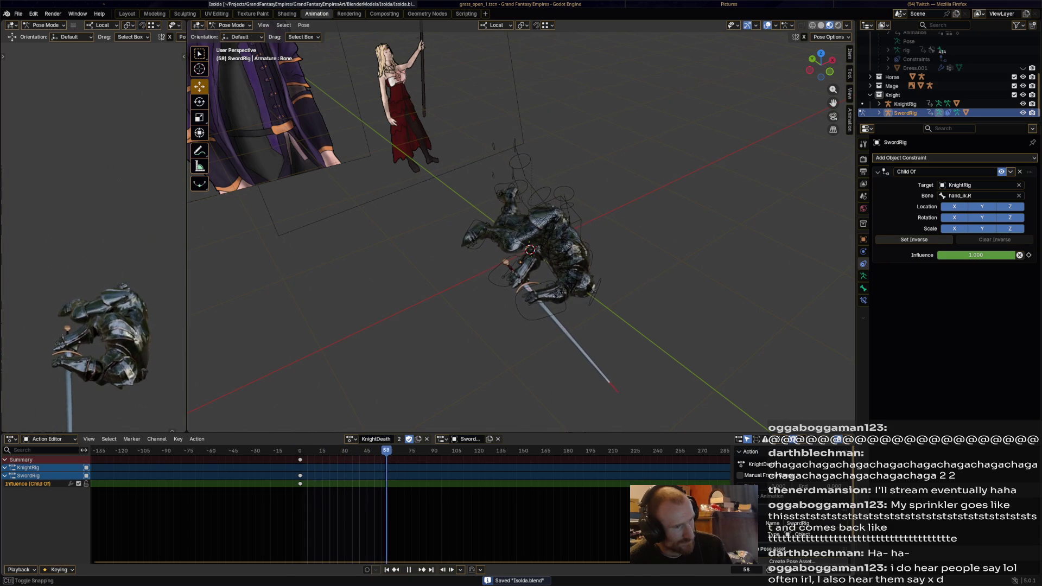
{"action": "key", "text": "space"}
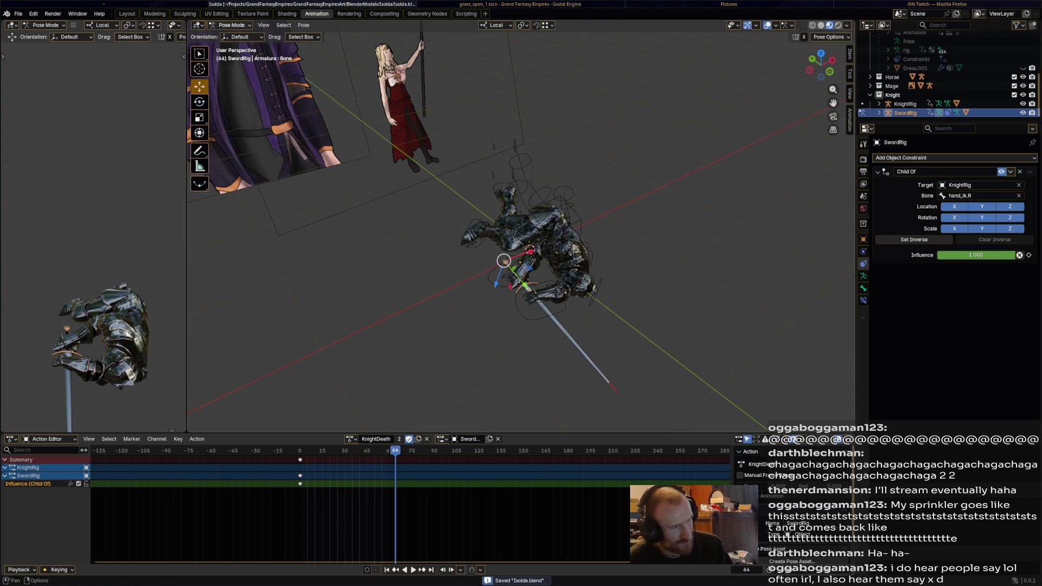
{"action": "left_click", "coordinate": [232, 24]}
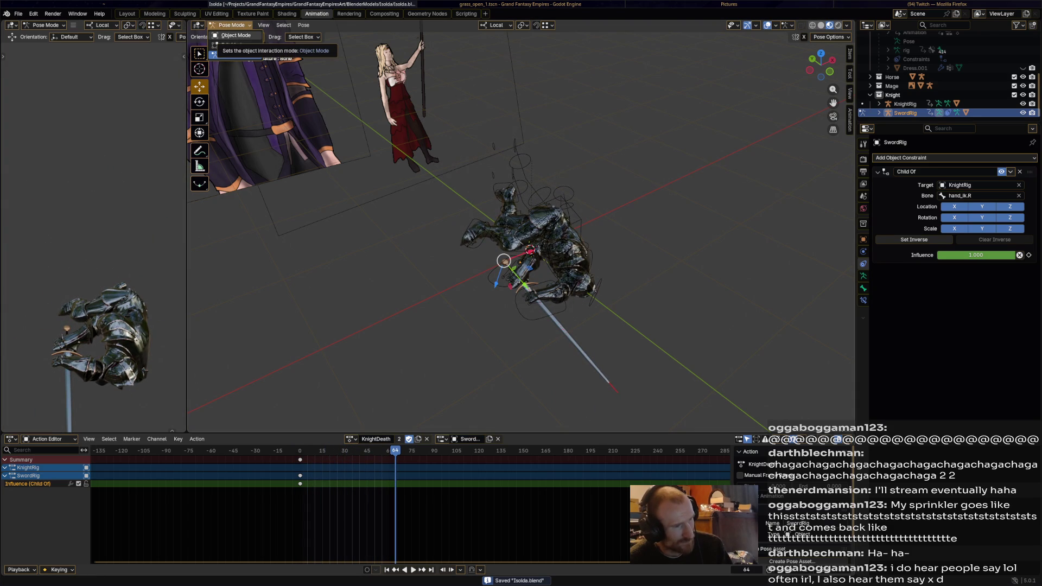
{"action": "key", "text": "Escape"}
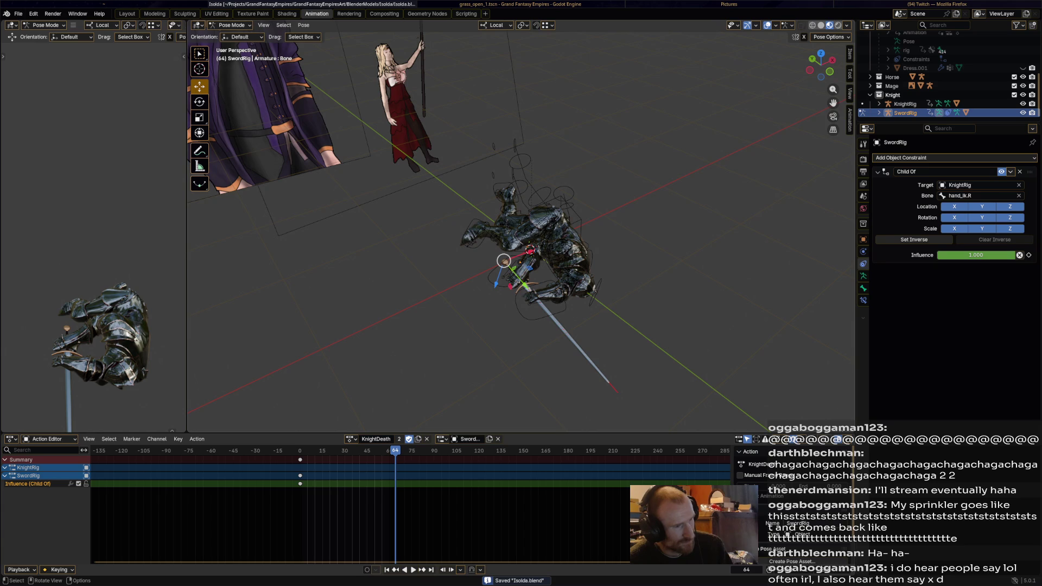
{"action": "key", "text": "space"}
{"action": "key", "text": "space"}
{"action": "key", "text": "space"}
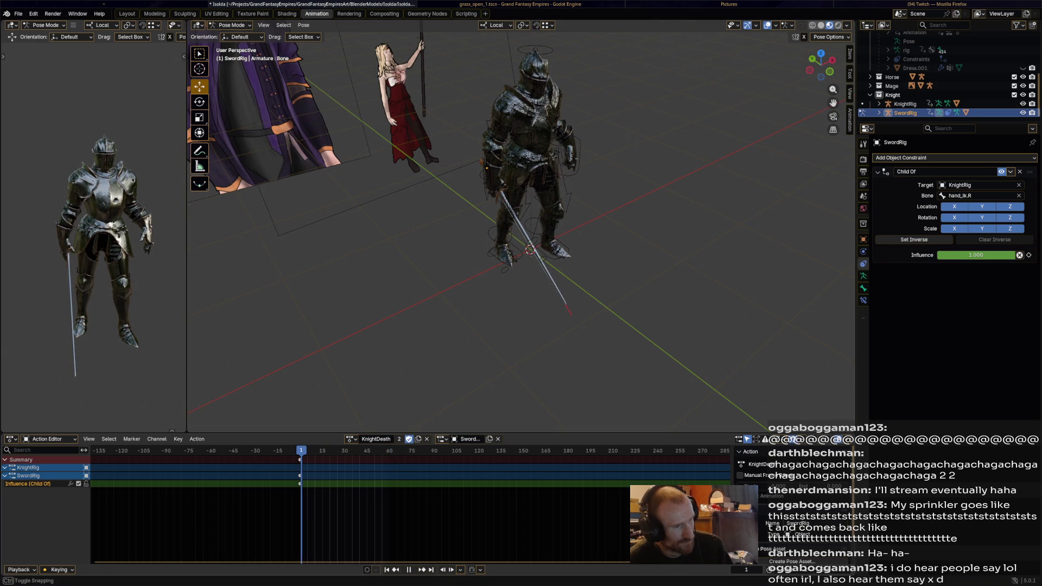
{"action": "key", "text": "space"}
{"action": "key", "text": "i"}
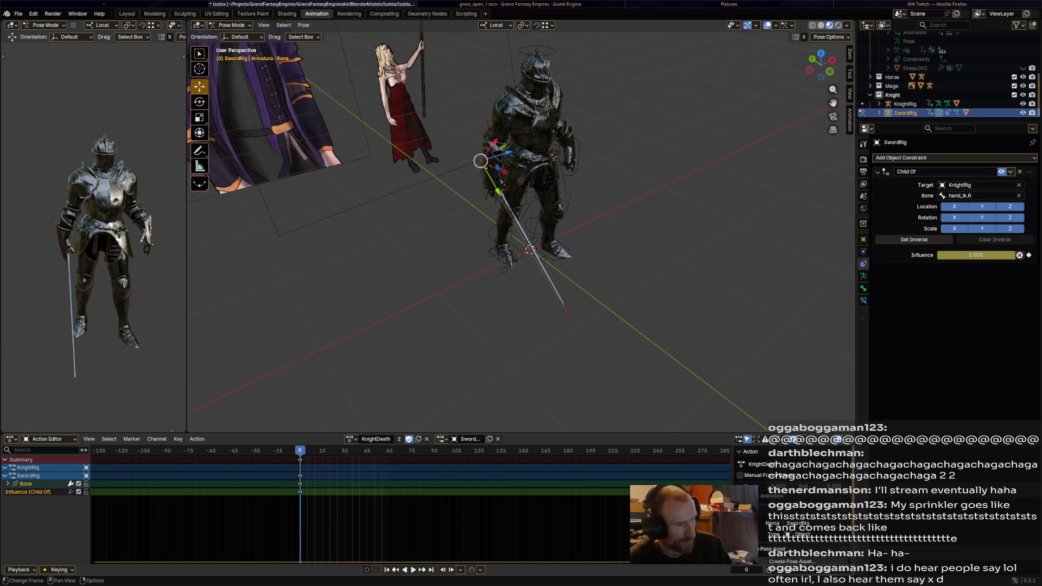
Step: Stop at frame 25, insert keyframes for the sword bone's pose and review up to frame 33
{"action": "key", "text": "space"}
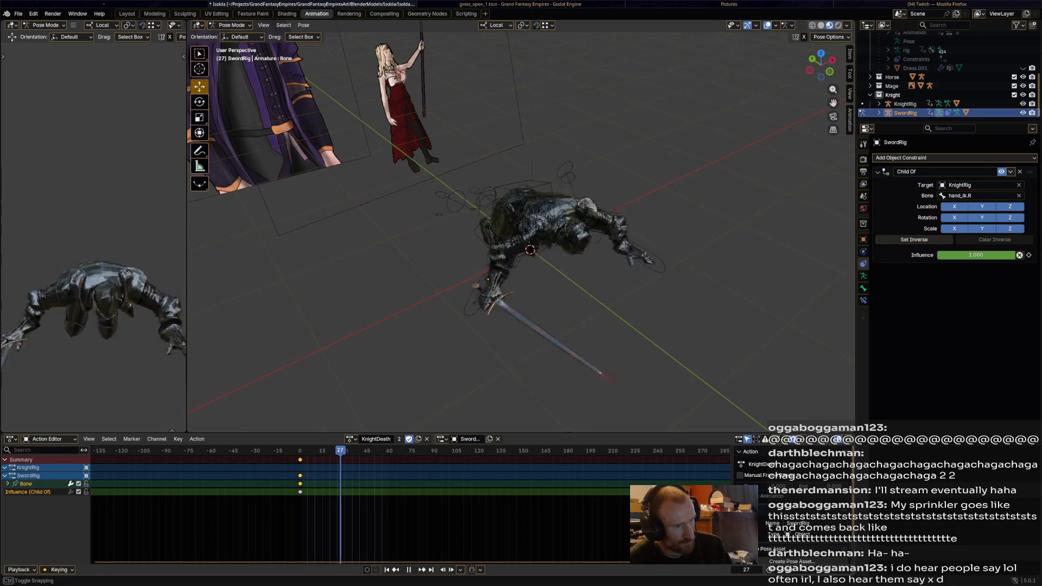
{"action": "key", "text": "space"}
{"action": "key", "text": "i"}
{"action": "left_click", "coordinate": [342, 471]}
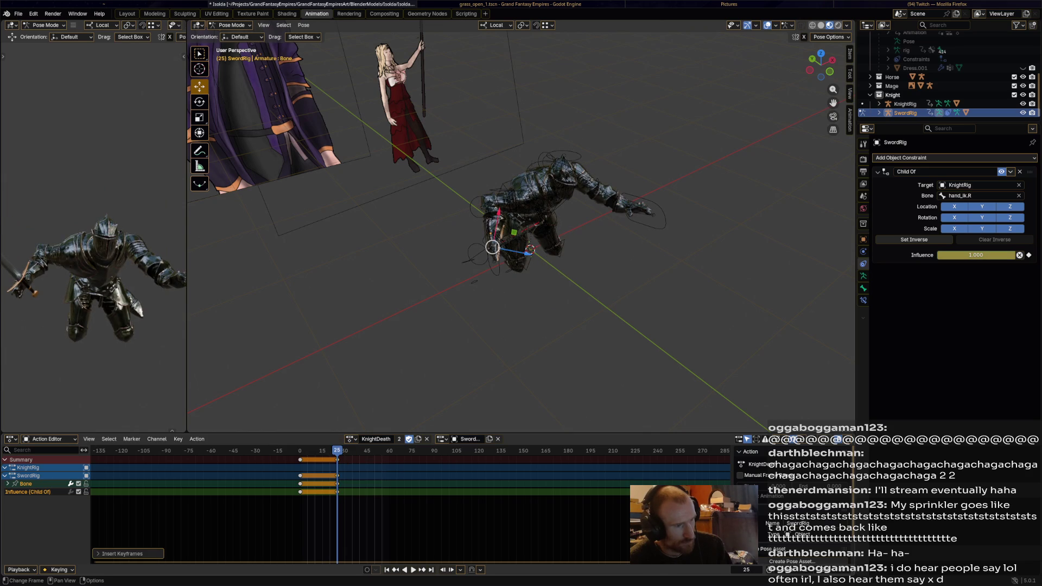
{"action": "key", "text": "space"}
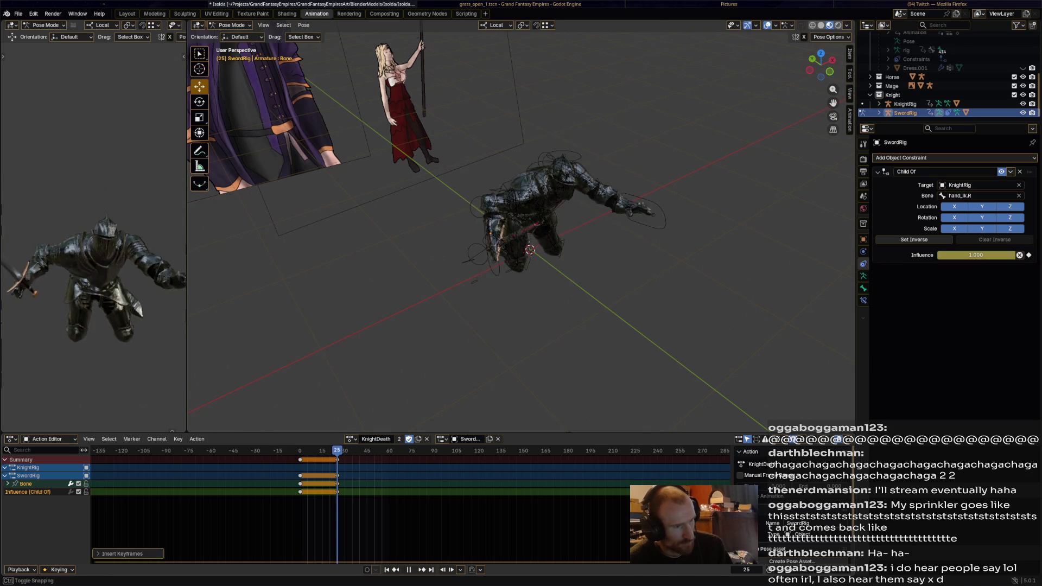
{"action": "key", "text": "space"}
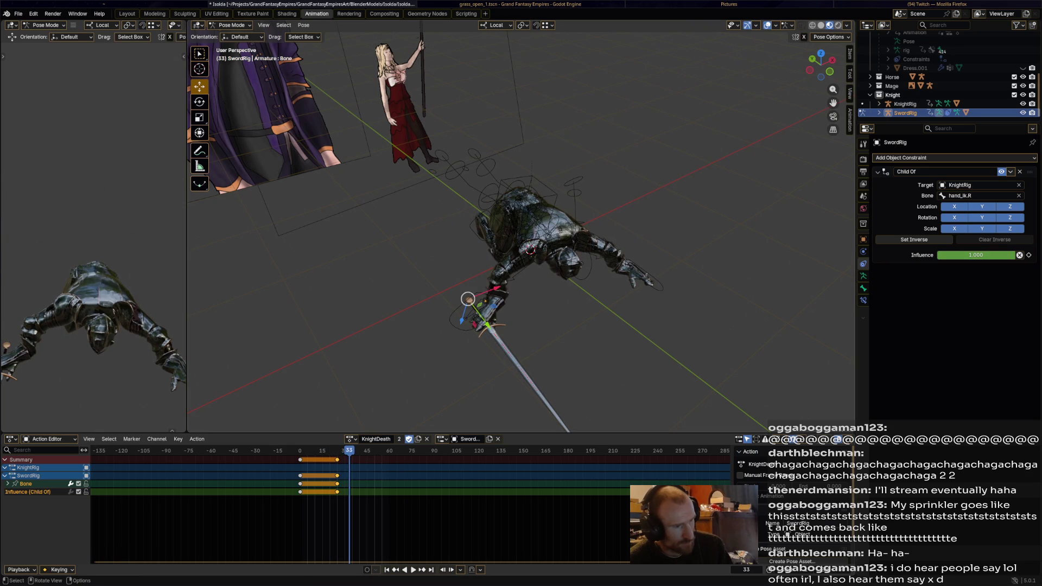
Step: Move and rotate the sword bone at frame 33 and grab all keyframes while reviewing
{"action": "key", "text": "g"}
{"action": "key", "text": "Return"}
{"action": "key", "text": "r"}
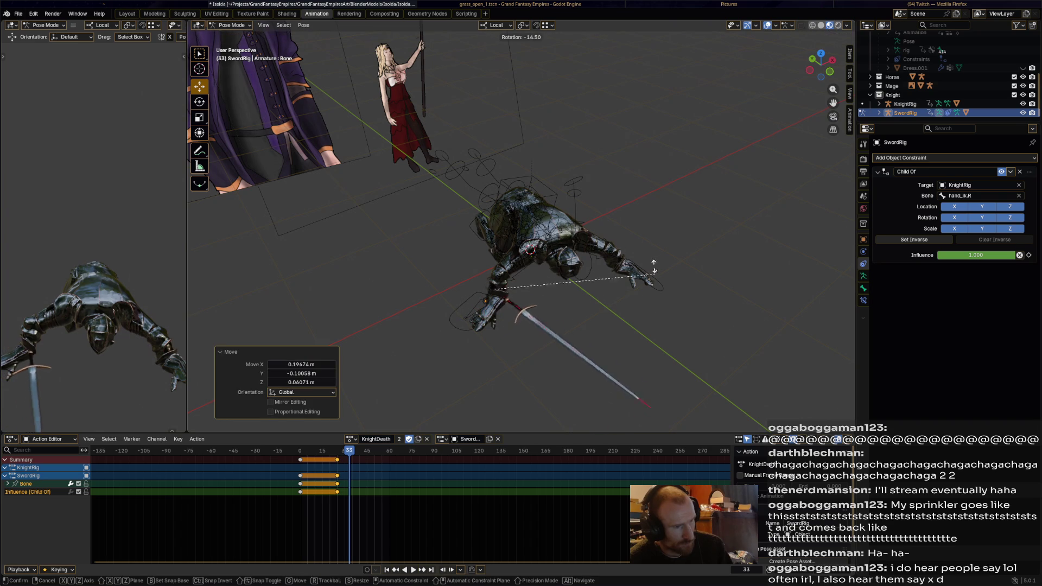
{"action": "key", "text": "Return"}
{"action": "key", "text": "alt+a"}
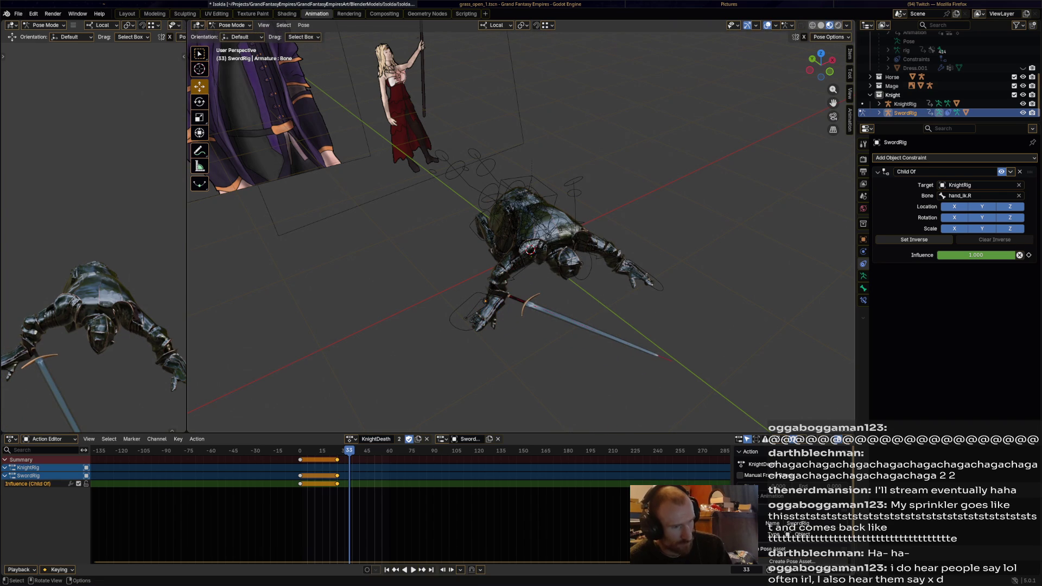
{"action": "left_click", "coordinate": [525, 305]}
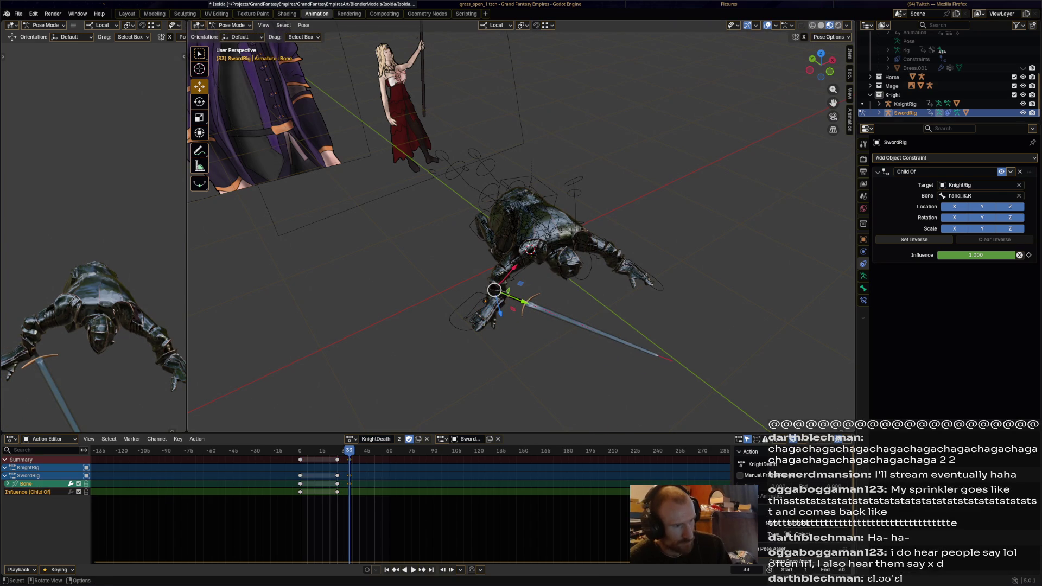
{"action": "key", "text": "space"}
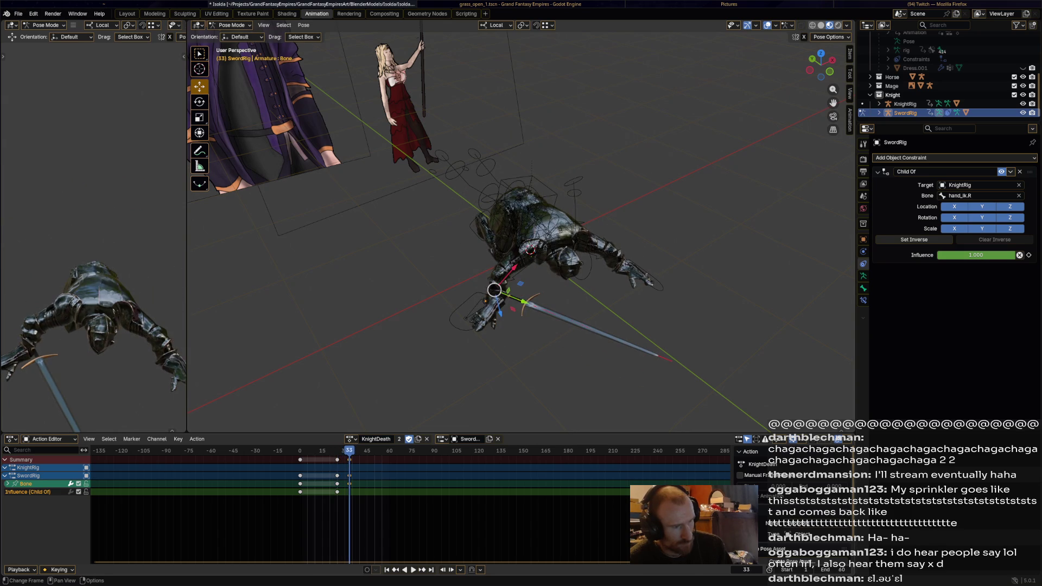
{"action": "key", "text": "a"}
{"action": "key", "text": "g"}
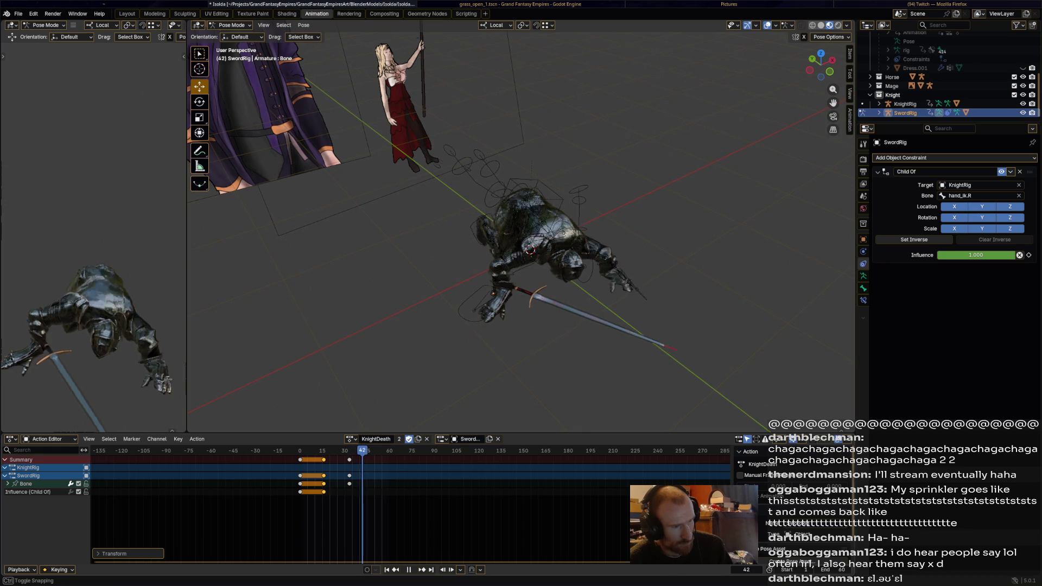
Step: At frame 53 reposition the sword bone and key its new pose, then replay
{"action": "key", "text": "space"}
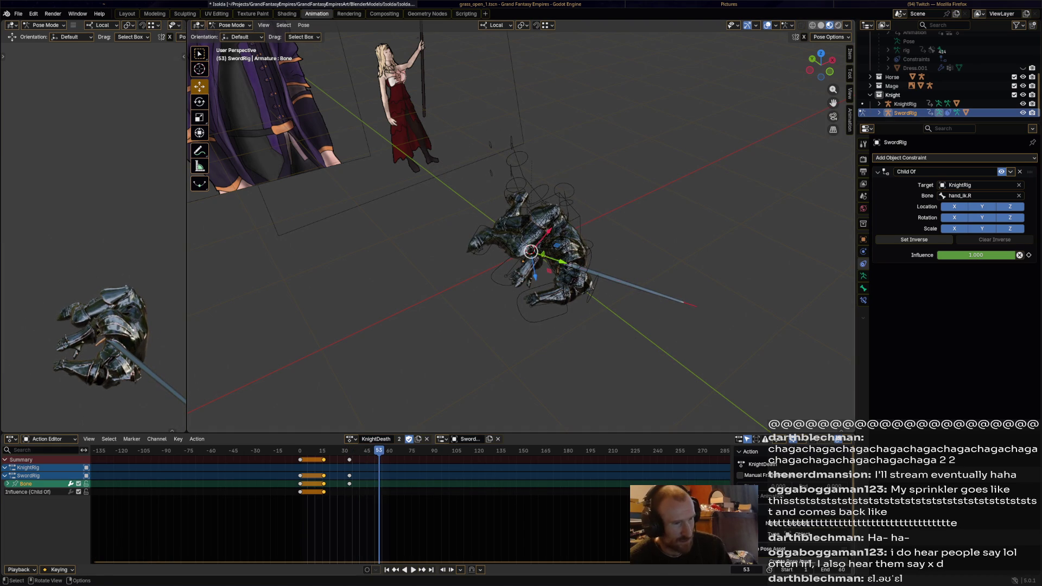
{"action": "key", "text": "g"}
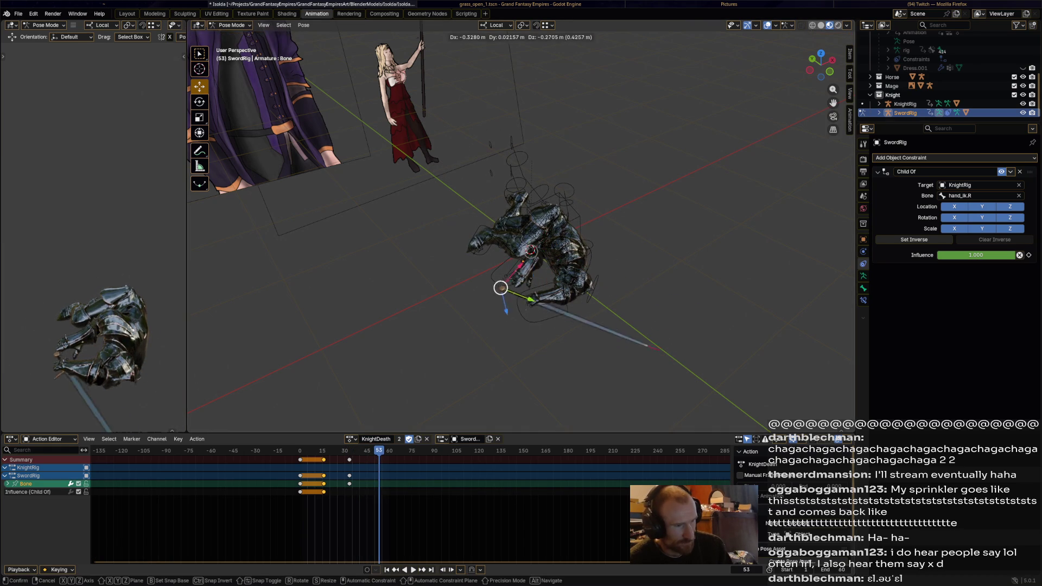
{"action": "left_click", "coordinate": [478, 296]}
{"action": "middle_click_drag", "start_coordinate": [478, 296], "coordinate": [462, 275]}
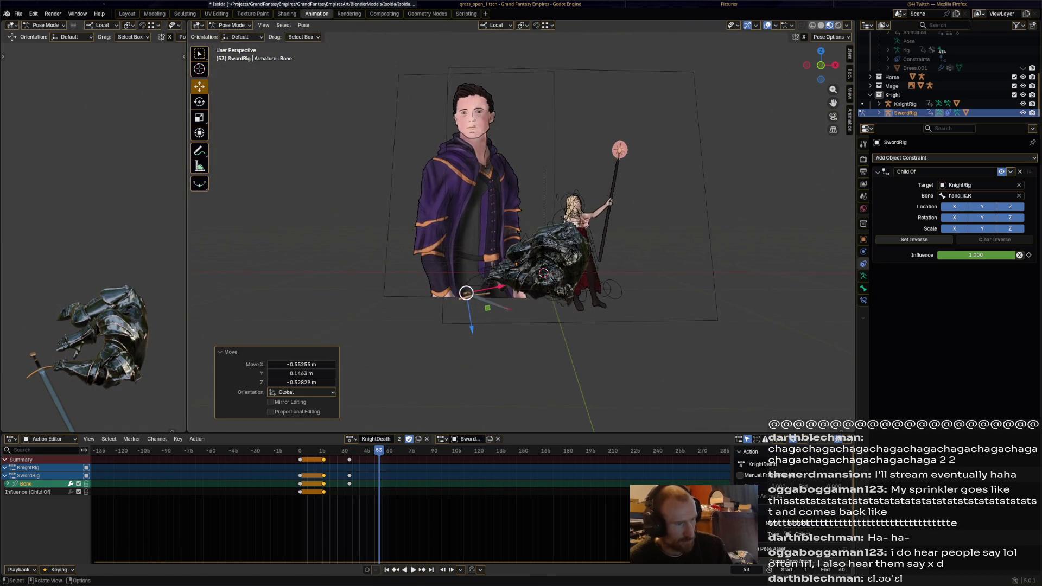
{"action": "key", "text": "g"}
{"action": "left_click", "coordinate": [462, 274]}
{"action": "key", "text": "i"}
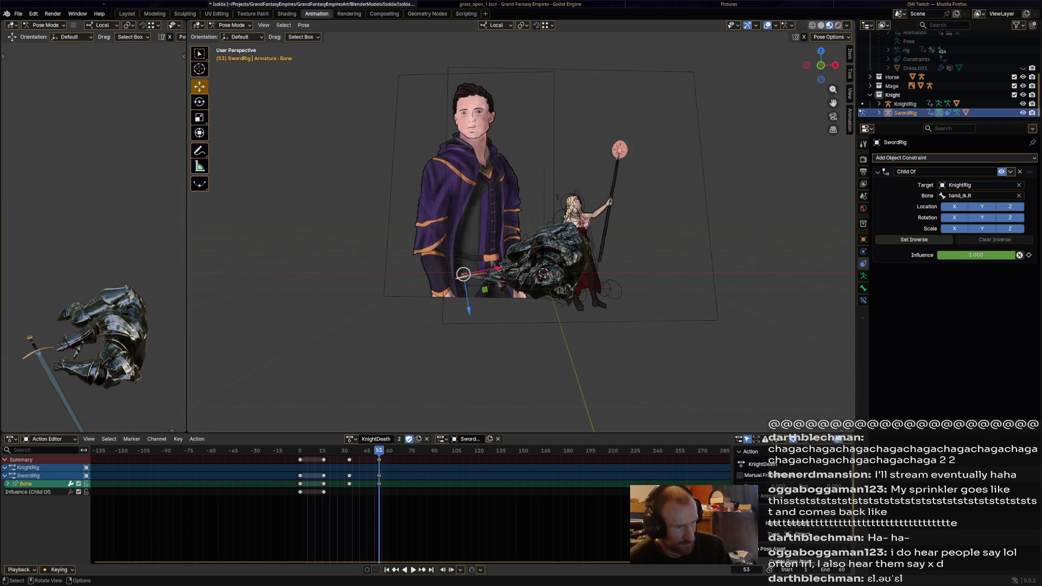
{"action": "key", "text": "space"}
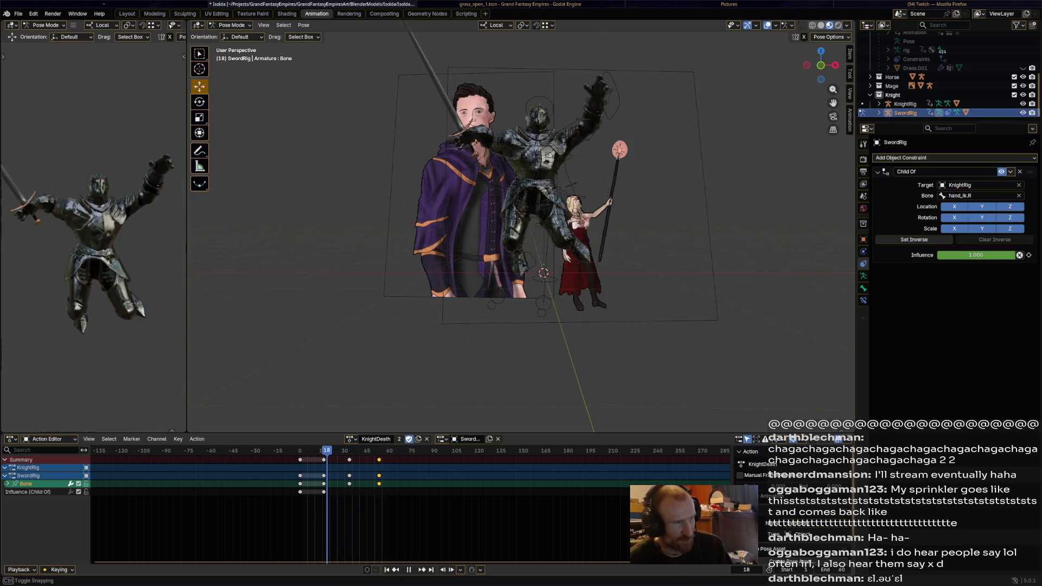
Step: Stop at frame 72 and save Isolda.blend with the latest sword keyframes
{"action": "key", "text": "space"}
{"action": "middle_click_drag", "start_coordinate": [521, 244], "coordinate": [570, 260]}
{"action": "key", "text": "ctrl+s"}
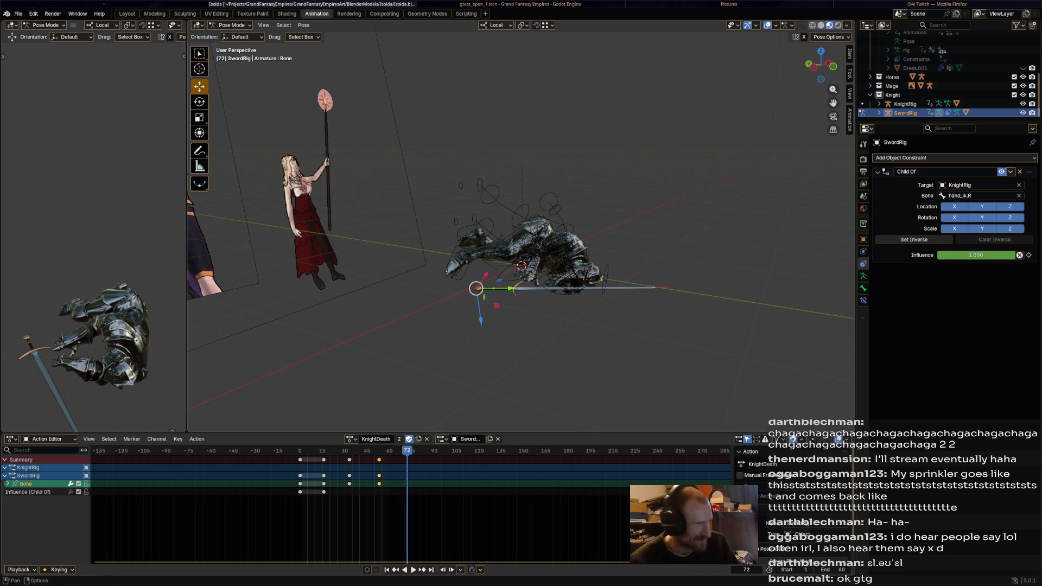
{"action": "middle_click_drag", "start_coordinate": [522, 244], "coordinate": [570, 268]}
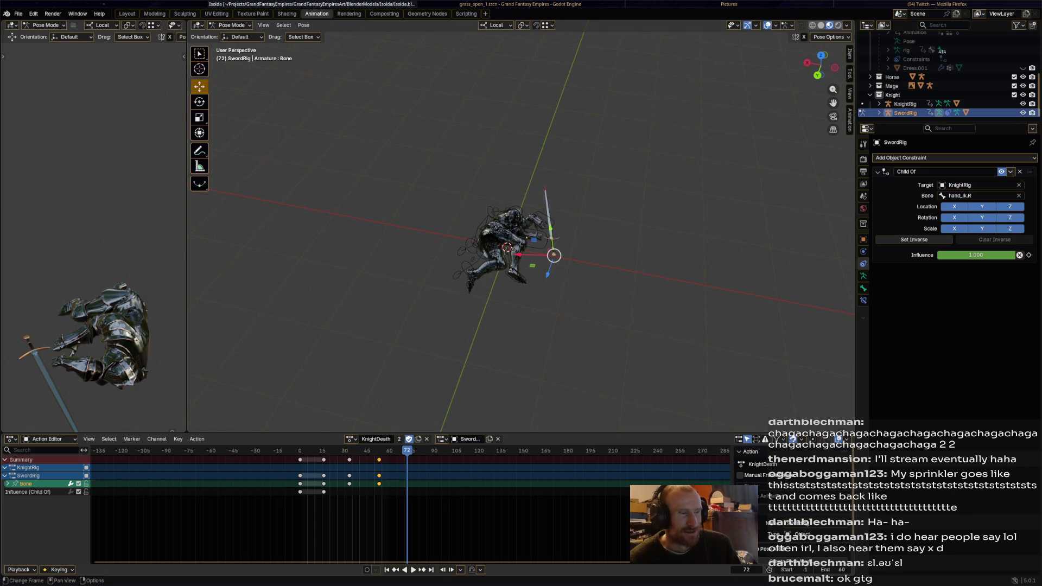
Step: Replay to frame 33 and nudge the sword slightly right and down, then recheck
{"action": "key", "text": "space"}
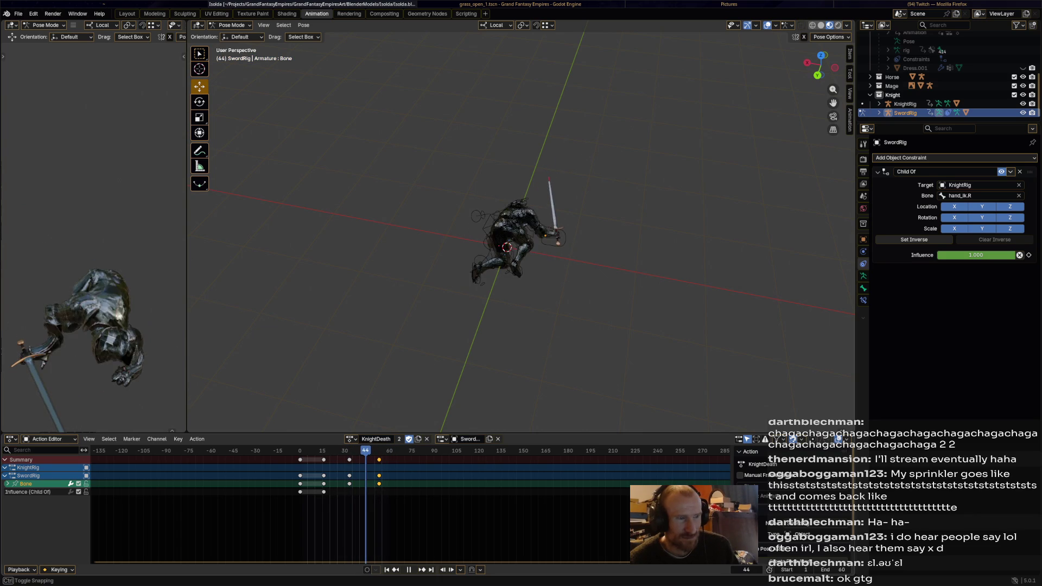
{"action": "key", "text": "space"}
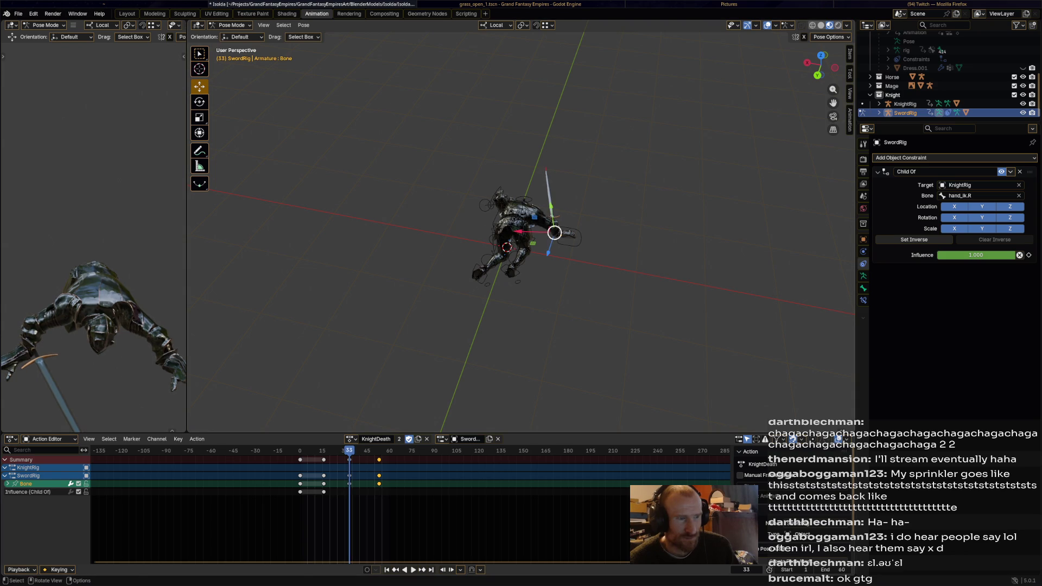
{"action": "left_click_drag", "start_coordinate": [554, 233], "coordinate": [564, 244]}
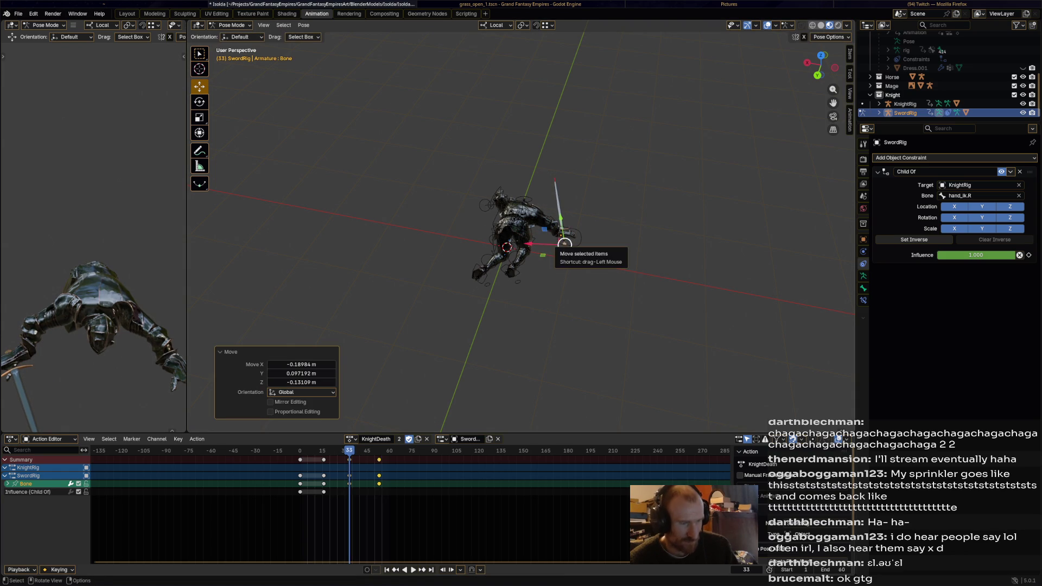
{"action": "key", "text": "space"}
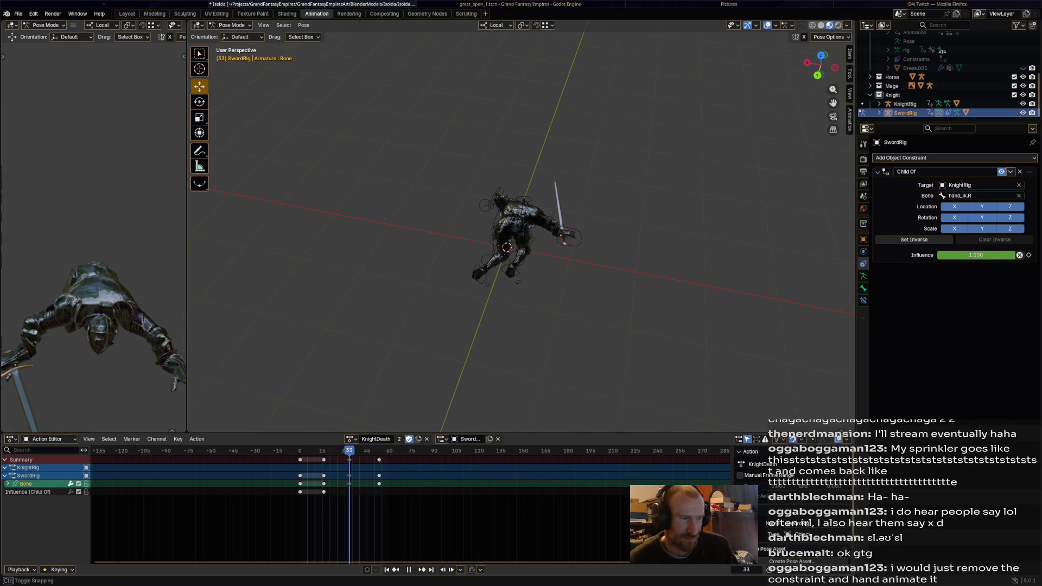
{"action": "key", "text": "space"}
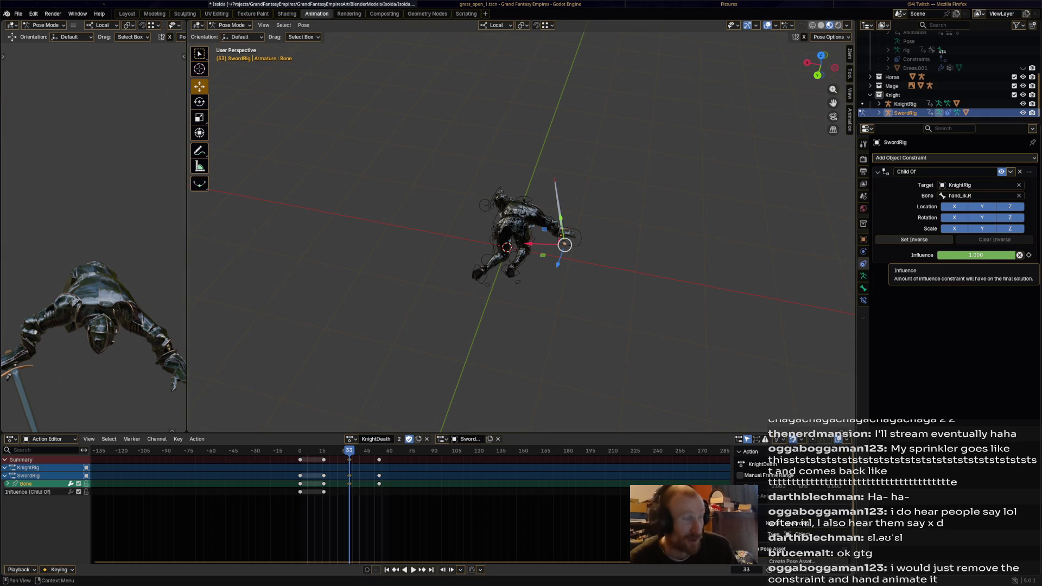
Step: Key the sword's Child Of influence down to zero and preview the death animation
{"action": "left_click_drag", "start_coordinate": [977, 254], "coordinate": [929, 255]}
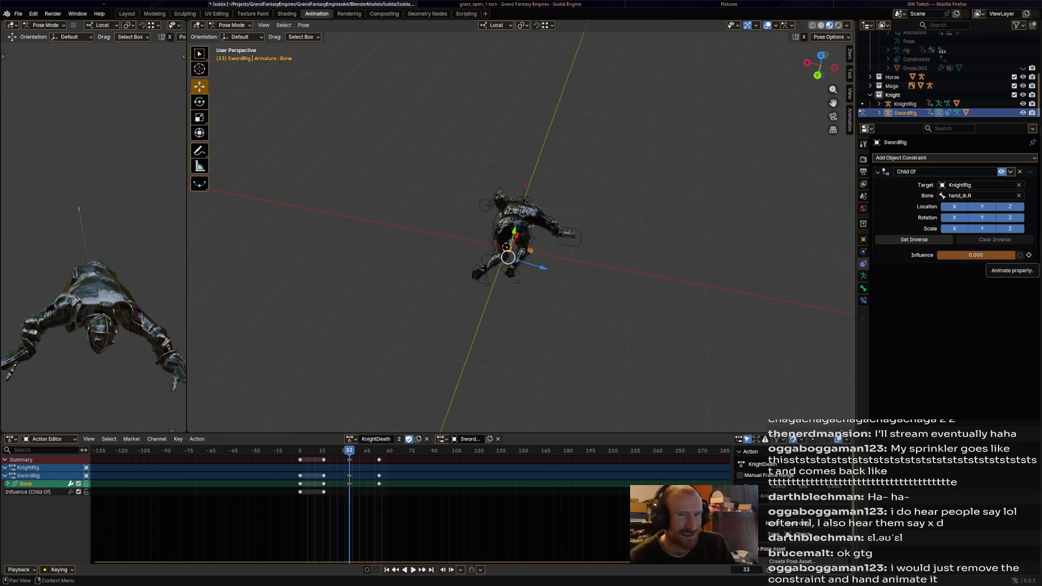
{"action": "left_click", "coordinate": [1029, 255]}
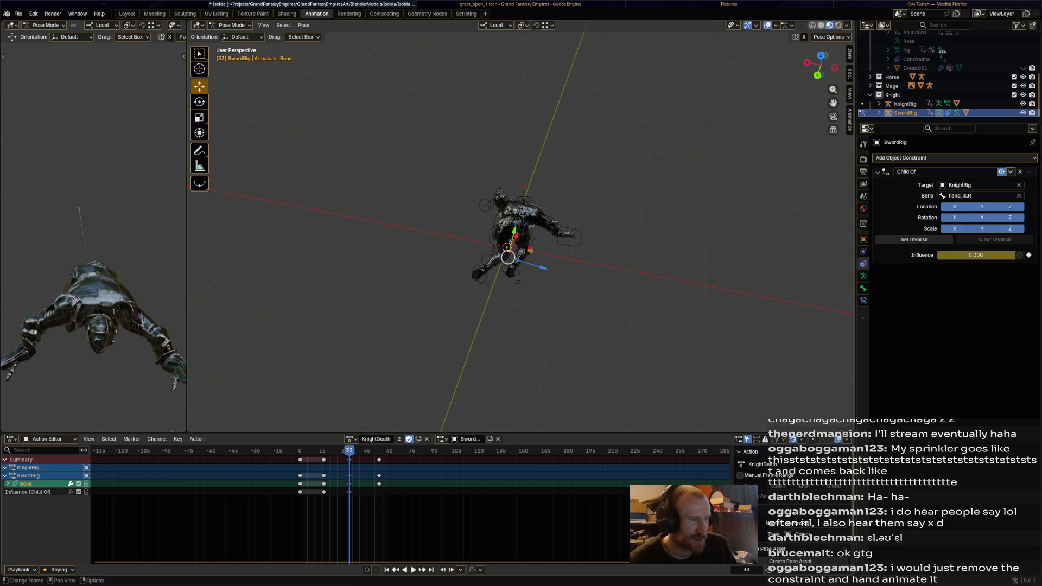
{"action": "key", "text": "space"}
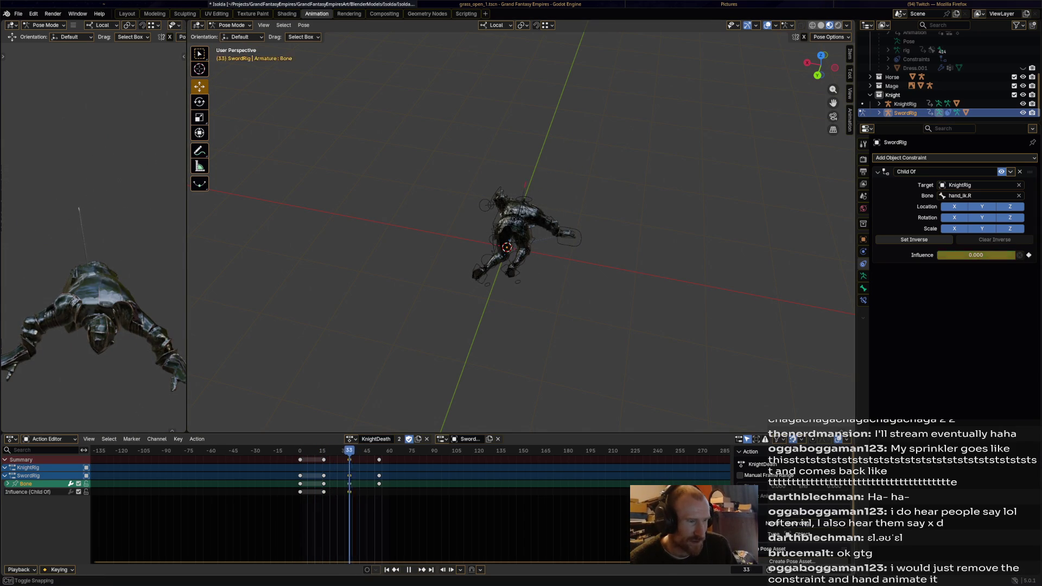
{"action": "key", "text": "space"}
Step: Reposition and rotate the released sword bone so it lies beside the fallen knight
{"action": "key", "text": "g"}
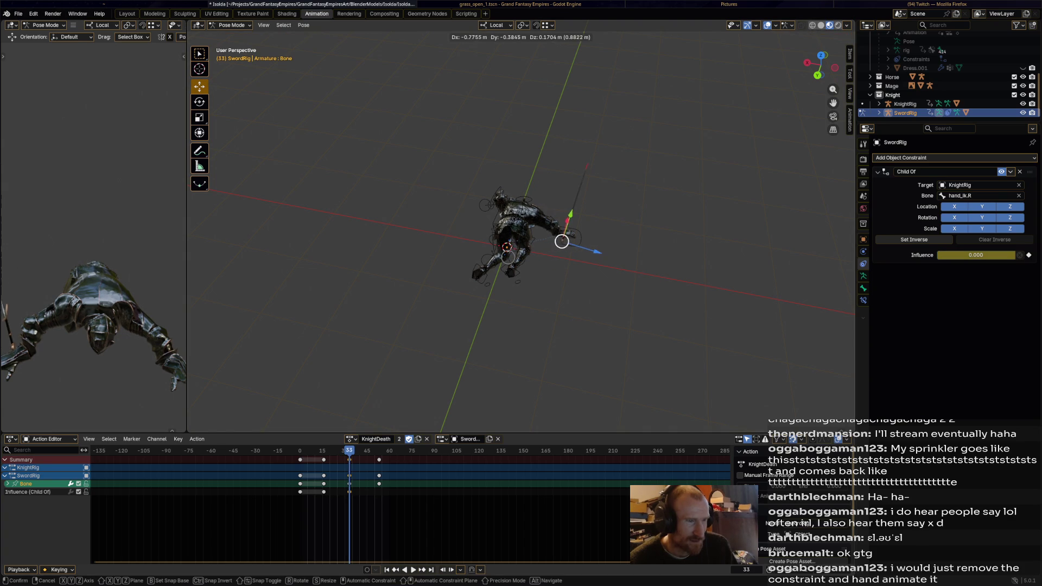
{"action": "left_click", "coordinate": [563, 248]}
{"action": "mouse_move", "coordinate": [522, 244]}
{"action": "middle_mouse_down"}
{"action": "mouse_move", "coordinate": [594, 245]}
{"action": "mouse_move", "coordinate": [527, 196]}
{"action": "mouse_move", "coordinate": [522, 244]}
{"action": "mouse_move", "coordinate": [493, 273]}
{"action": "mouse_move", "coordinate": [534, 260]}
{"action": "mouse_move", "coordinate": [457, 268]}
{"action": "middle_mouse_up"}
{"action": "key", "text": "r"}
{"action": "left_click", "coordinate": [490, 218]}
{"action": "key", "text": "r"}
{"action": "left_click", "coordinate": [533, 260]}
{"action": "key", "text": "r"}
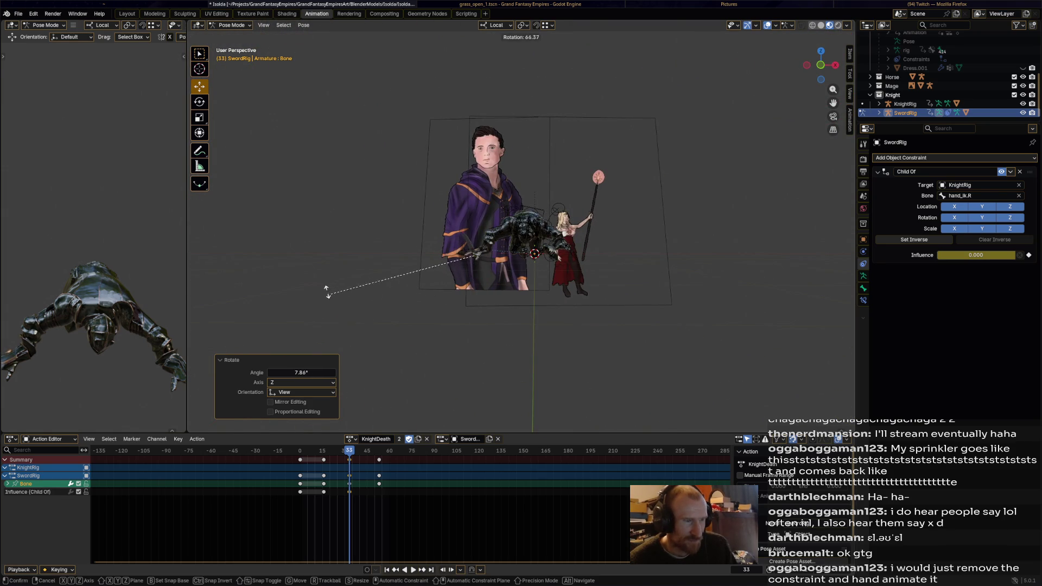
{"action": "left_click", "coordinate": [334, 300]}
{"action": "middle_click_drag", "start_coordinate": [334, 300], "coordinate": [716, 302]}
{"action": "key", "text": "r"}
{"action": "left_click", "coordinate": [526, 261]}
{"action": "middle_click_drag", "start_coordinate": [526, 262], "coordinate": [484, 240]}
{"action": "key", "text": "g"}
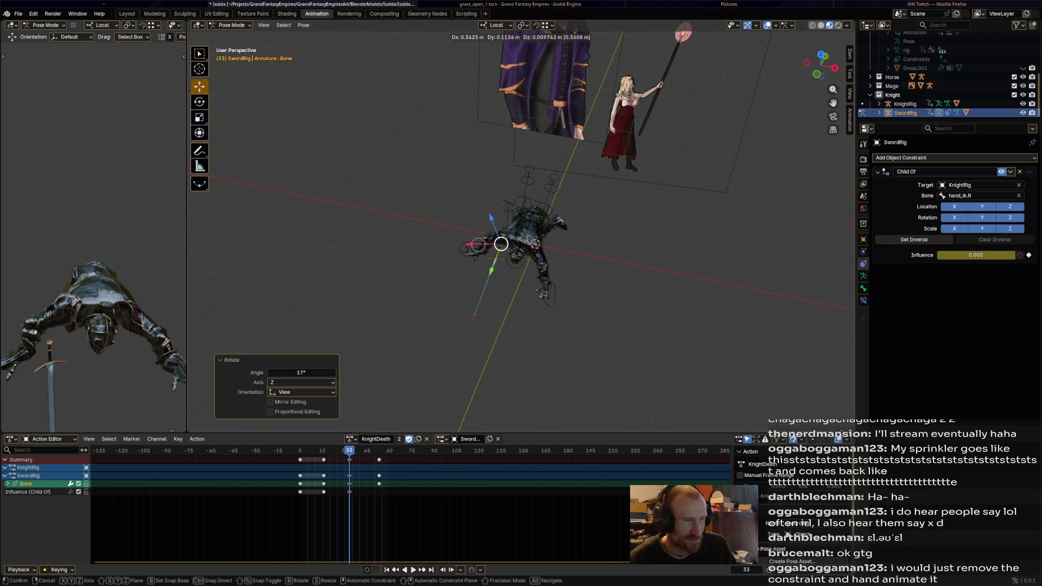
{"action": "left_click", "coordinate": [501, 243]}
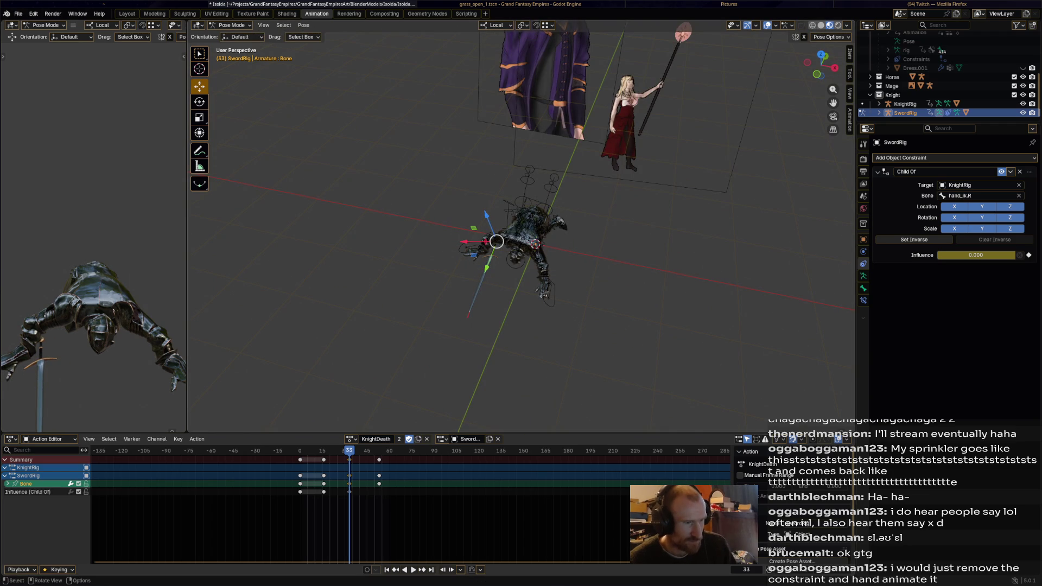
Step: Back at frame 11, release the sword from the knight's hand, then jump to frame 33
{"action": "key", "text": "Left"}
{"action": "key", "text": "Left"}
{"action": "key", "text": "Left"}
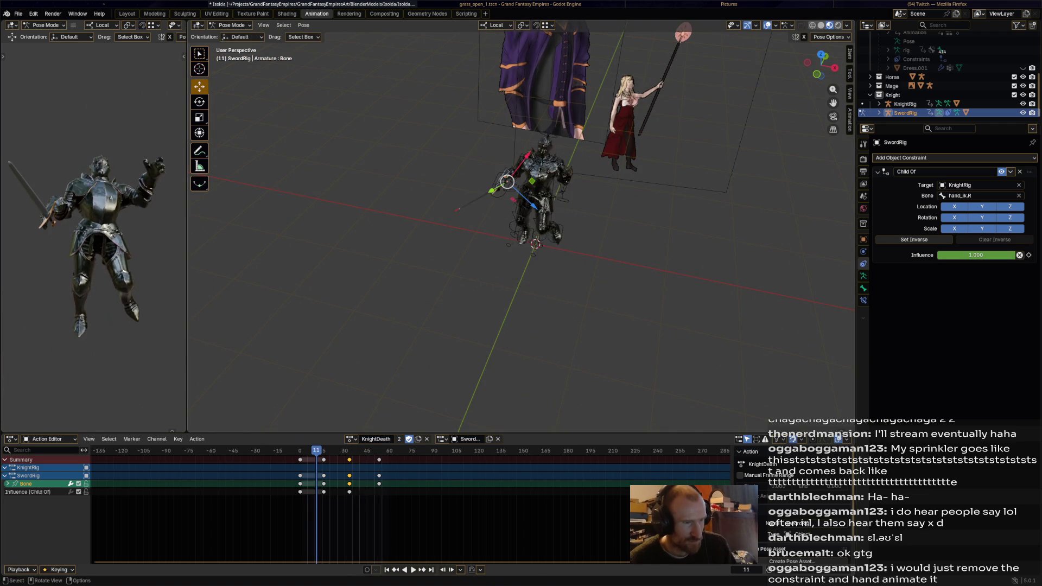
{"action": "middle_click_drag", "start_coordinate": [497, 241], "coordinate": [500, 186]}
{"action": "key", "text": "z"}
{"action": "left_click", "coordinate": [571, 400]}
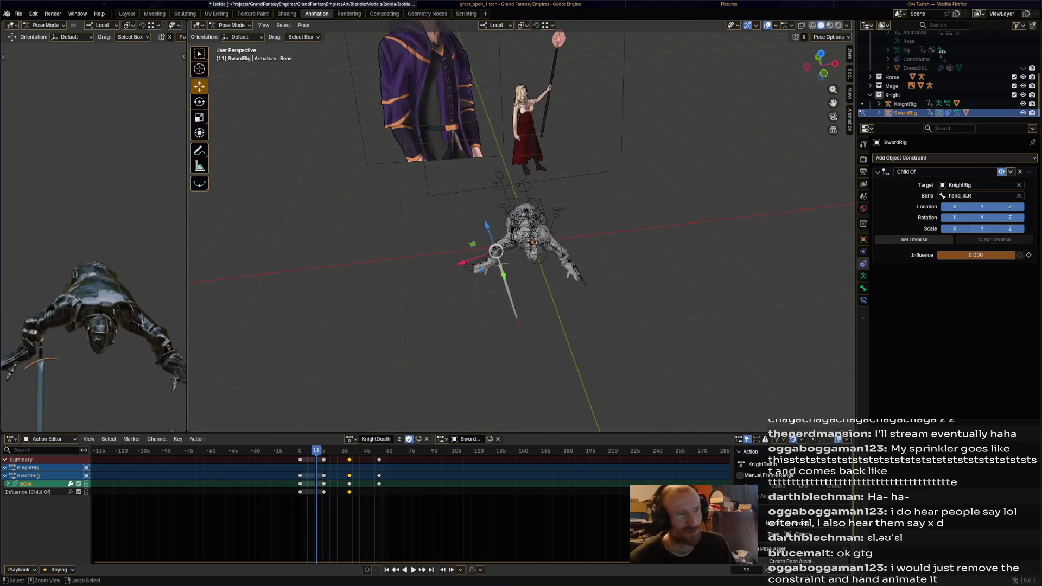
{"action": "key", "text": "Up"}
{"action": "key", "text": "Up"}
{"action": "key", "text": "Up"}
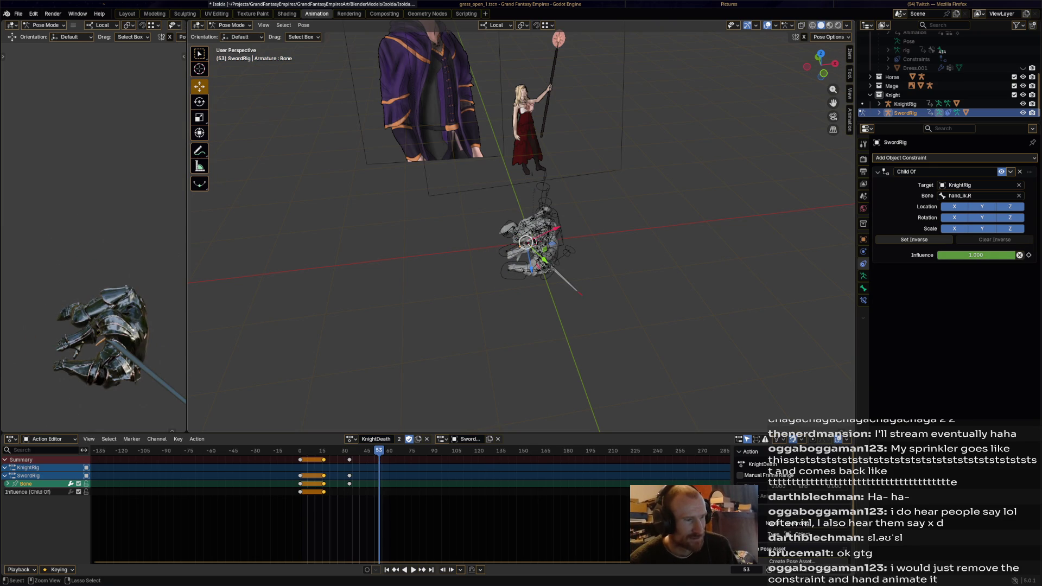
Step: After checking the stream dashboard, reopen Isolda.blend from Blender's recent files
{"action": "key", "text": "alt+Tab"}
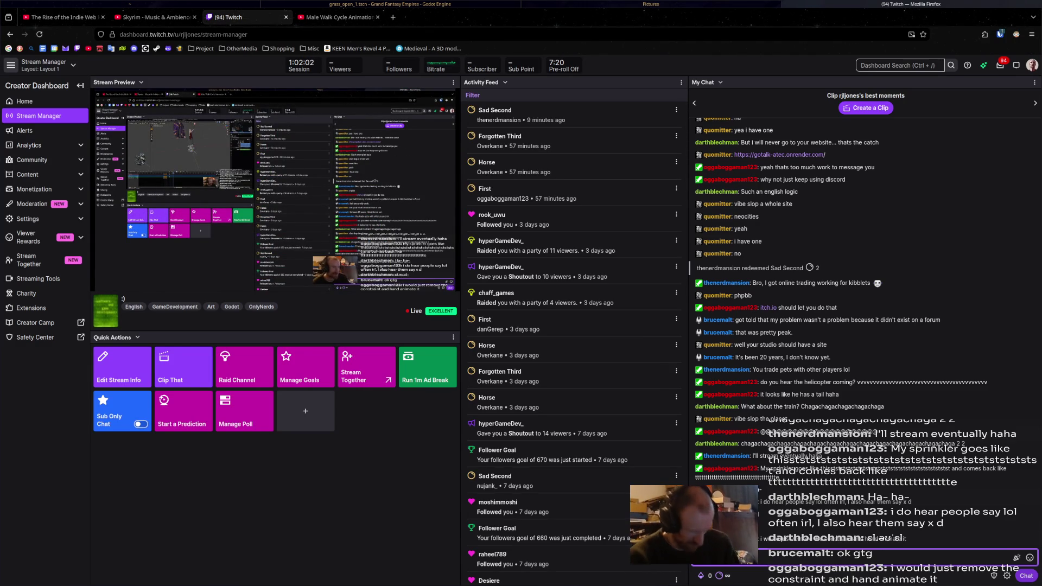
{"action": "key", "text": "alt+Tab"}
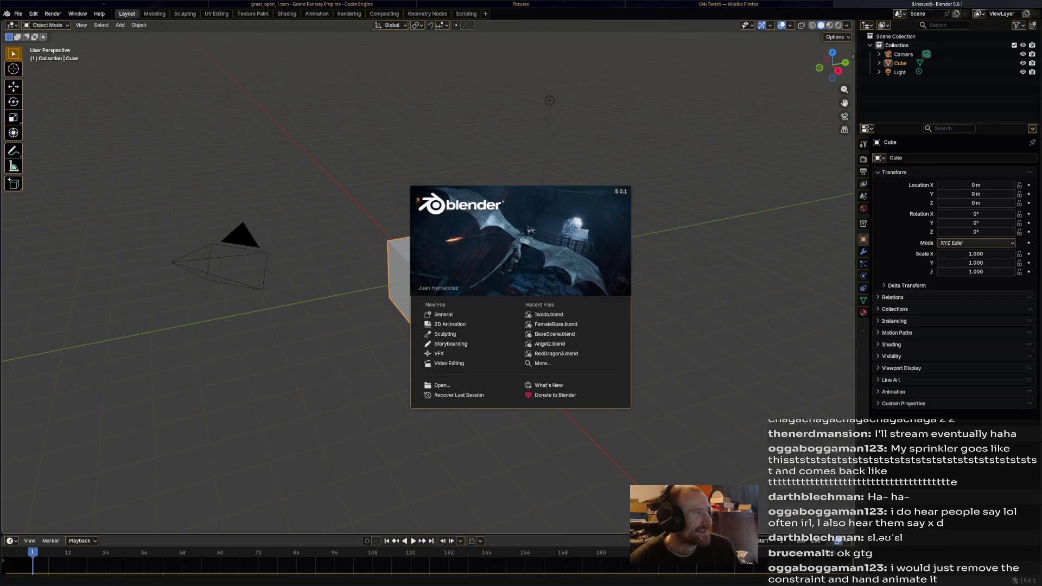
{"action": "left_click", "coordinate": [18, 13]}
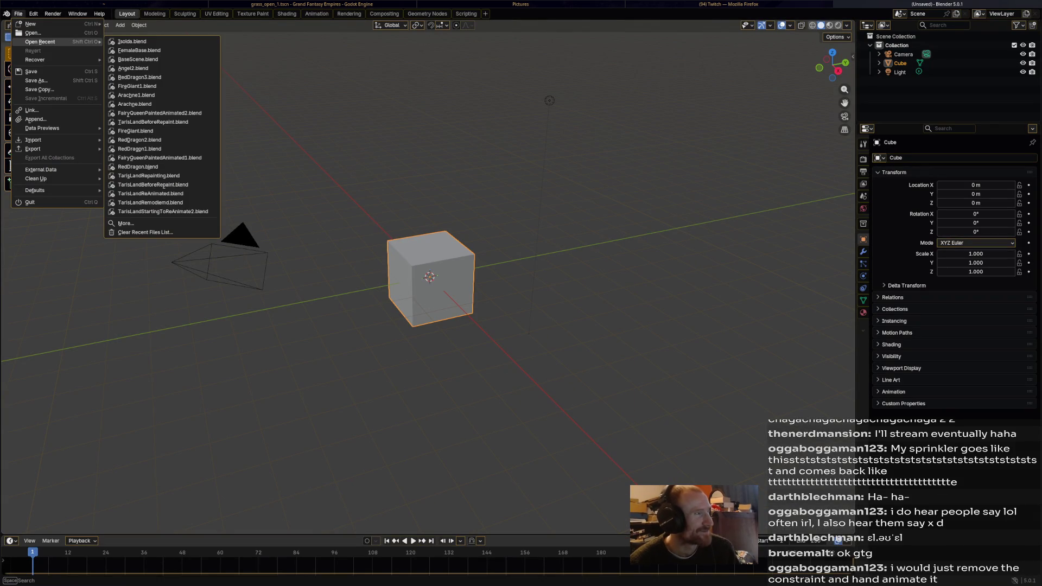
{"action": "left_click", "coordinate": [132, 40]}
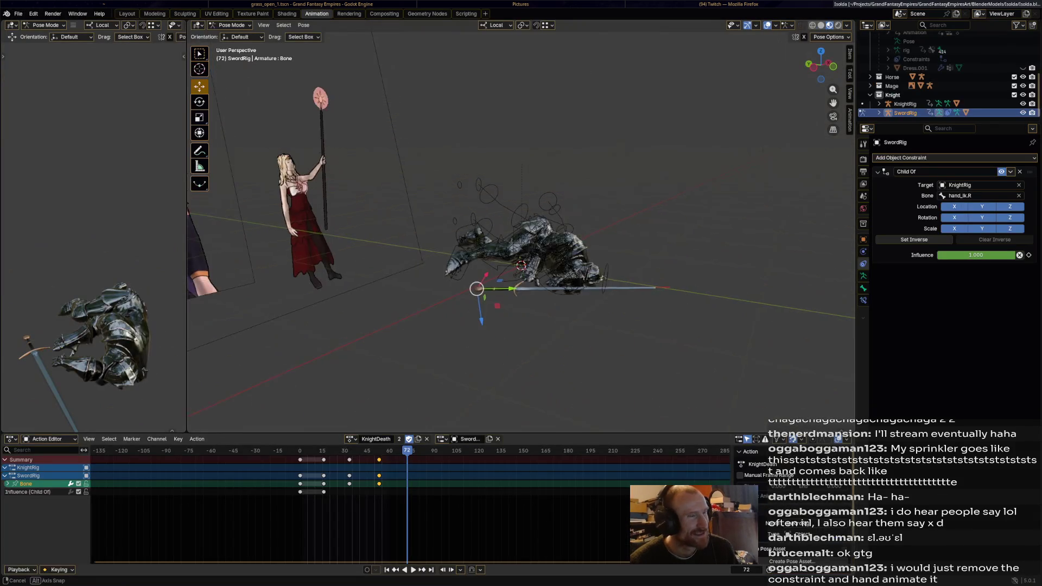
Step: Review KnightDeath, then delete the sword's keyframes in frames 0–15
{"action": "key", "text": "space"}
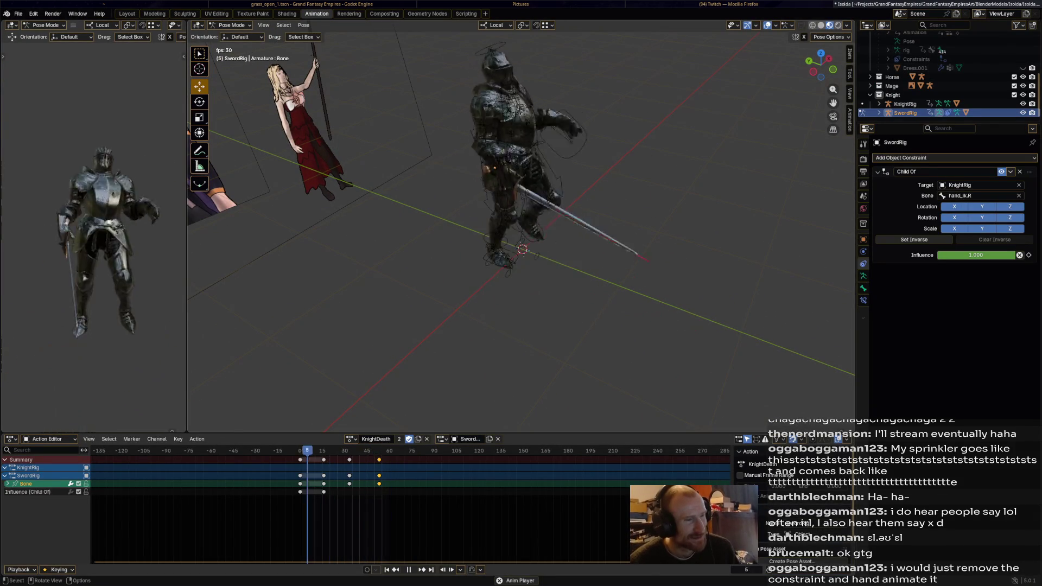
{"action": "key", "text": "space"}
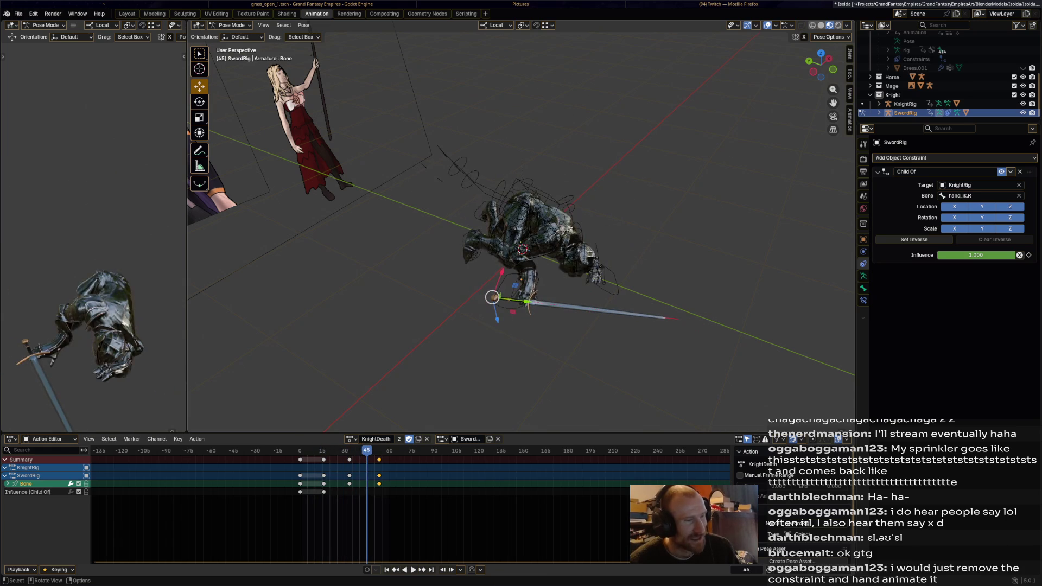
{"action": "key", "text": "space"}
{"action": "key", "text": "space"}
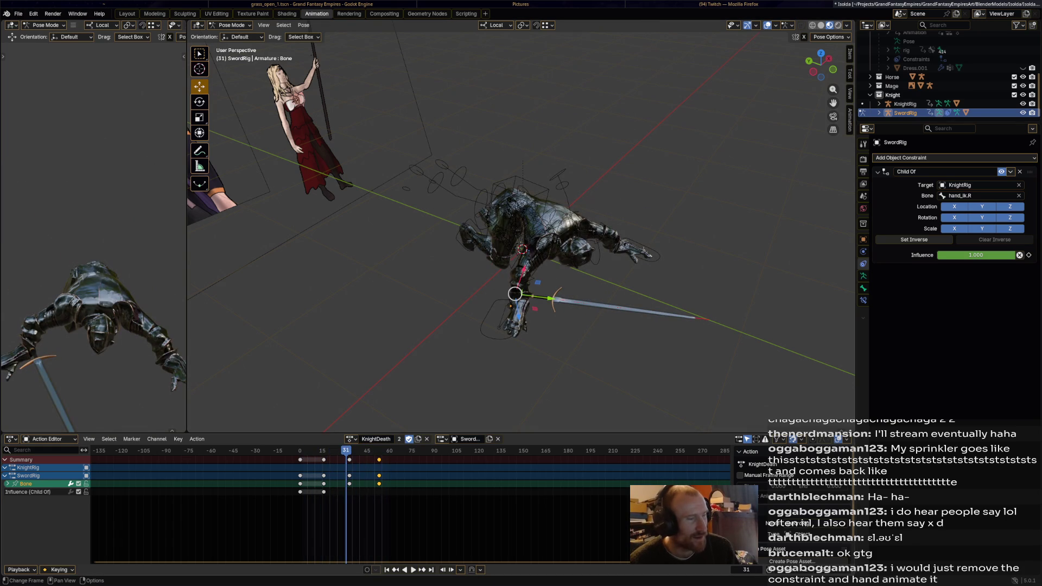
{"action": "left_click_drag", "start_coordinate": [293, 455], "coordinate": [335, 495]}
{"action": "key", "text": "x"}
{"action": "left_click", "coordinate": [331, 491]}
Step: Replay to check, rewind to frame 0 and select all remaining sword keyframes
{"action": "key", "text": "space"}
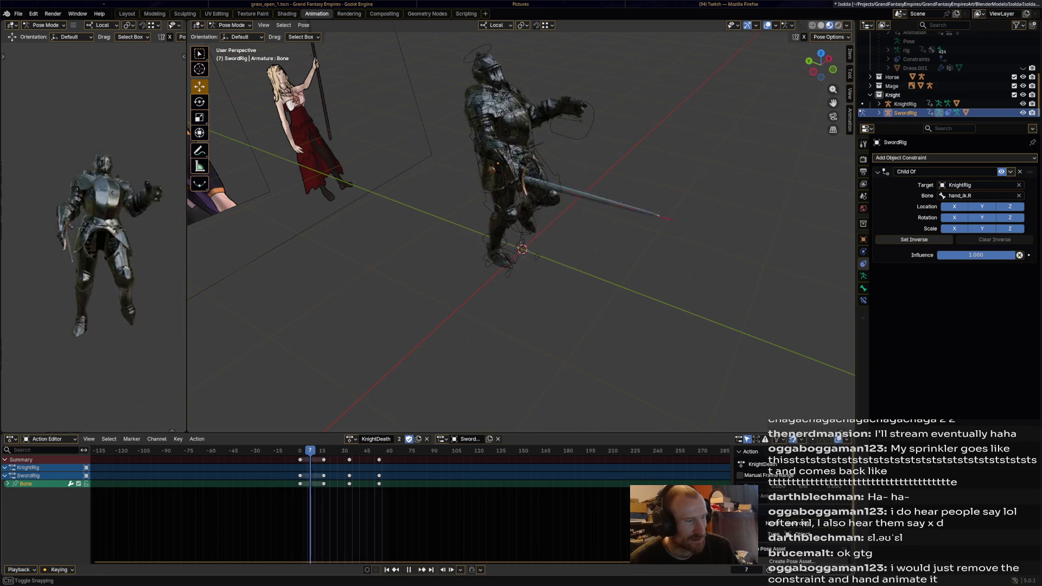
{"action": "key", "text": "space"}
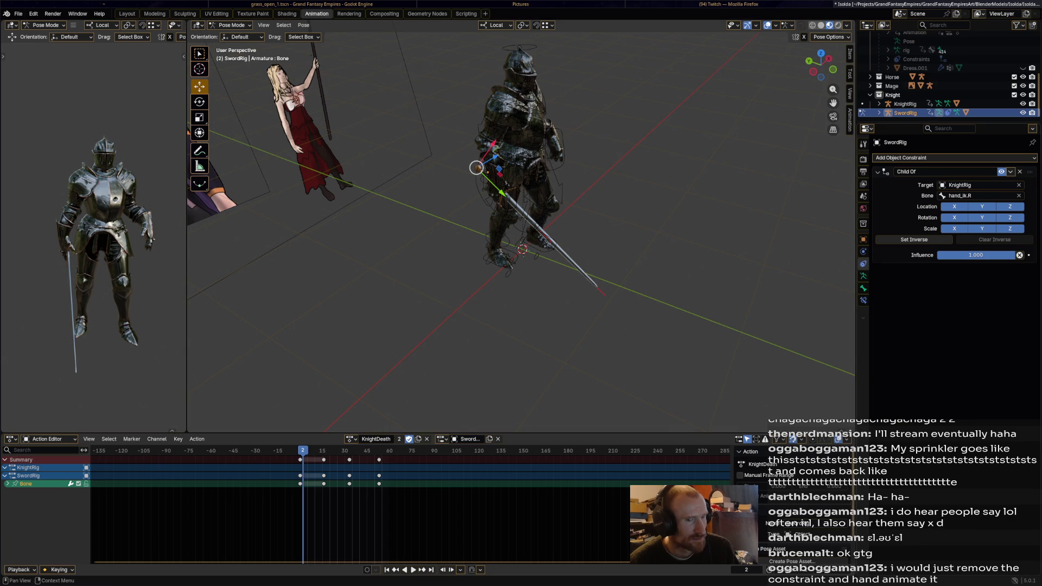
{"action": "left_click_drag", "start_coordinate": [303, 468], "coordinate": [300, 469]}
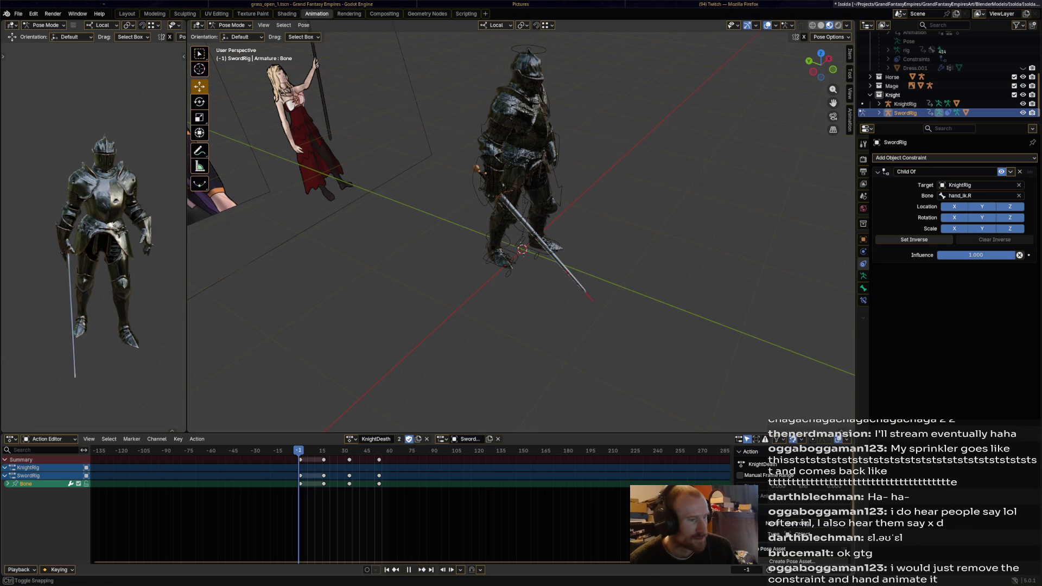
{"action": "key", "text": "a"}
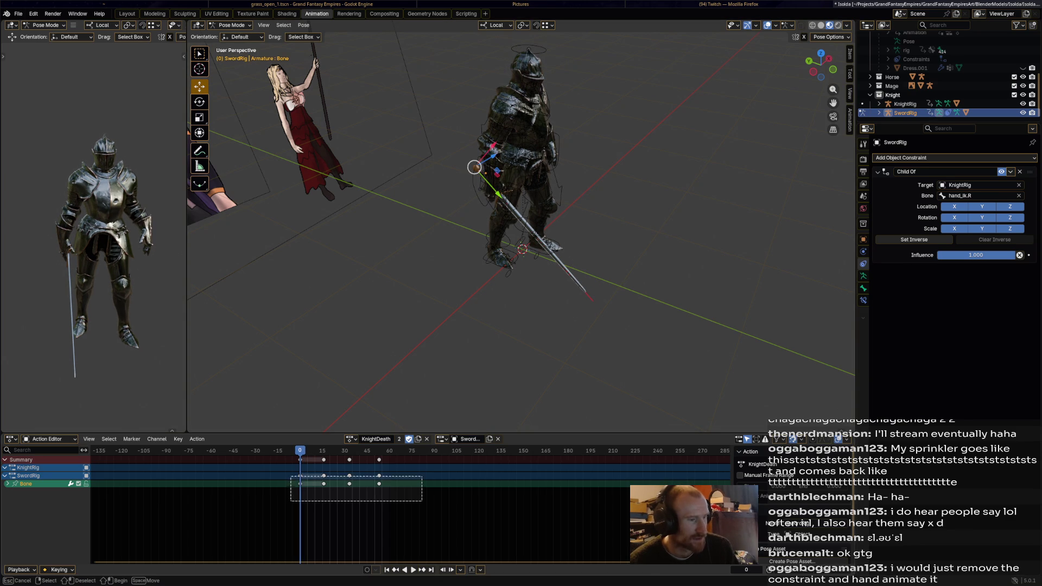
Step: Delete every sword keyframe, key the Child Of influence, and review the collapsing knight
{"action": "key", "text": "x"}
{"action": "key", "text": "Return"}
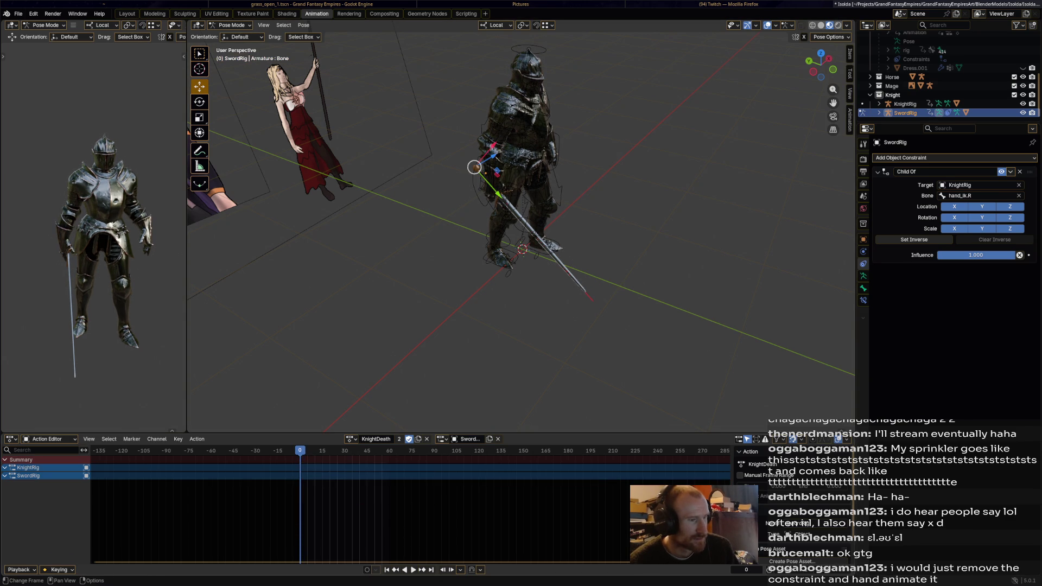
{"action": "key", "text": "i"}
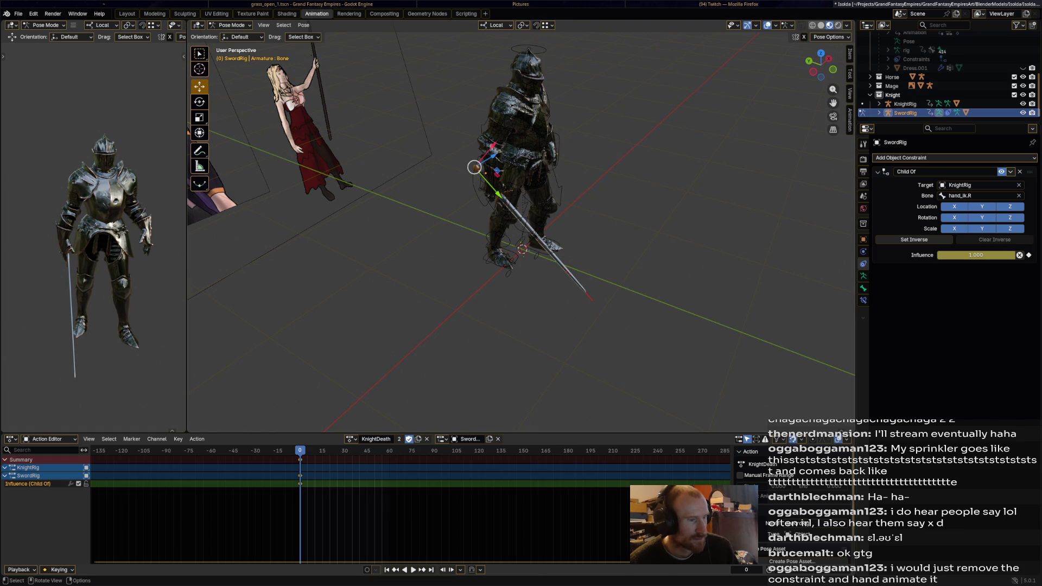
{"action": "key", "text": "space"}
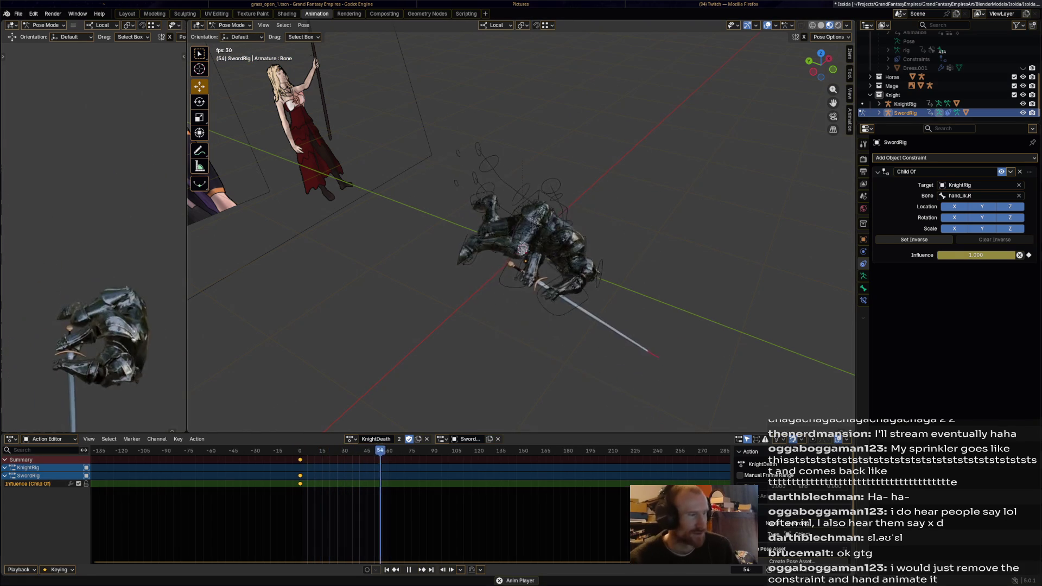
{"action": "middle_click_drag", "start_coordinate": [521, 244], "coordinate": [586, 244]}
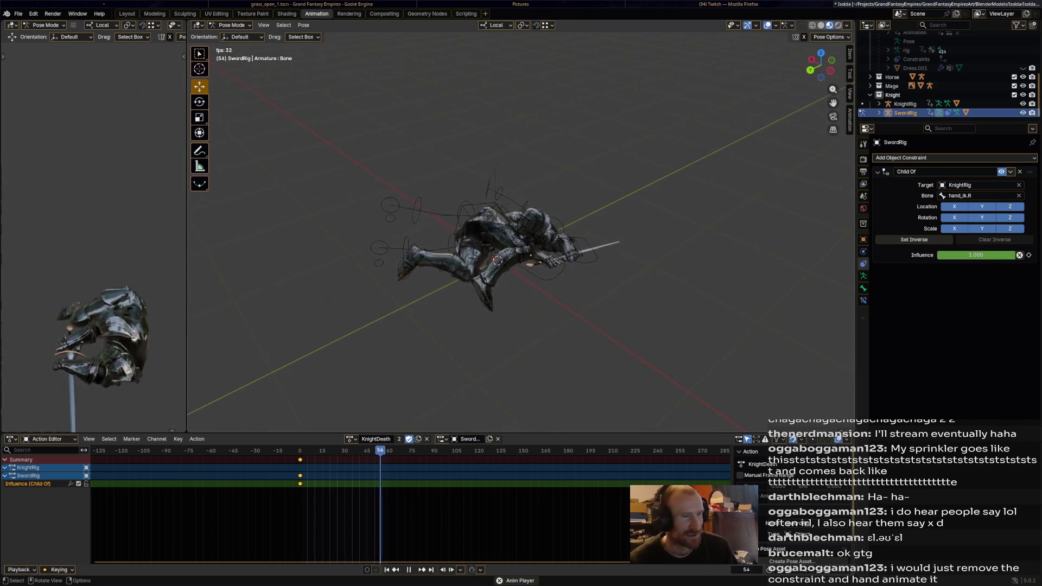
{"action": "middle_click_drag", "start_coordinate": [521, 244], "coordinate": [505, 245]}
{"action": "key", "text": "space"}
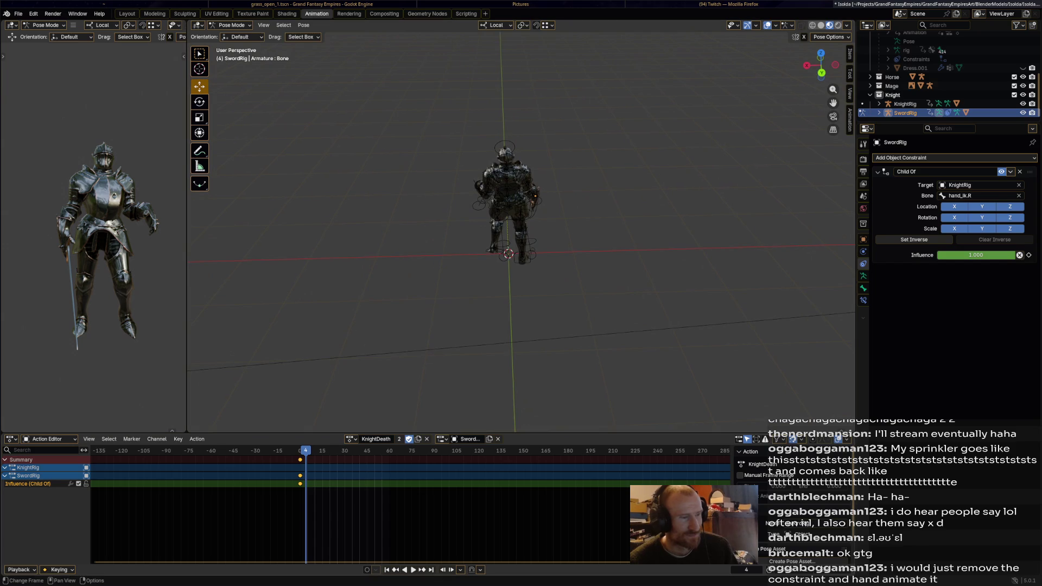
Step: Select KnightRig, enter Pose Mode and select all its bones
{"action": "left_click", "coordinate": [231, 24]}
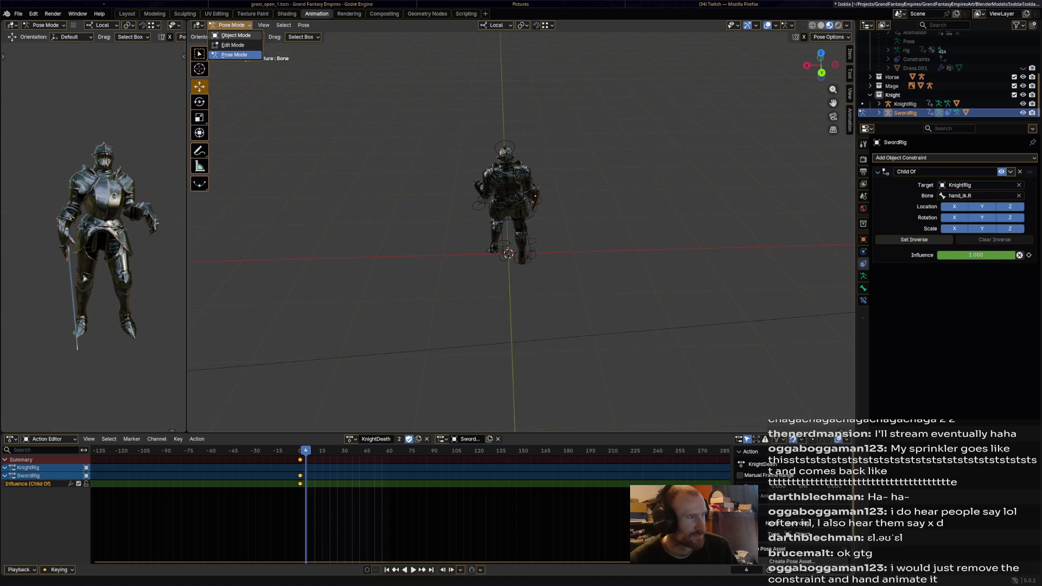
{"action": "left_click", "coordinate": [503, 196]}
{"action": "left_click", "coordinate": [232, 24]}
{"action": "left_click", "coordinate": [236, 54]}
{"action": "key", "text": "a"}
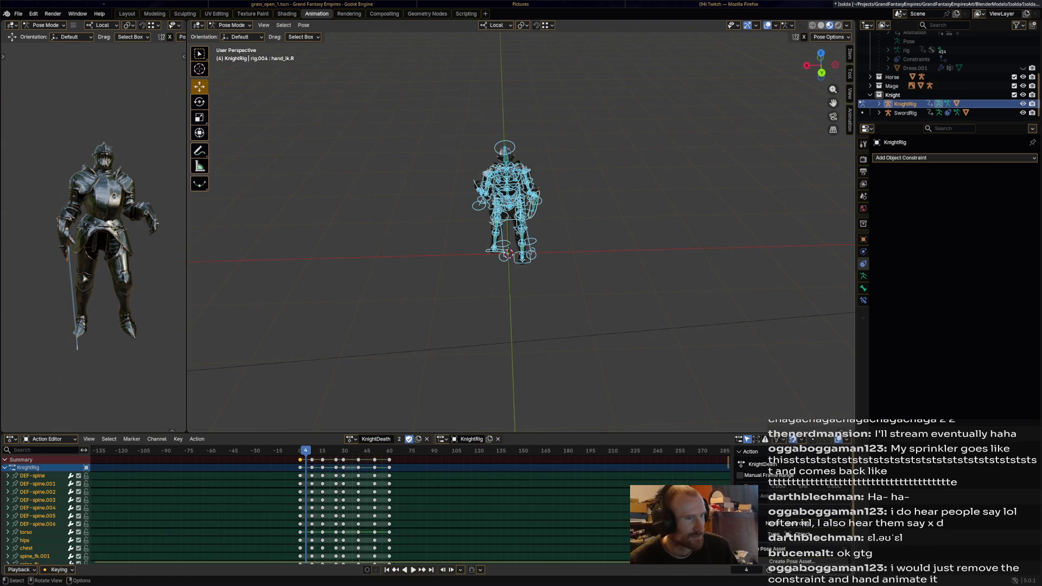
{"action": "key", "text": "space"}
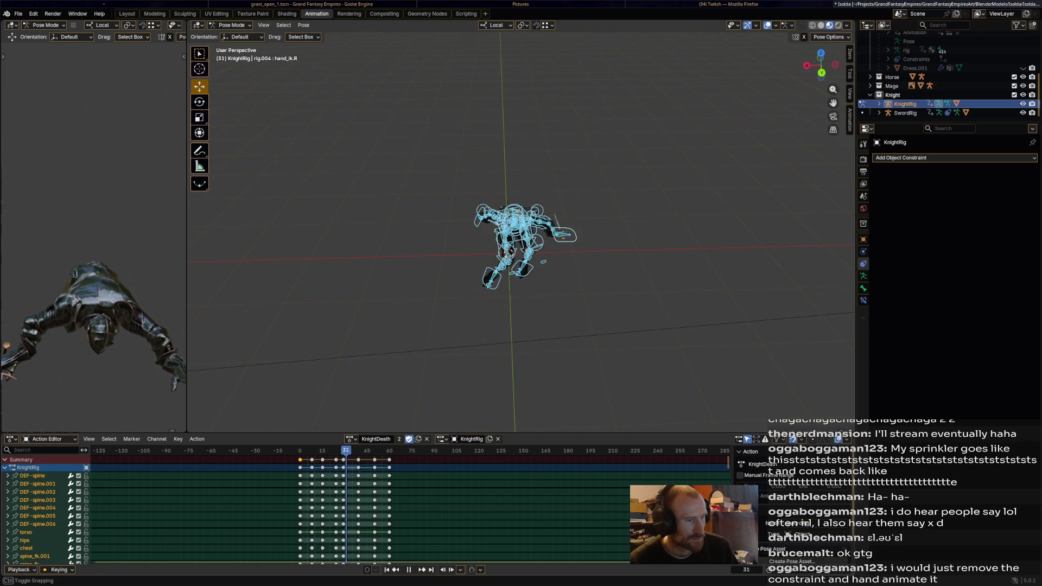
{"action": "key", "text": "space"}
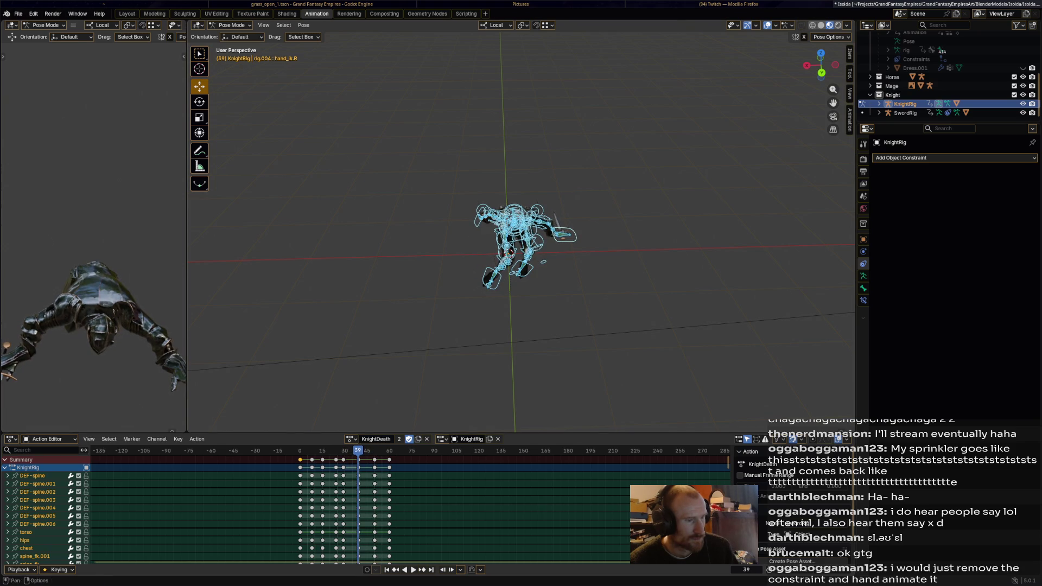
{"action": "middle_click_drag", "start_coordinate": [521, 244], "coordinate": [457, 269]}
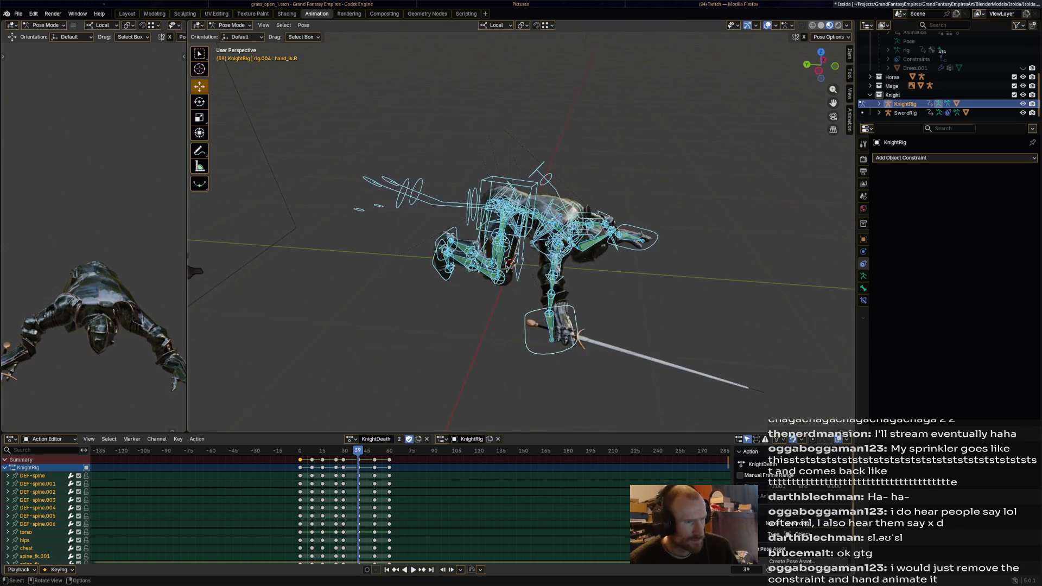
Step: Turn the torso and tilt the head up in the current KnightDeath pose
{"action": "left_click", "coordinate": [574, 222]}
{"action": "left_click", "coordinate": [506, 200]}
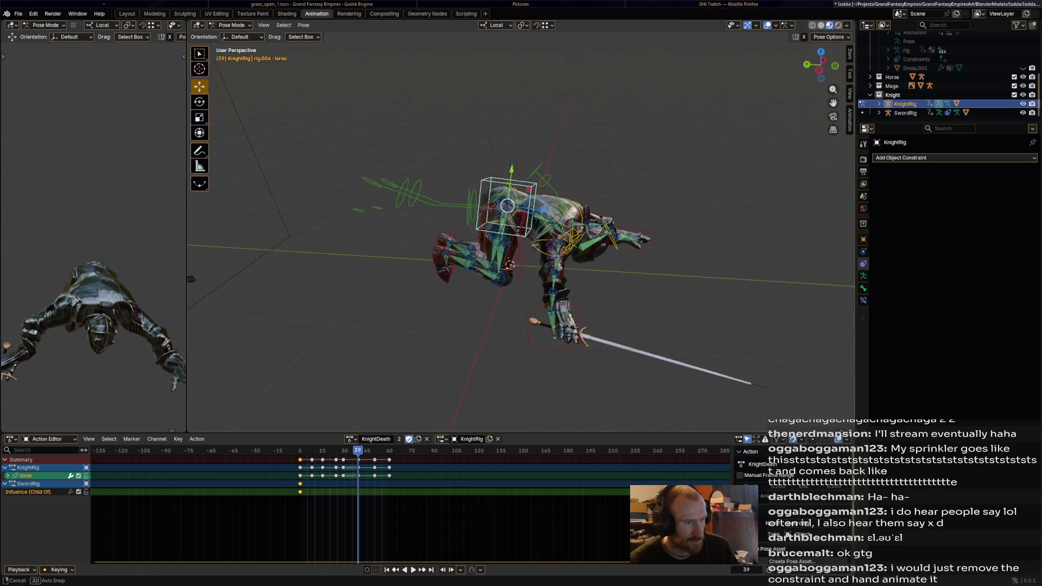
{"action": "key", "text": "r"}
{"action": "left_click", "coordinate": [529, 191]}
{"action": "left_click", "coordinate": [617, 189], "text": "shift"}
{"action": "key", "text": "r"}
{"action": "left_click", "coordinate": [616, 189]}
{"action": "key", "text": "r"}
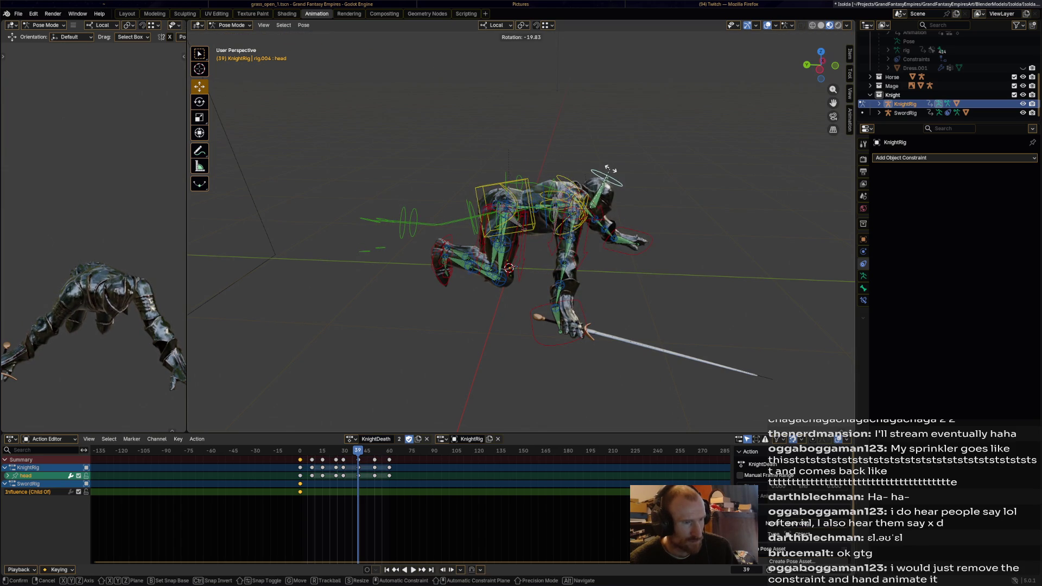
{"action": "left_click", "coordinate": [607, 183]}
{"action": "middle_click_drag", "start_coordinate": [606, 183], "coordinate": [570, 188]}
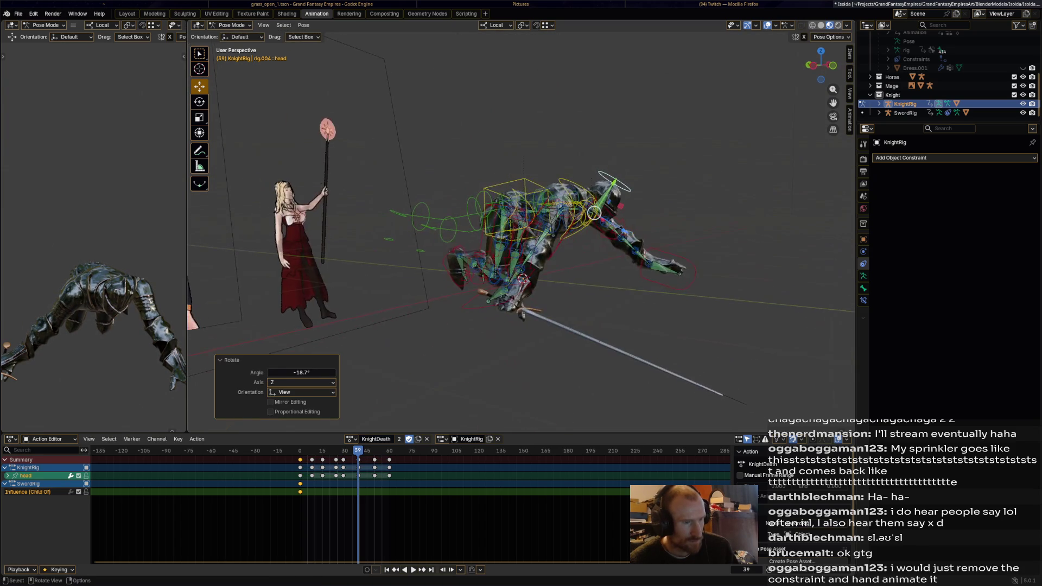
{"action": "key", "text": "a"}
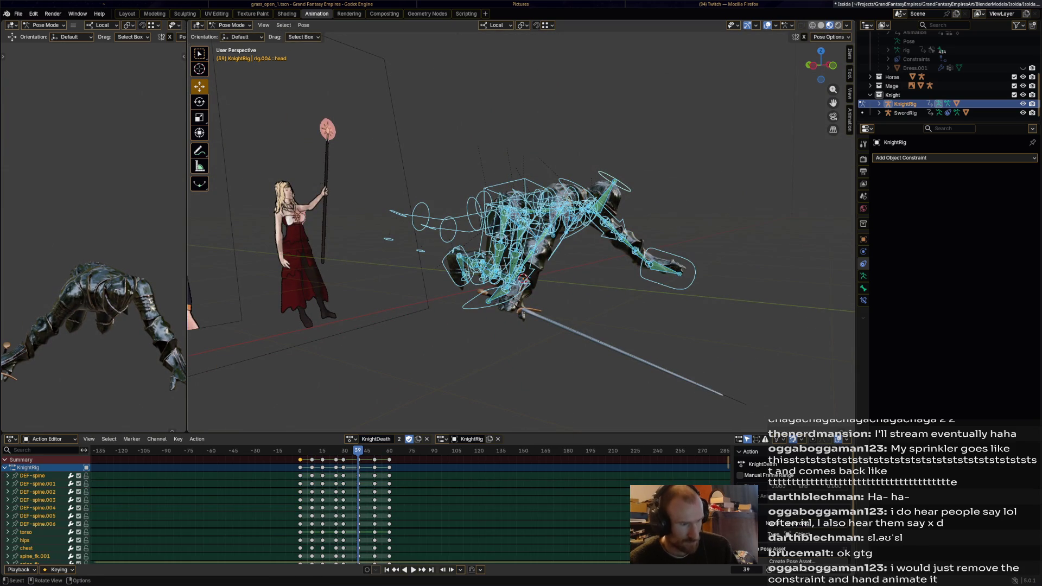
Step: Replay the death animation and settle on frame 39
{"action": "key", "text": "space"}
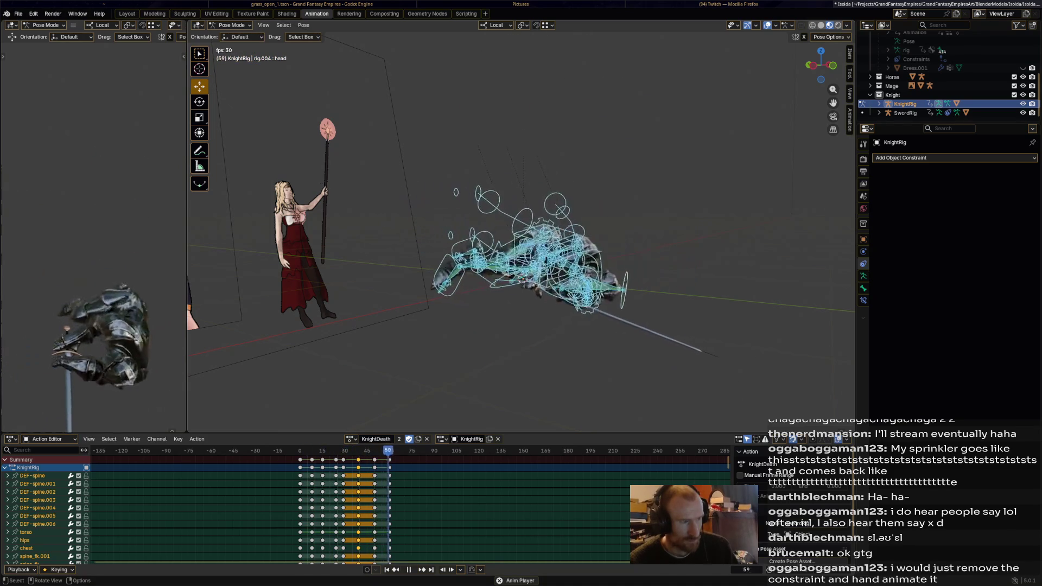
{"action": "key", "text": "space"}
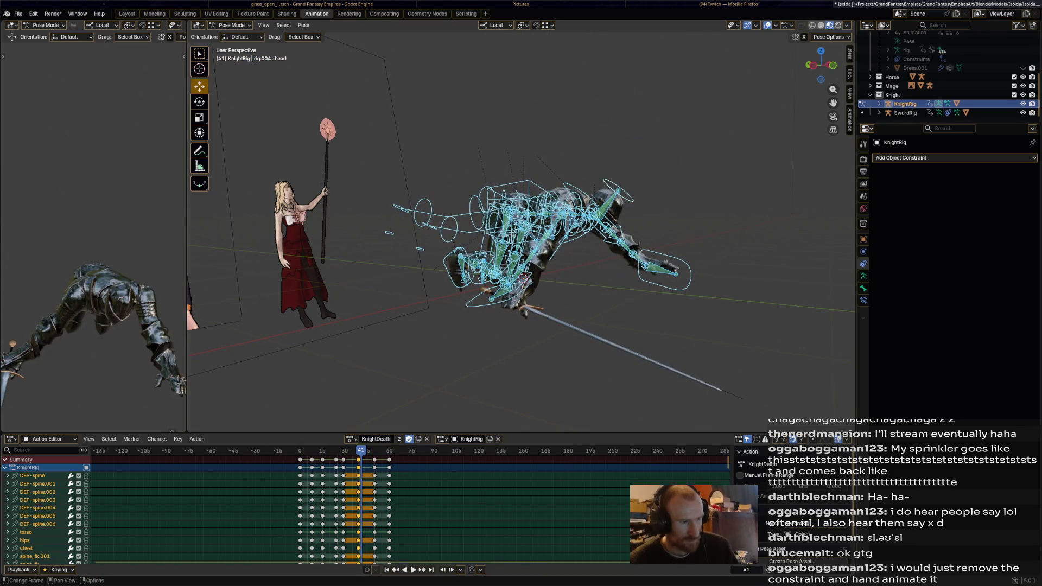
{"action": "key", "text": "Left"}
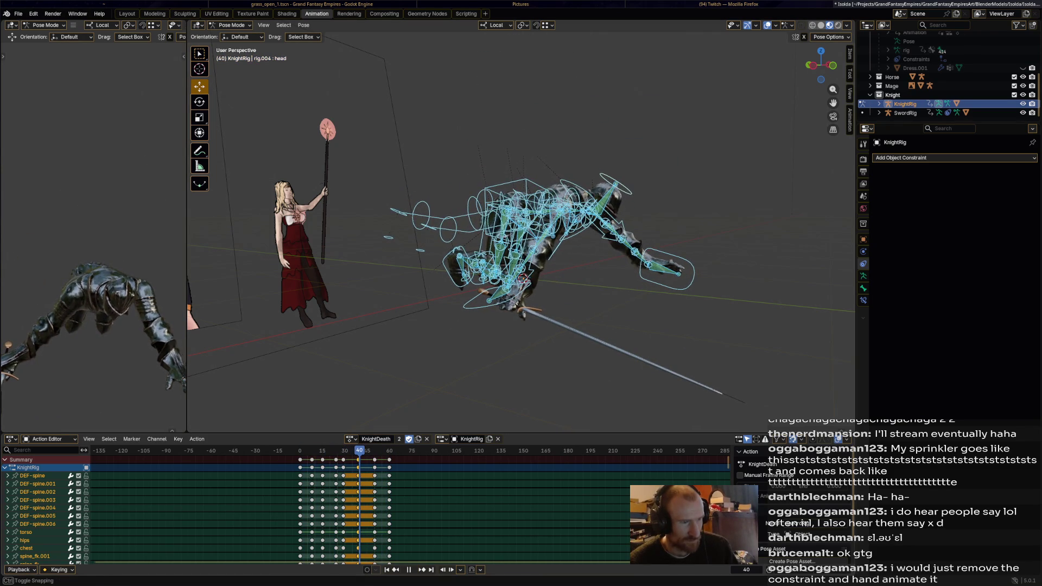
{"action": "middle_click_drag", "start_coordinate": [521, 244], "coordinate": [456, 244]}
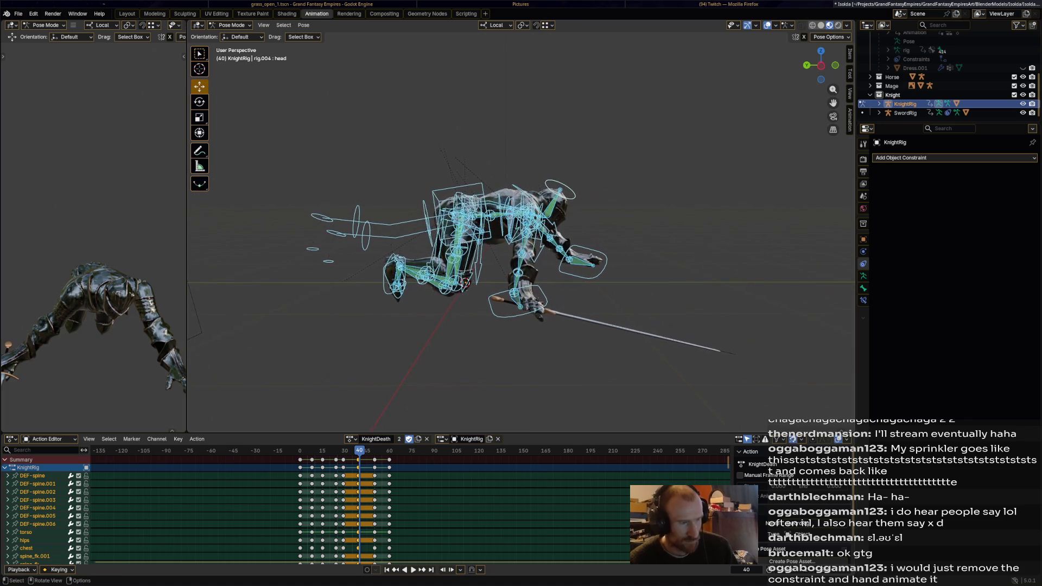
{"action": "key", "text": "space"}
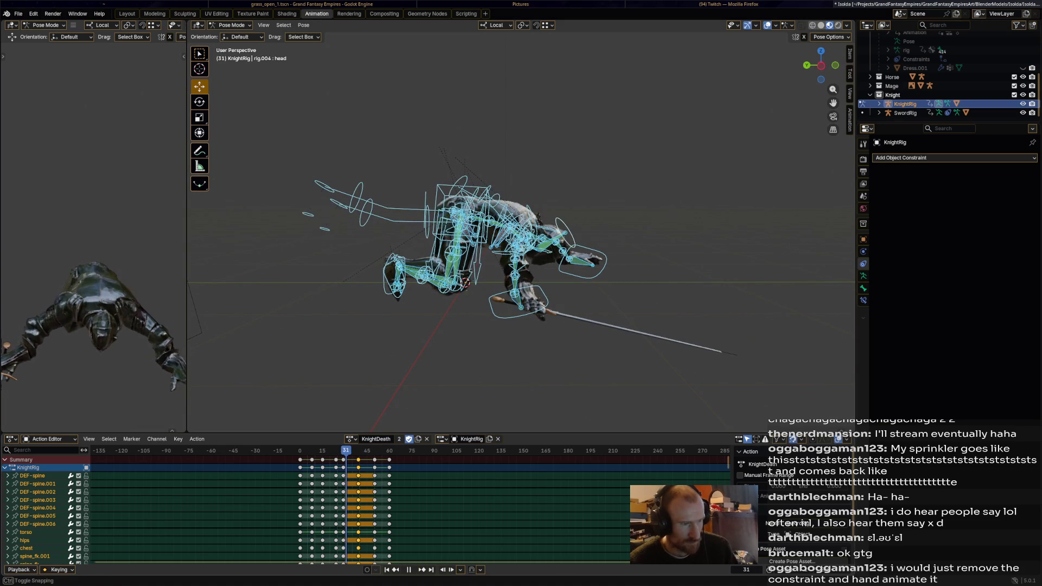
{"action": "key", "text": "space"}
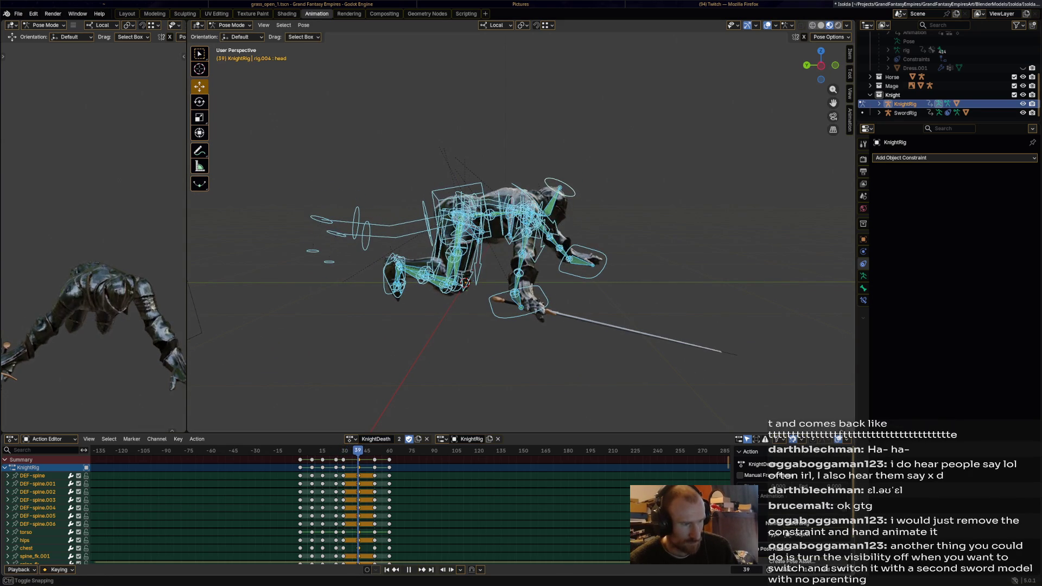
Step: Rotate the chest and turn the head about 31 degrees at frame 39, then replay
{"action": "left_click", "coordinate": [458, 207]}
{"action": "key", "text": "r"}
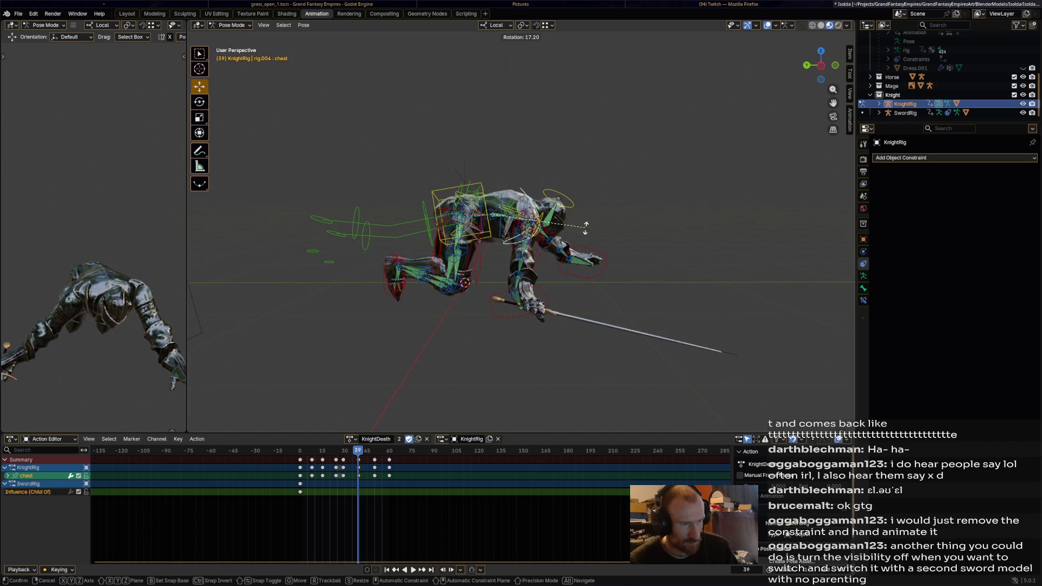
{"action": "left_click", "coordinate": [458, 208]}
{"action": "left_click", "coordinate": [568, 213]}
{"action": "key", "text": "r"}
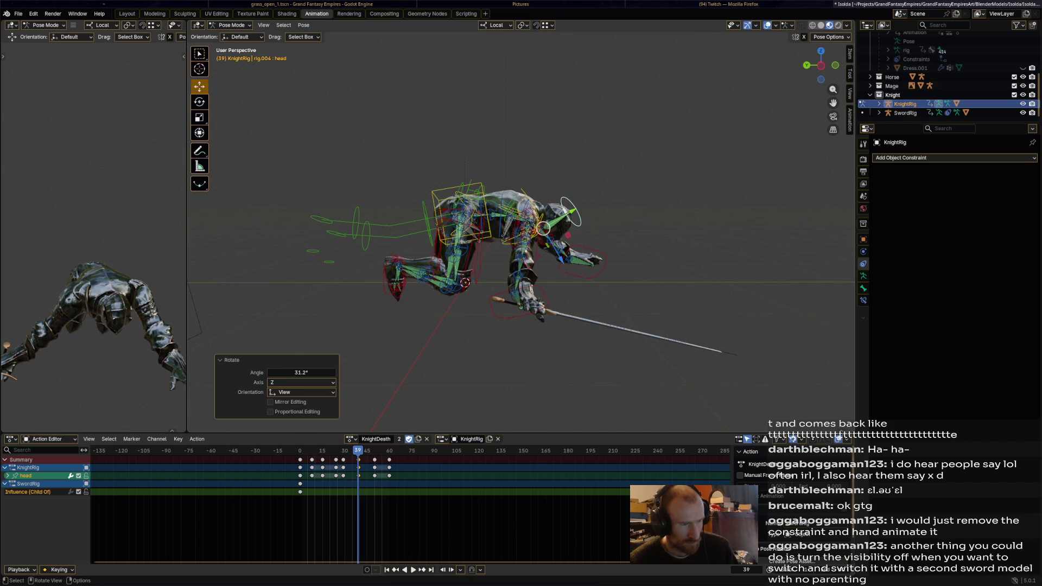
{"action": "middle_click_drag", "start_coordinate": [570, 216], "coordinate": [525, 212], "text": "shift"}
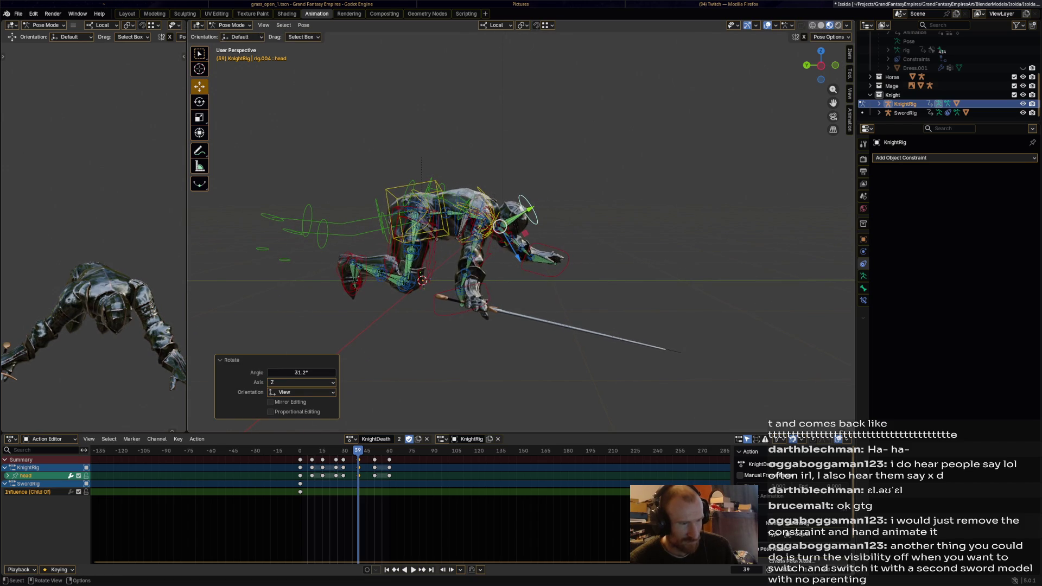
{"action": "key", "text": "a"}
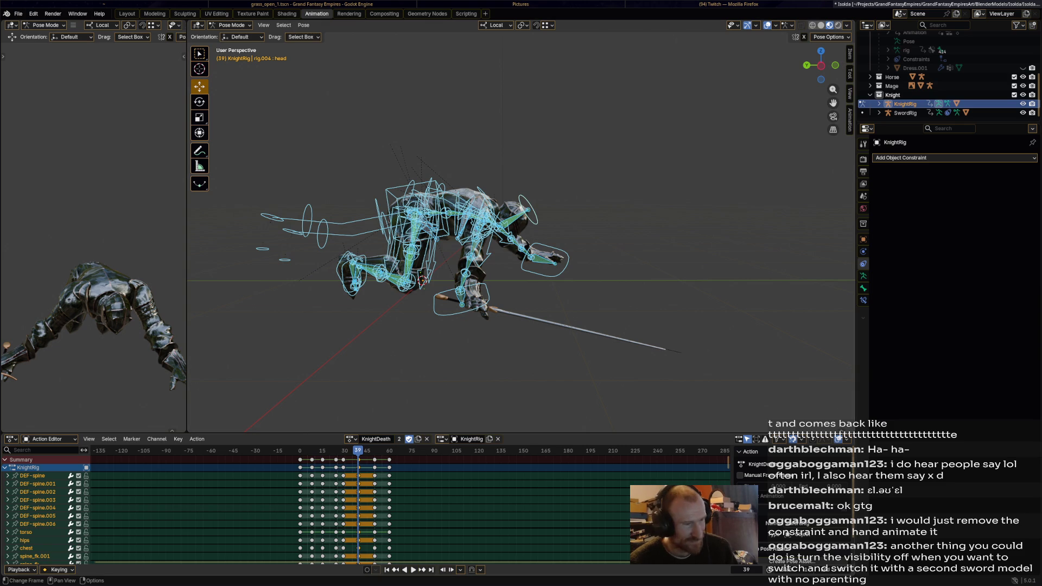
{"action": "key", "text": "space"}
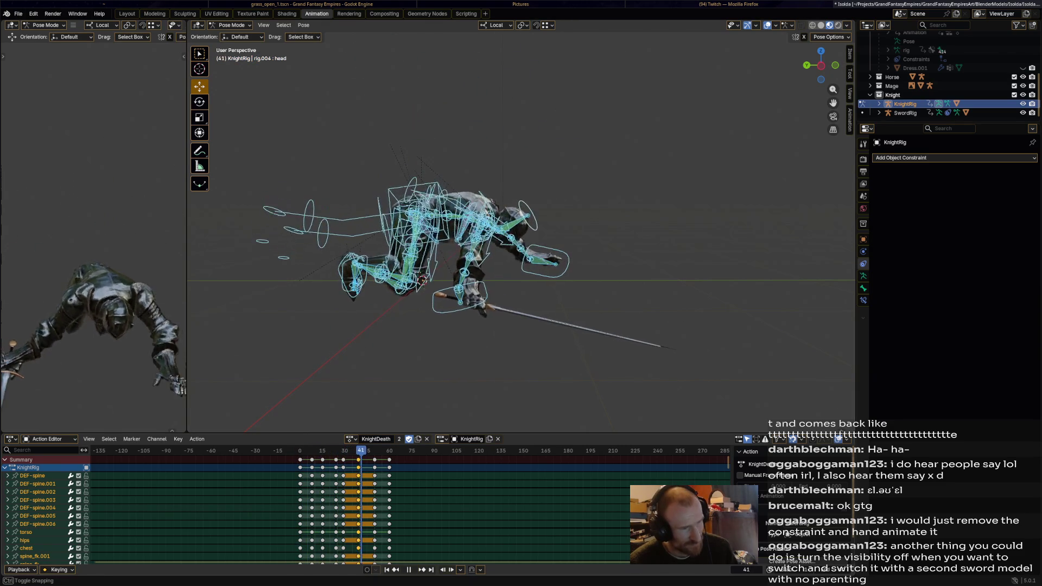
Step: Stop at frame 61 and save Isolda.blend while orbiting around the scene
{"action": "key", "text": "space"}
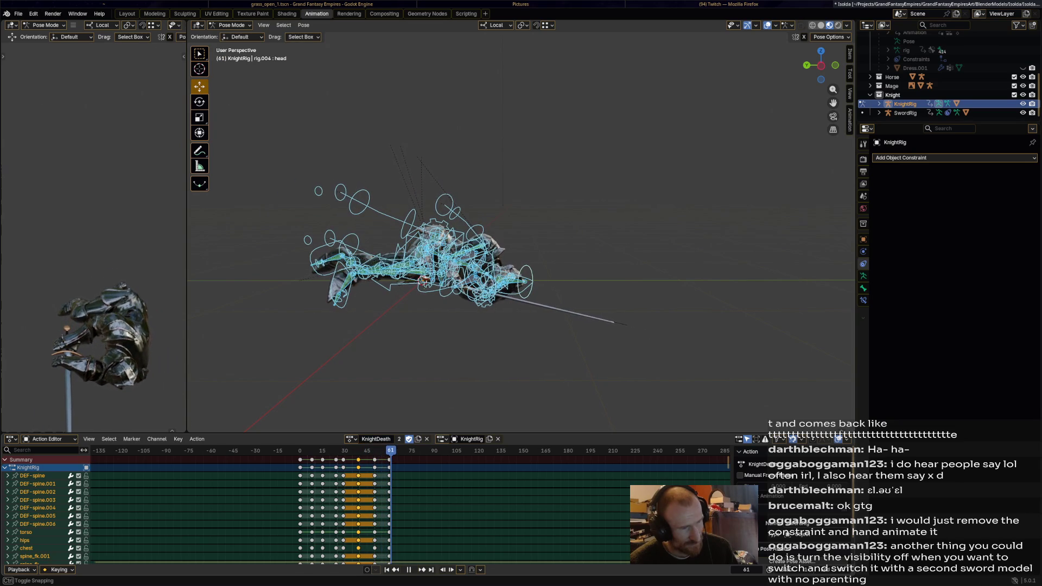
{"action": "middle_click_drag", "start_coordinate": [424, 268], "coordinate": [190, 304]}
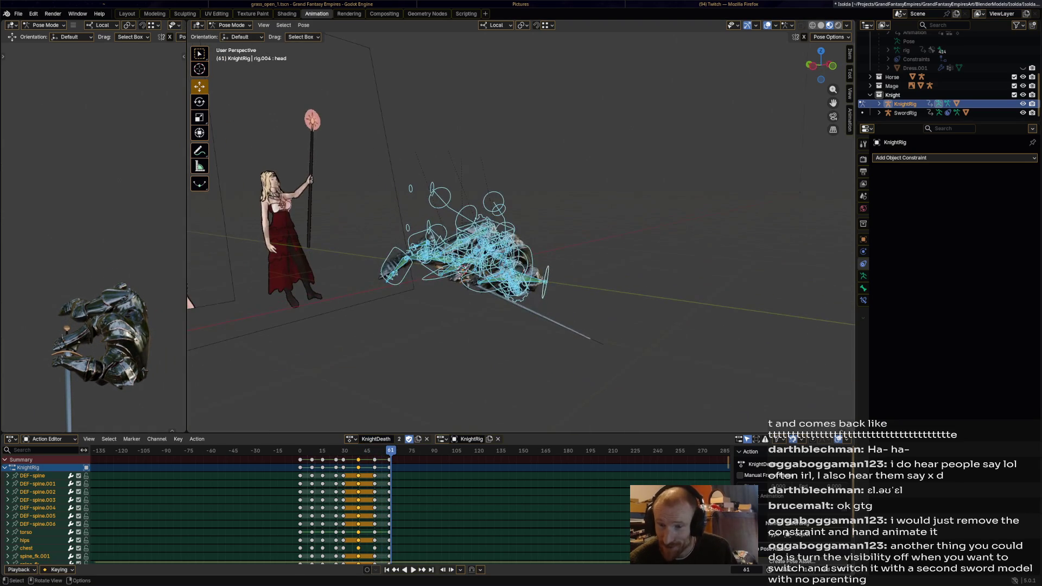
{"action": "key", "text": "ctrl+s"}
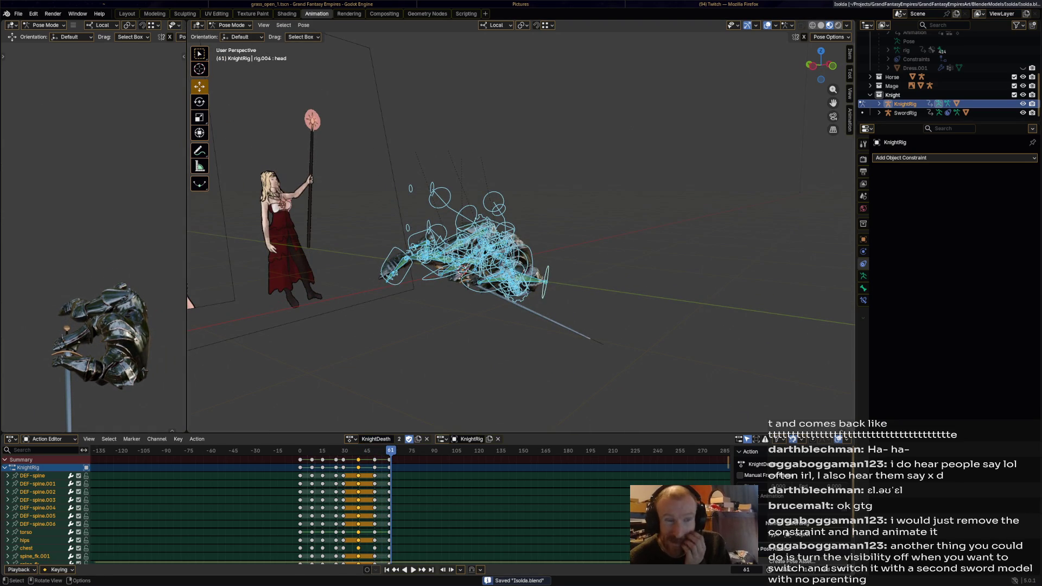
{"action": "middle_click_drag", "start_coordinate": [189, 304], "coordinate": [758, 354]}
{"action": "left_click", "coordinate": [757, 355]}
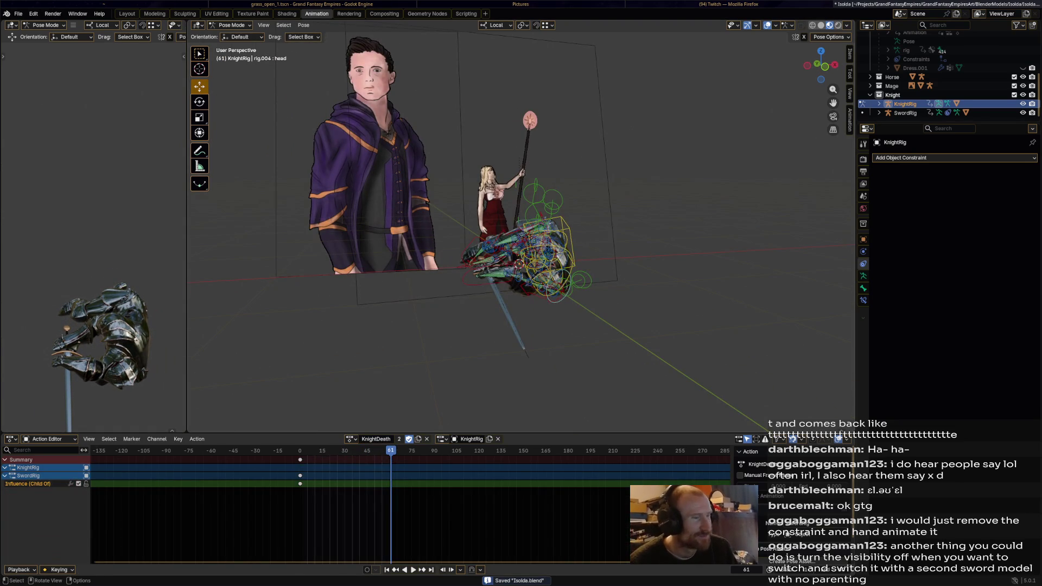
Step: Play backwards to frame 1, then widen and orbit the second 3D view
{"action": "key", "text": "shift+ctrl+space"}
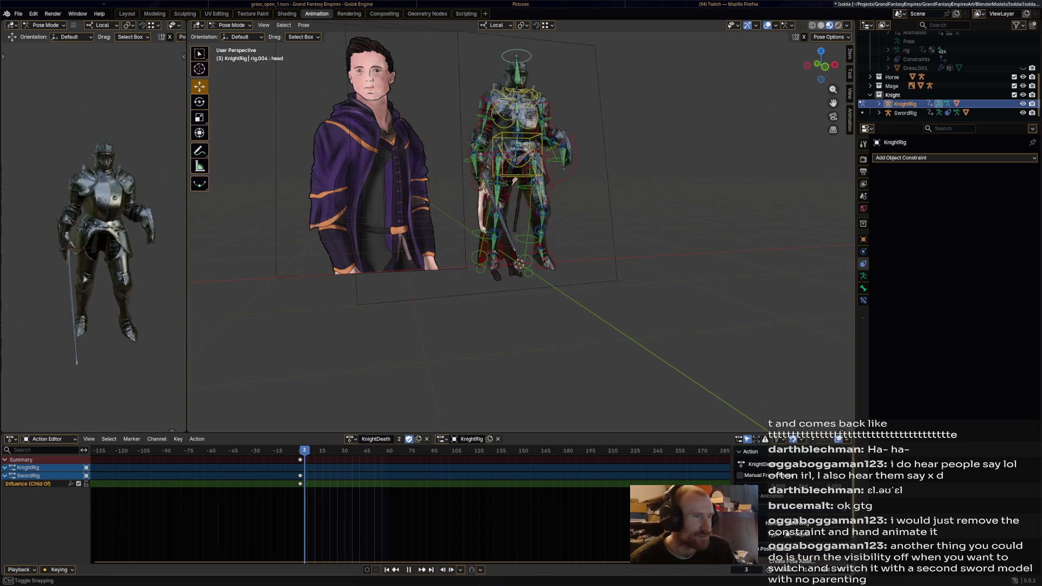
{"action": "key", "text": "space"}
{"action": "scroll", "coordinate": [94, 236], "scroll_direction": "up", "scroll_amount": 5}
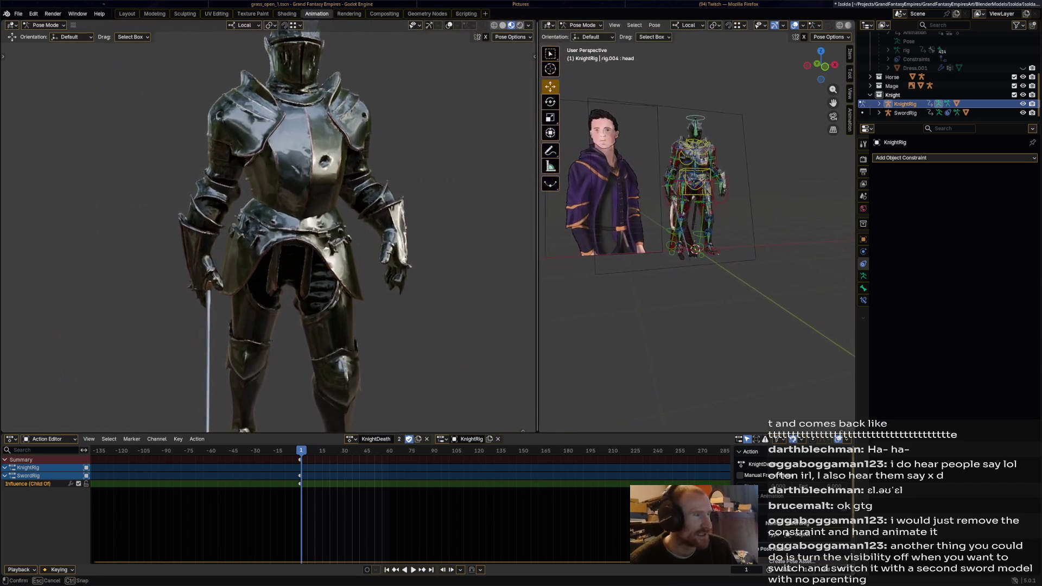
{"action": "left_click_drag", "start_coordinate": [188, 244], "coordinate": [570, 245]}
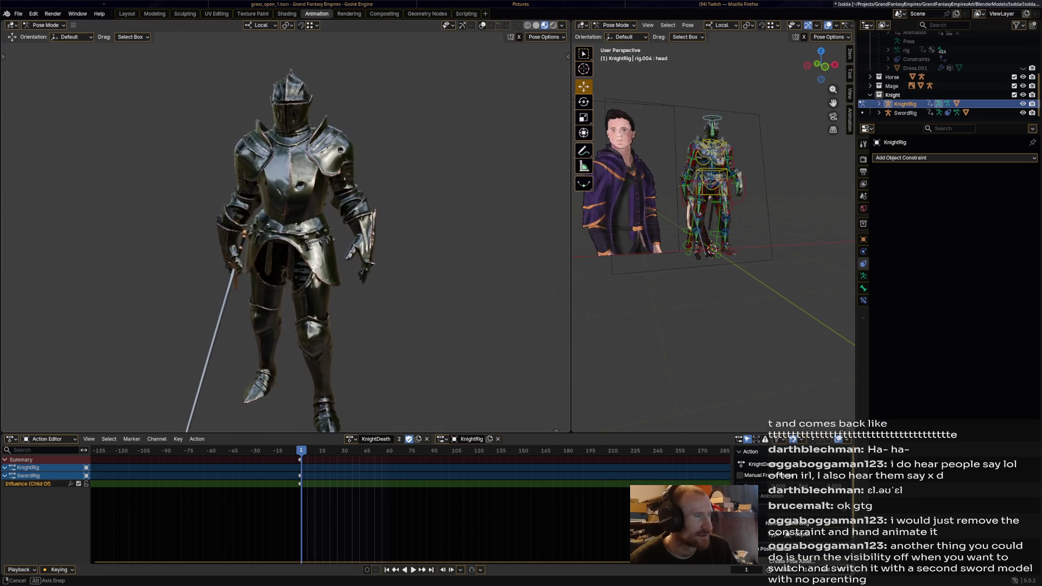
{"action": "middle_click_drag", "start_coordinate": [310, 244], "coordinate": [488, 236]}
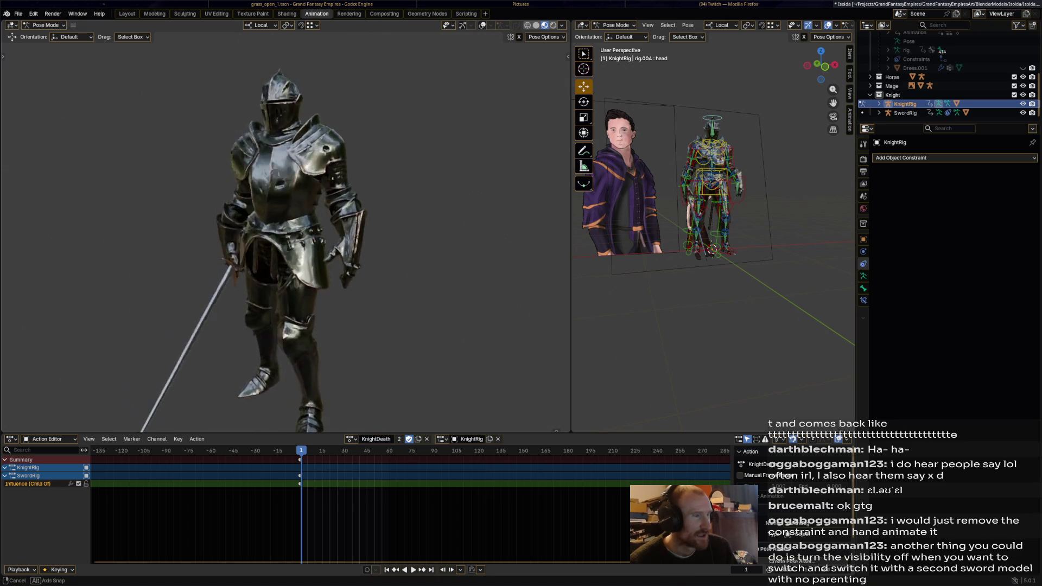
{"action": "middle_click_drag", "start_coordinate": [489, 237], "coordinate": [505, 236]}
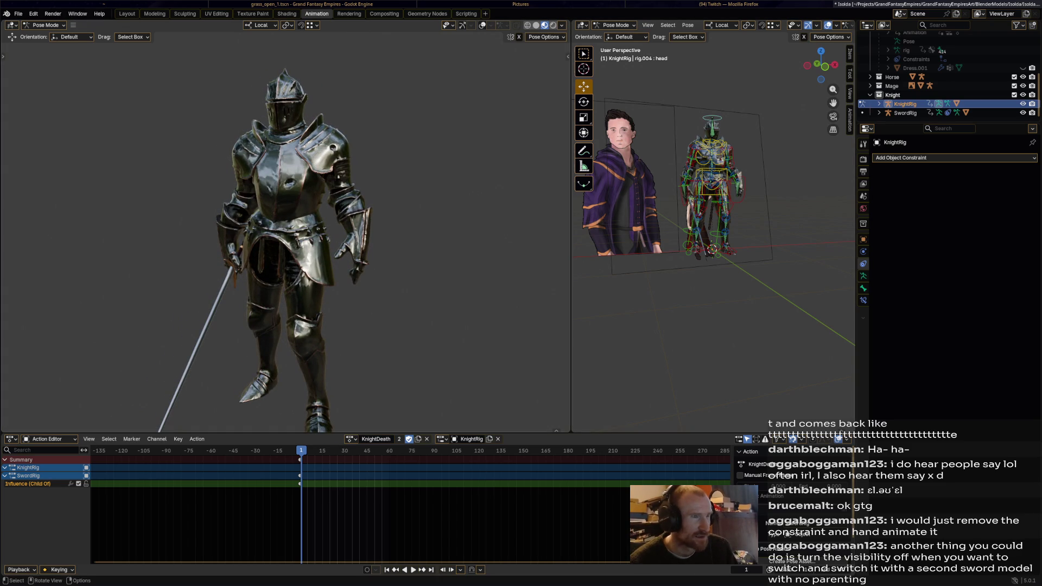
{"action": "left_click", "coordinate": [552, 25]}
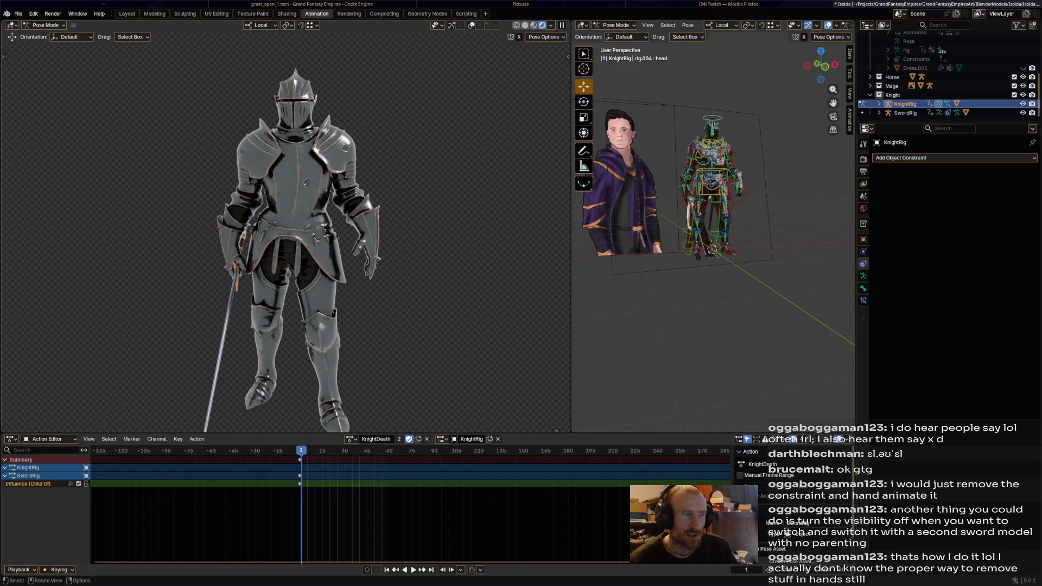
{"action": "left_click", "coordinate": [533, 26]}
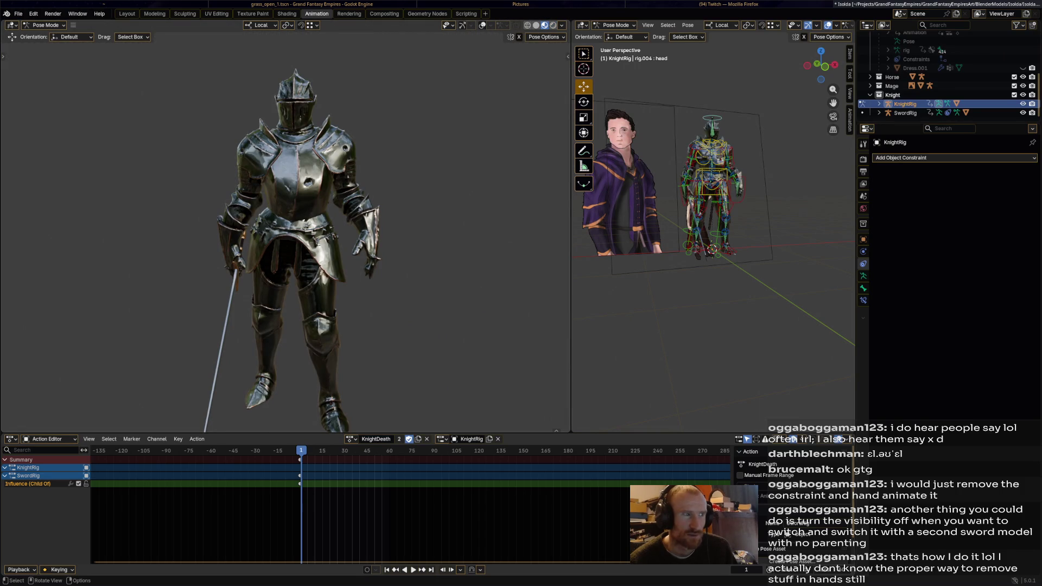
{"action": "key", "text": "ctrl+s"}
Step: Zoom into the characters in the Shading workspace, save Isolda.blend and return to Animation
{"action": "left_click", "coordinate": [287, 13]}
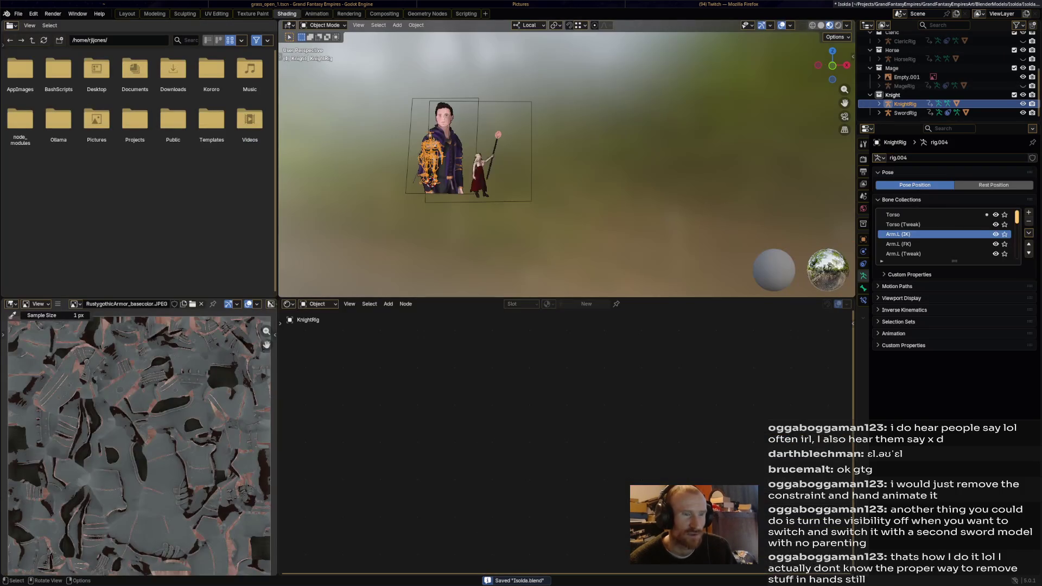
{"action": "scroll", "coordinate": [567, 163], "scroll_direction": "up", "scroll_amount": 3}
{"action": "key", "text": "shift+b"}
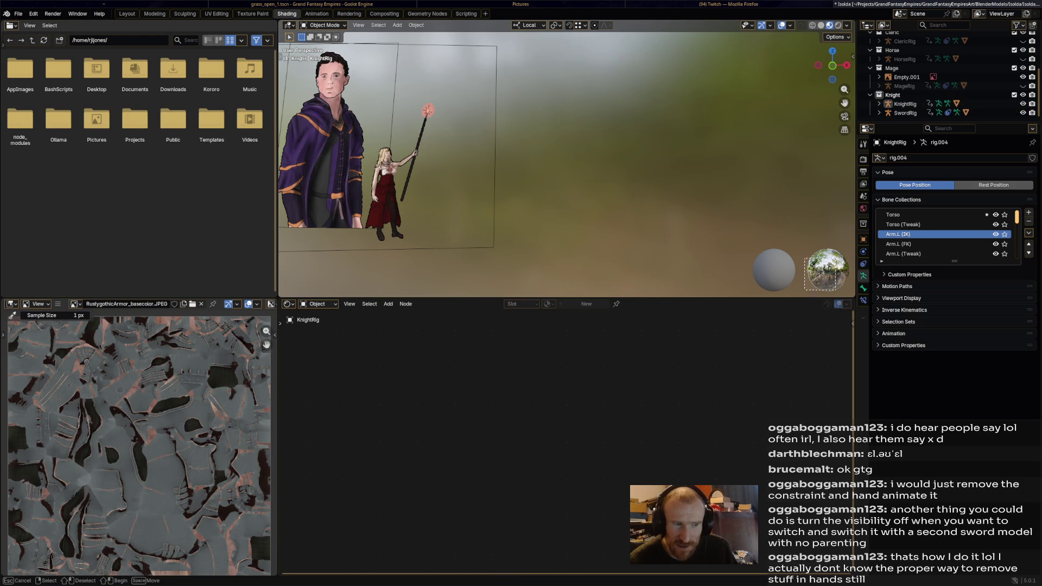
{"action": "mouse_move", "coordinate": [493, 55]}
{"action": "left_mouse_down"}
{"action": "mouse_move", "coordinate": [752, 220]}
{"action": "mouse_move", "coordinate": [770, 260]}
{"action": "mouse_move", "coordinate": [856, 298]}
{"action": "mouse_move", "coordinate": [805, 282]}
{"action": "mouse_move", "coordinate": [801, 298]}
{"action": "left_mouse_up"}
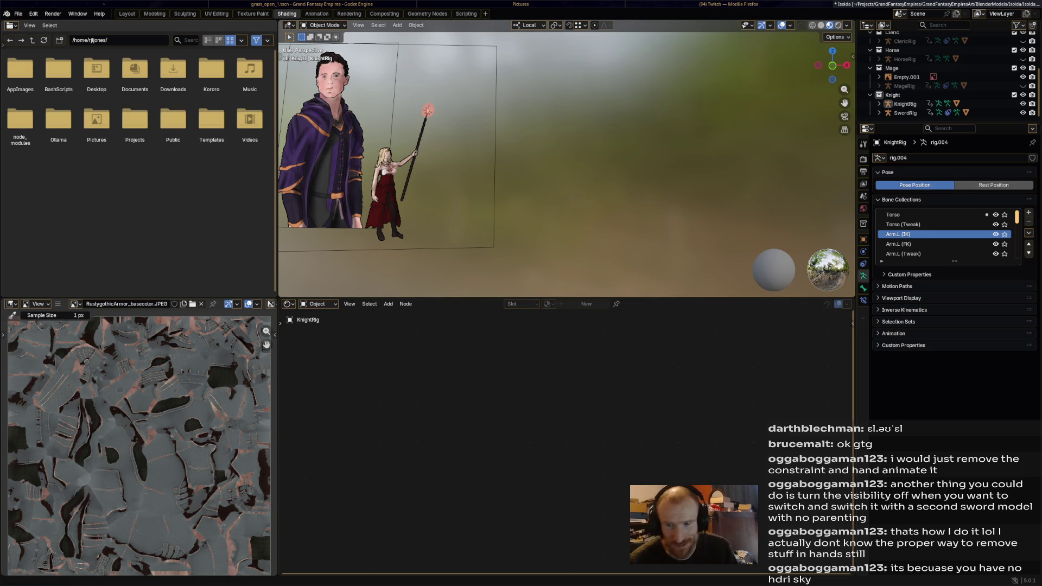
{"action": "key", "text": "ctrl+s"}
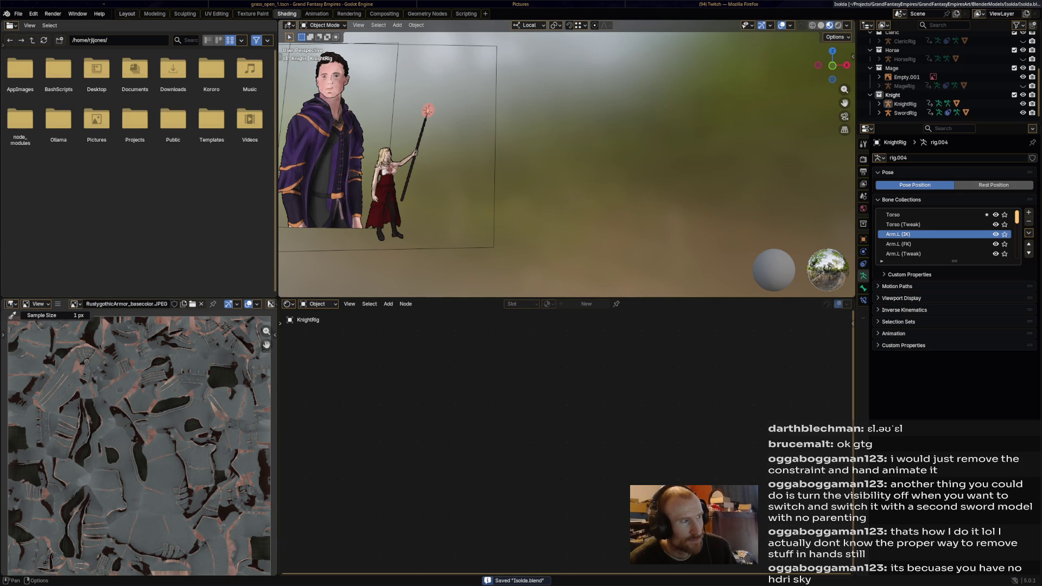
{"action": "left_click", "coordinate": [317, 13]}
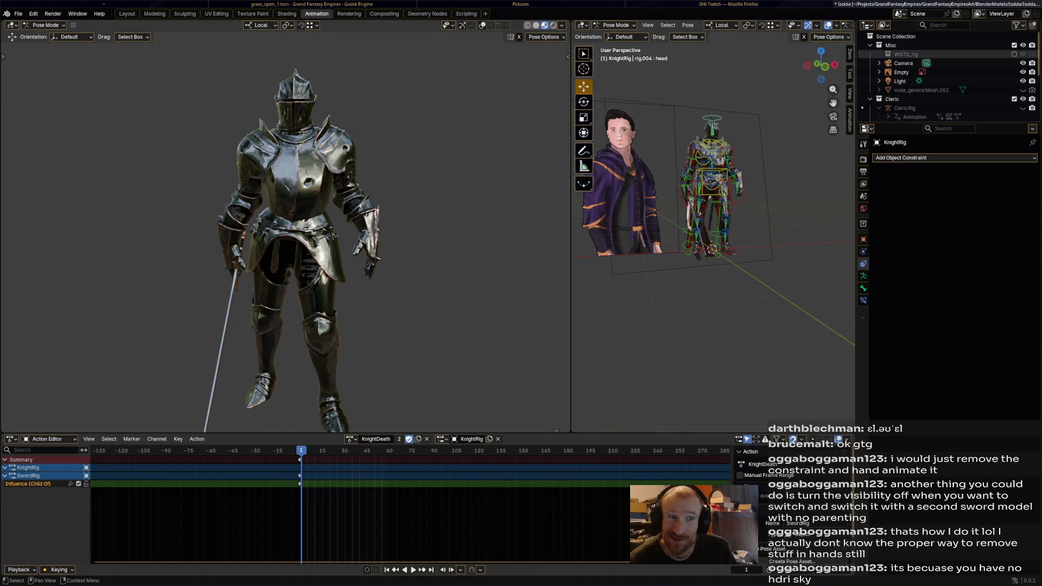
Step: Peek at the Misc collection options and the interaction mode list without changing anything
{"action": "right_click", "coordinate": [884, 44]}
{"action": "key", "text": "Escape"}
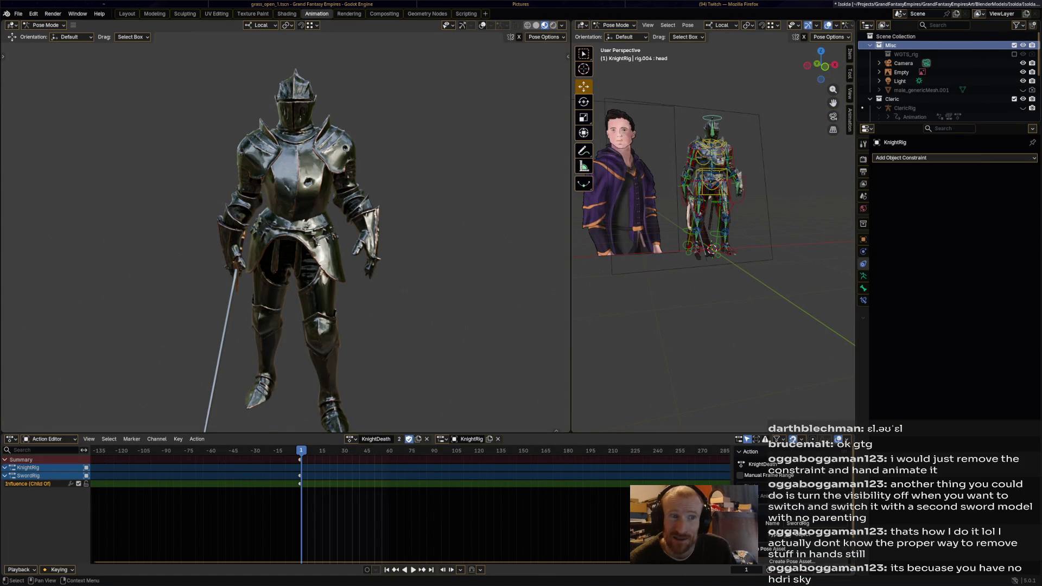
{"action": "left_click", "coordinate": [47, 24]}
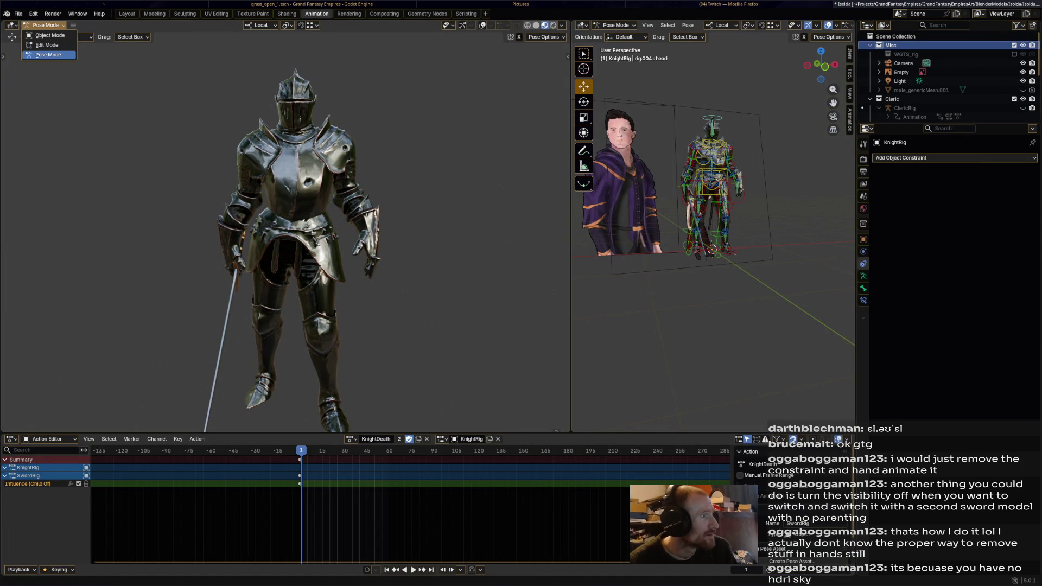
{"action": "left_click", "coordinate": [49, 54]}
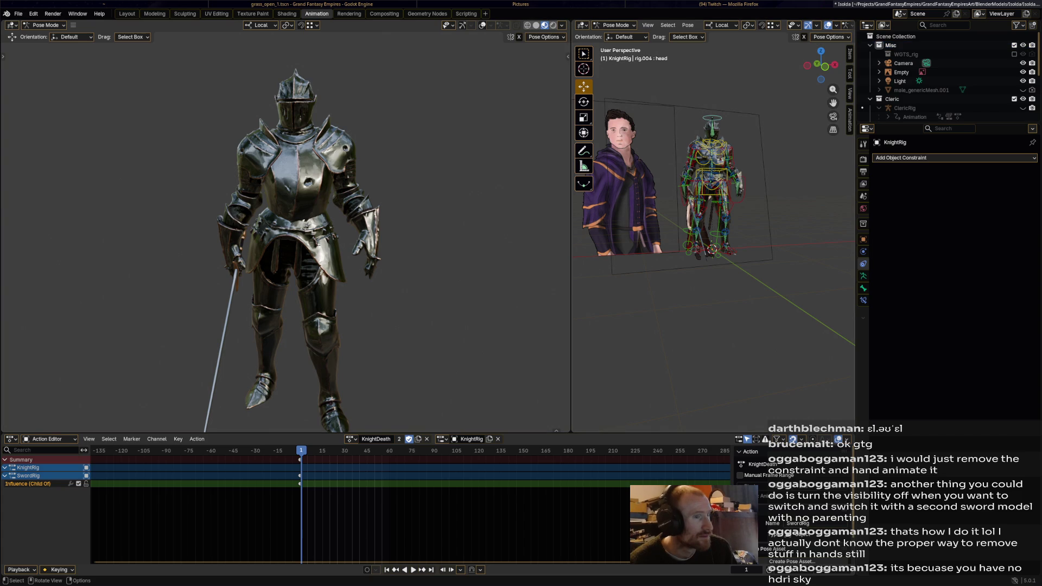
Step: Enlarge the main 3D view, put KnightRig in Object Mode and bring up the Add menu
{"action": "left_click_drag", "start_coordinate": [570, 245], "coordinate": [222, 244]}
{"action": "left_click", "coordinate": [268, 25]}
{"action": "left_click", "coordinate": [341, 25]}
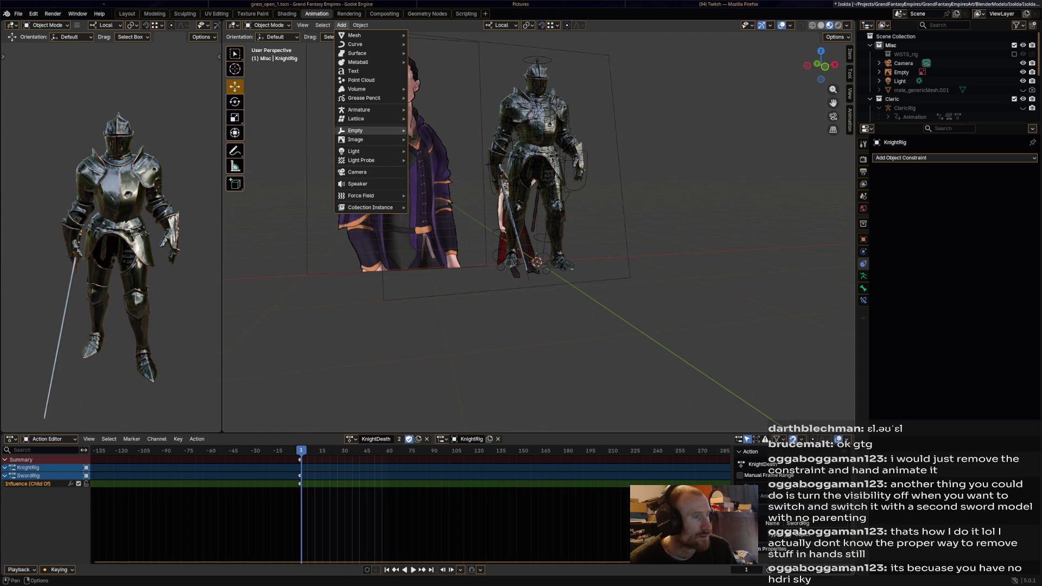
{"action": "mouse_move", "coordinate": [356, 140]}
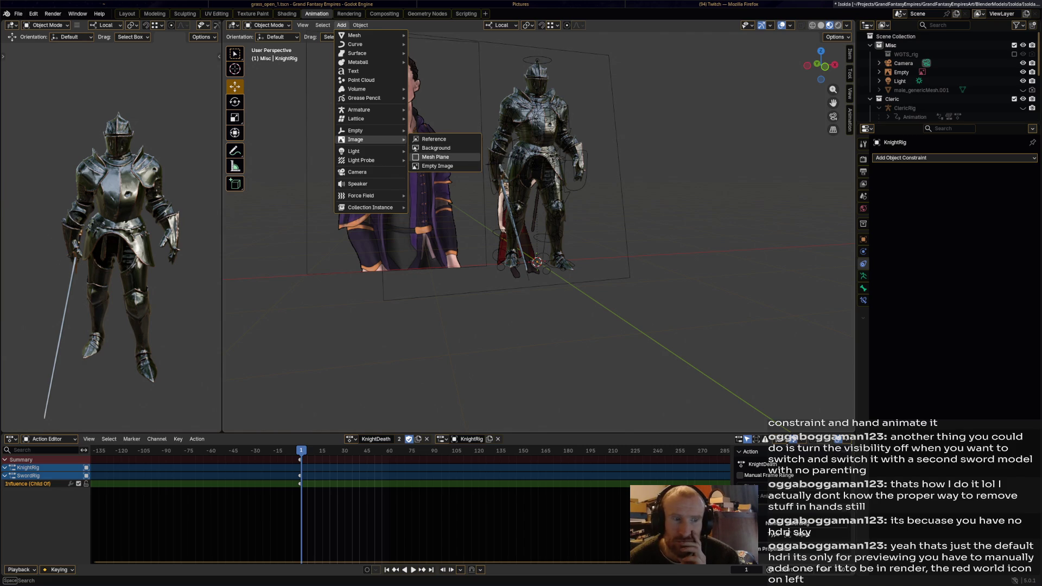
{"action": "left_click", "coordinate": [864, 209]}
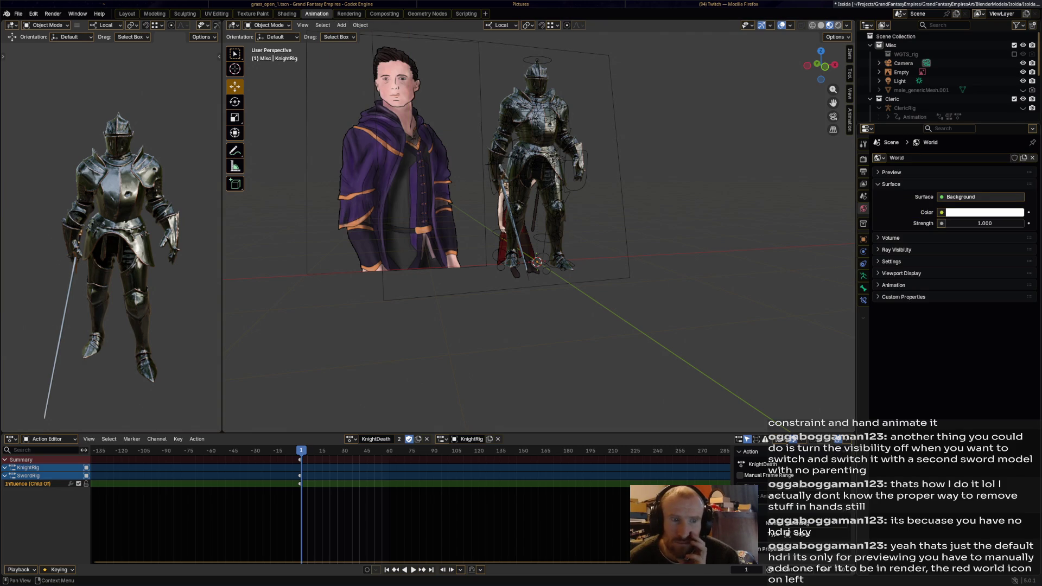
{"action": "left_click", "coordinate": [891, 171]}
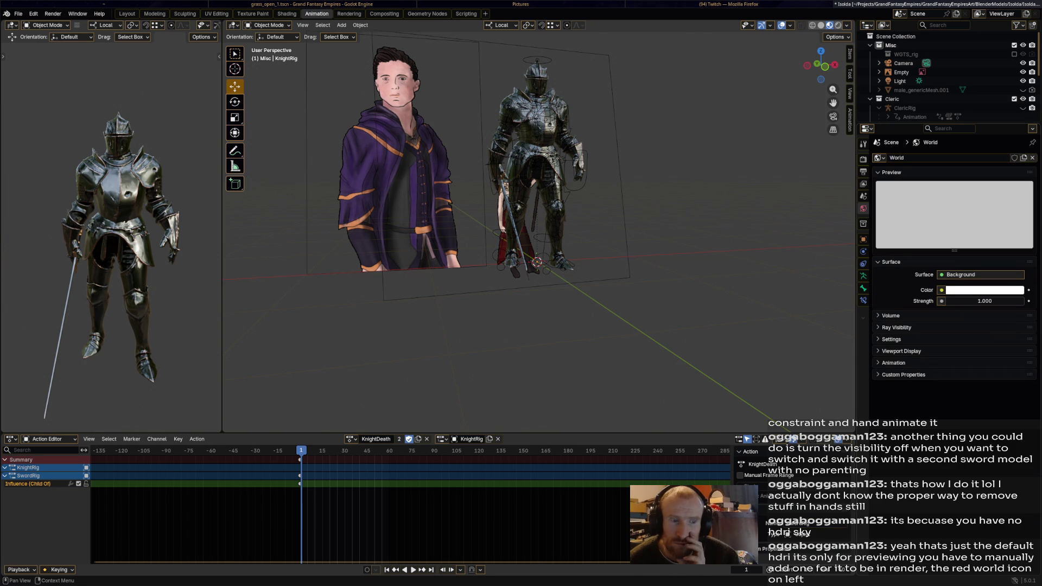
{"action": "left_click", "coordinate": [891, 315]}
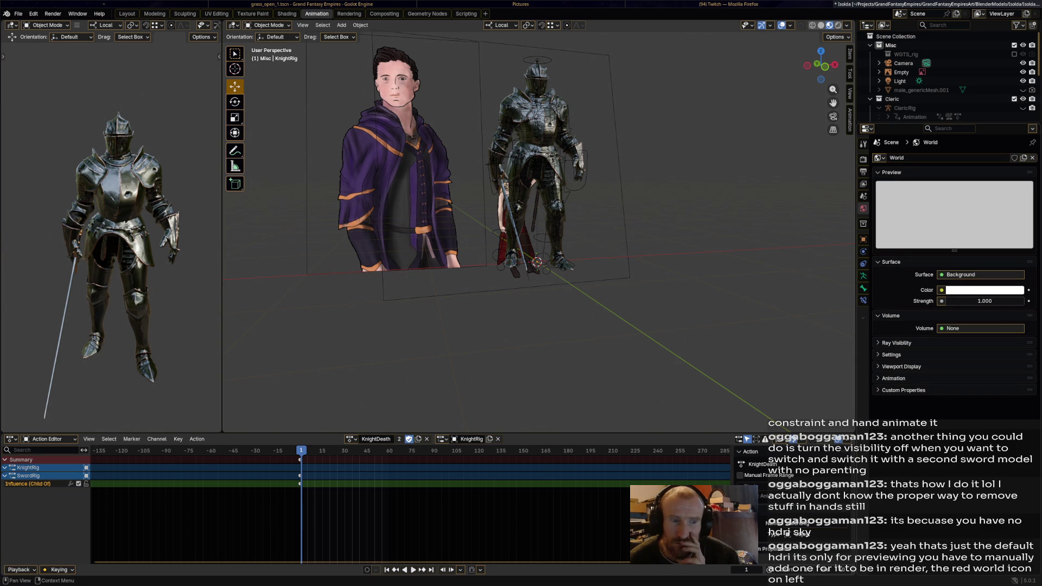
{"action": "left_click", "coordinate": [342, 25]}
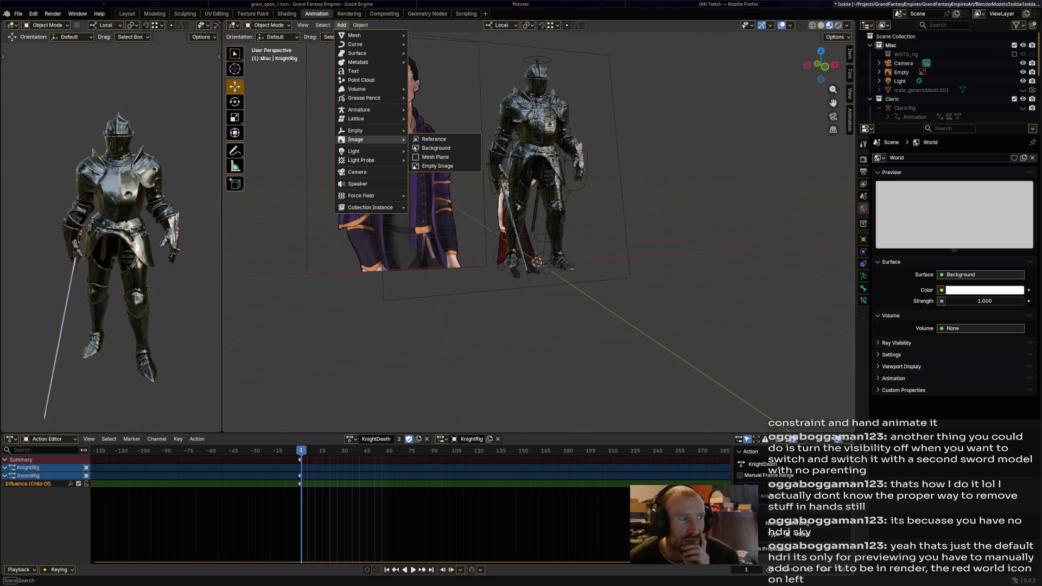
{"action": "left_click", "coordinate": [436, 147]}
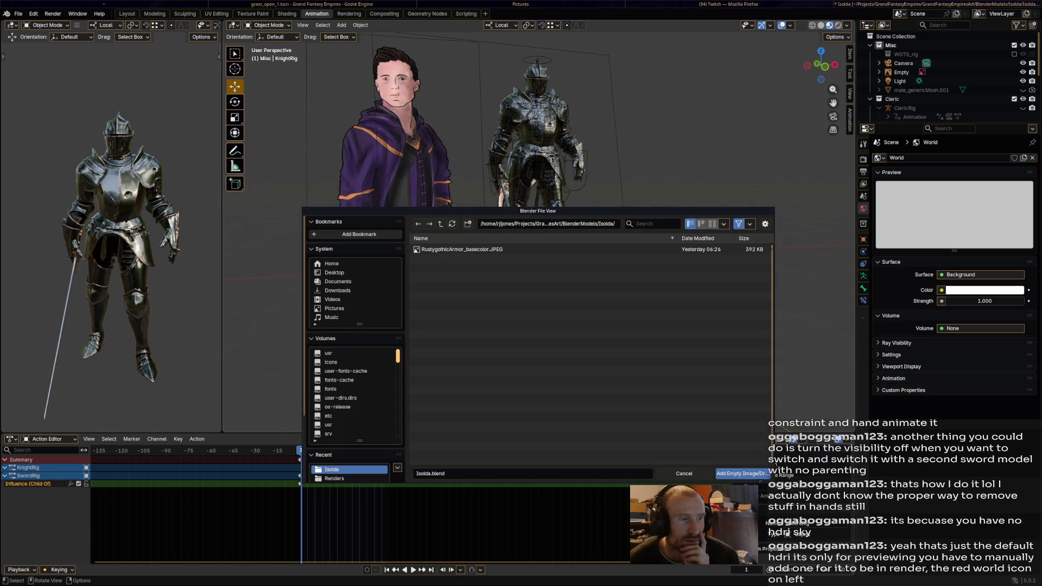
{"action": "key", "text": "Escape"}
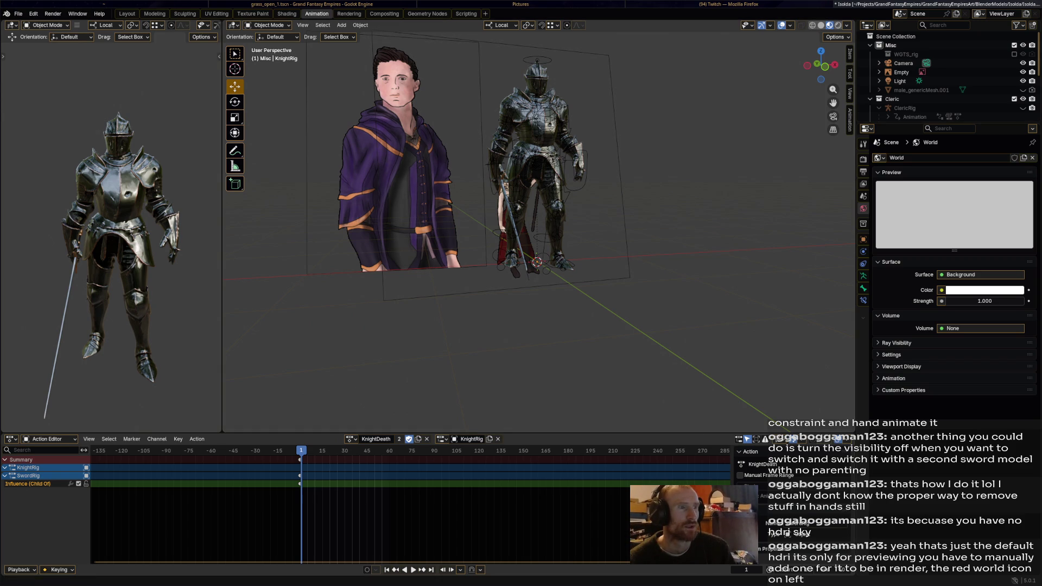
Step: In Firefox, check the walk-cycle reference tab and the Project bookmarks folder
{"action": "key", "text": "alt+Tab"}
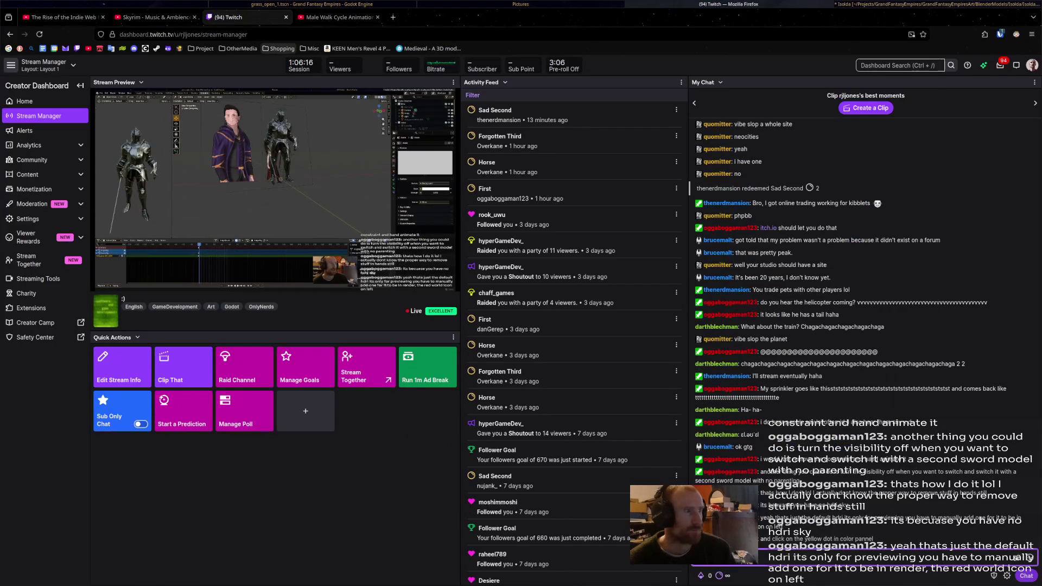
{"action": "key", "text": "ctrl+Tab"}
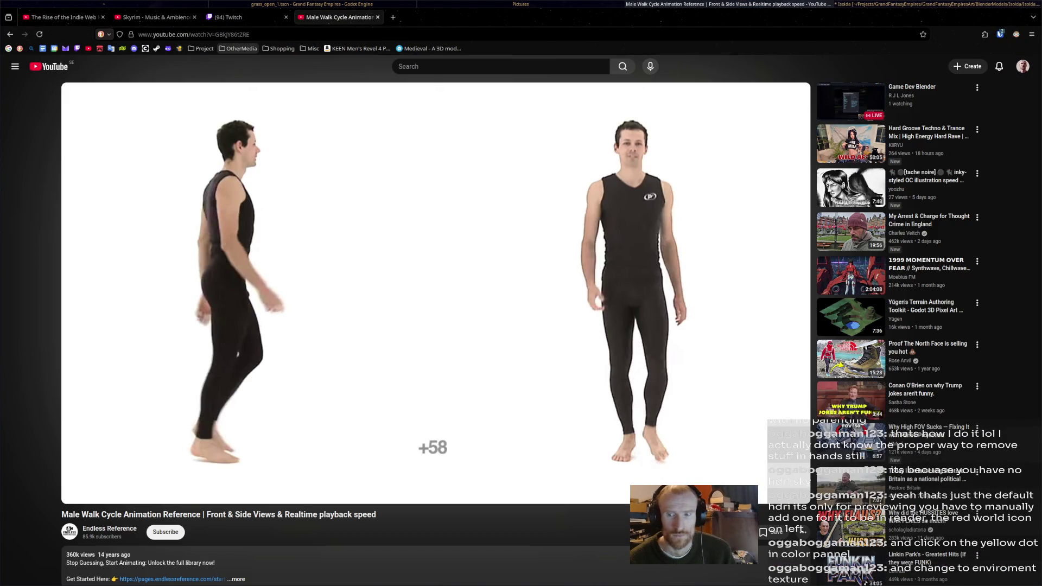
{"action": "left_click", "coordinate": [202, 48]}
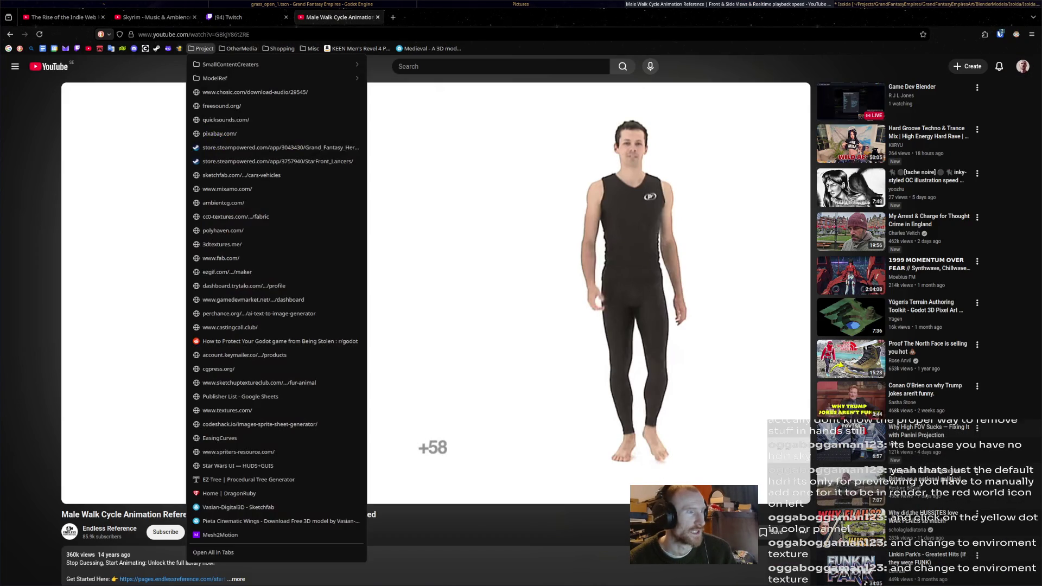
{"action": "key", "text": "alt+Tab"}
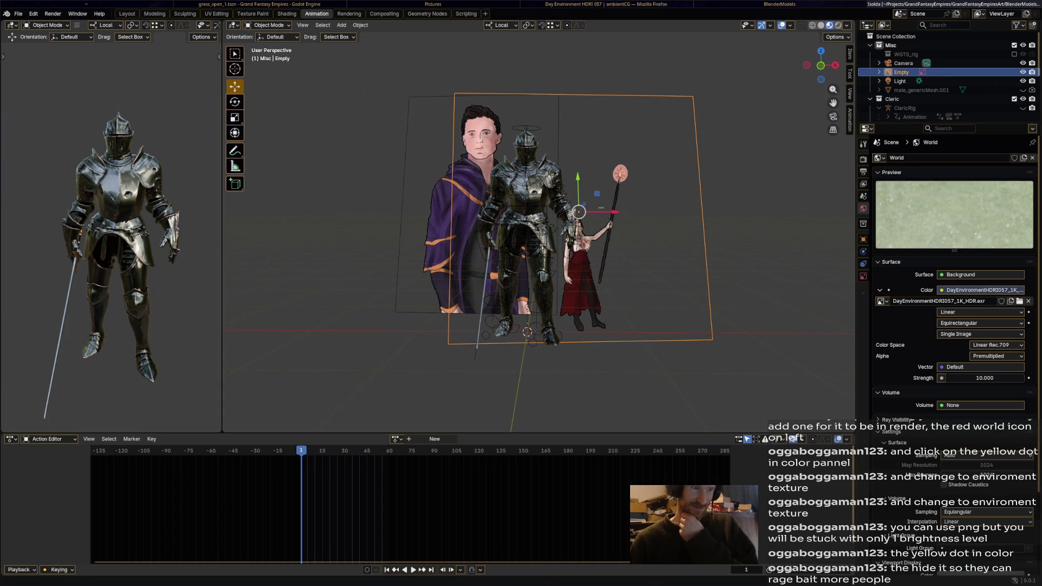
{"action": "key", "text": "alt+Tab"}
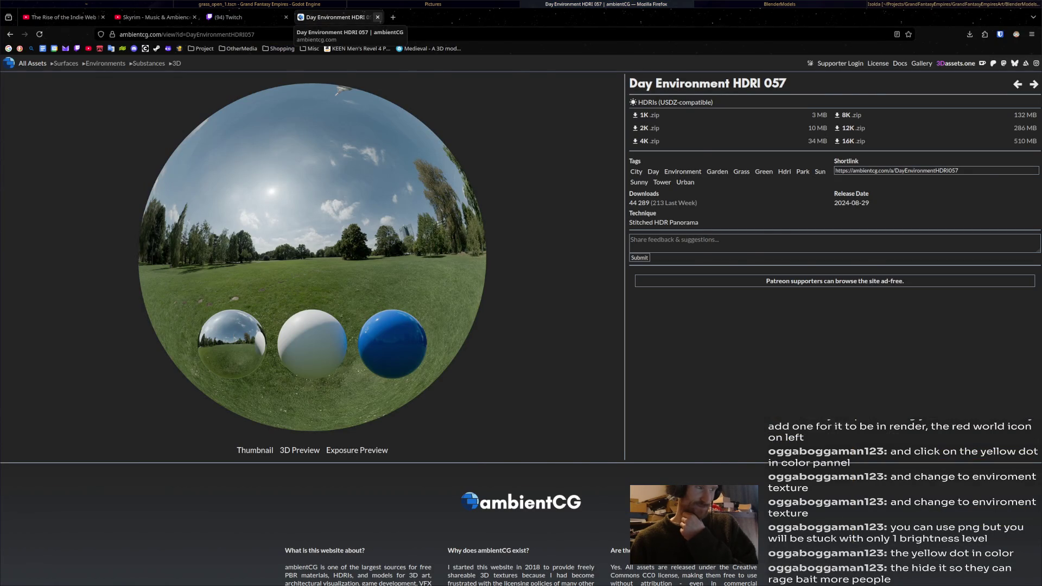
Step: Close the ambientCG HDRI tab and start the Skyrim Day ambience video, then return to Blender
{"action": "left_click", "coordinate": [369, 16]}
{"action": "key", "text": "ctrl+shift+Tab"}
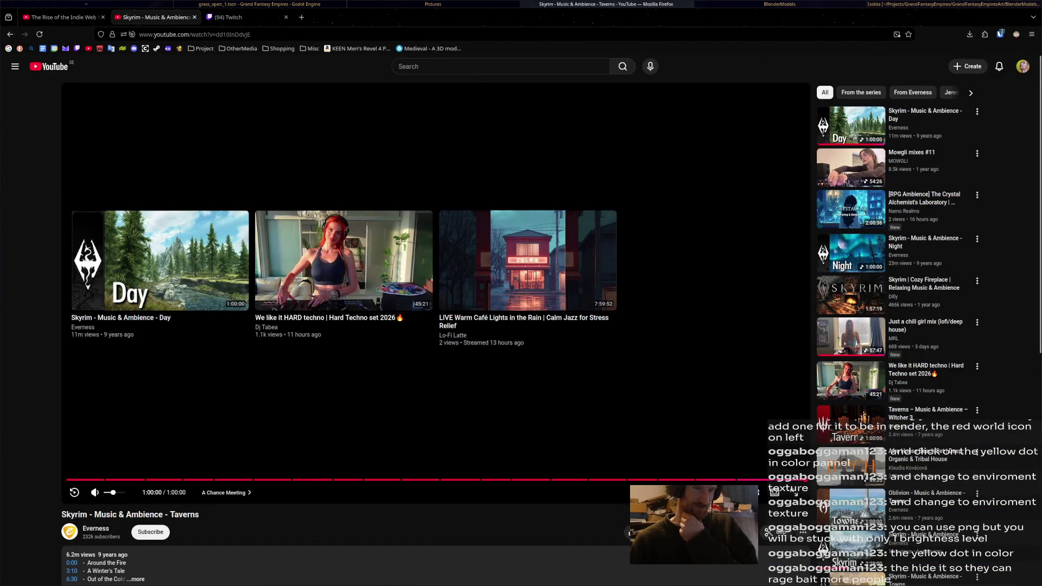
{"action": "left_click", "coordinate": [851, 124]}
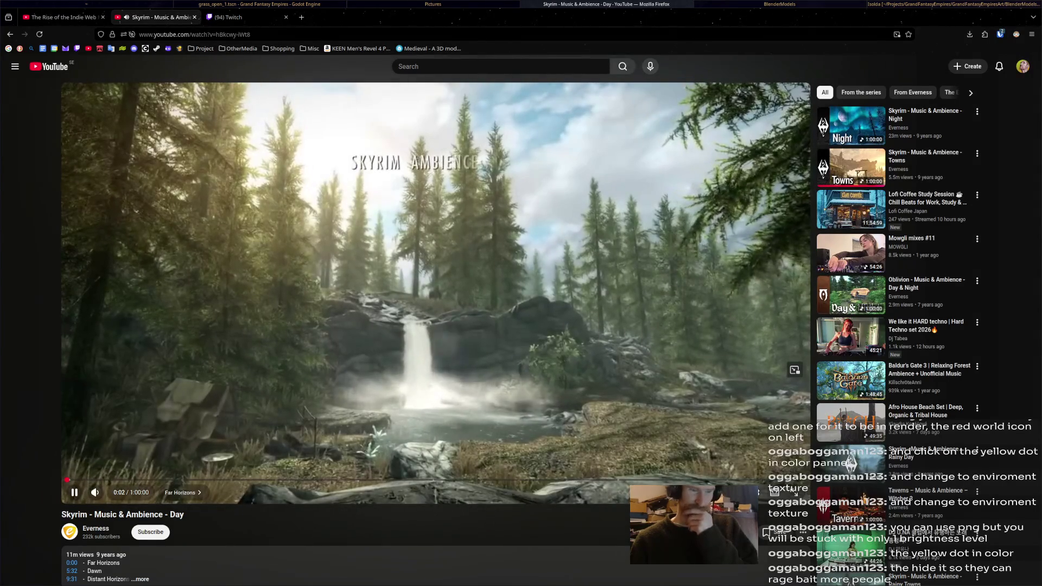
{"action": "key", "text": "alt+Tab"}
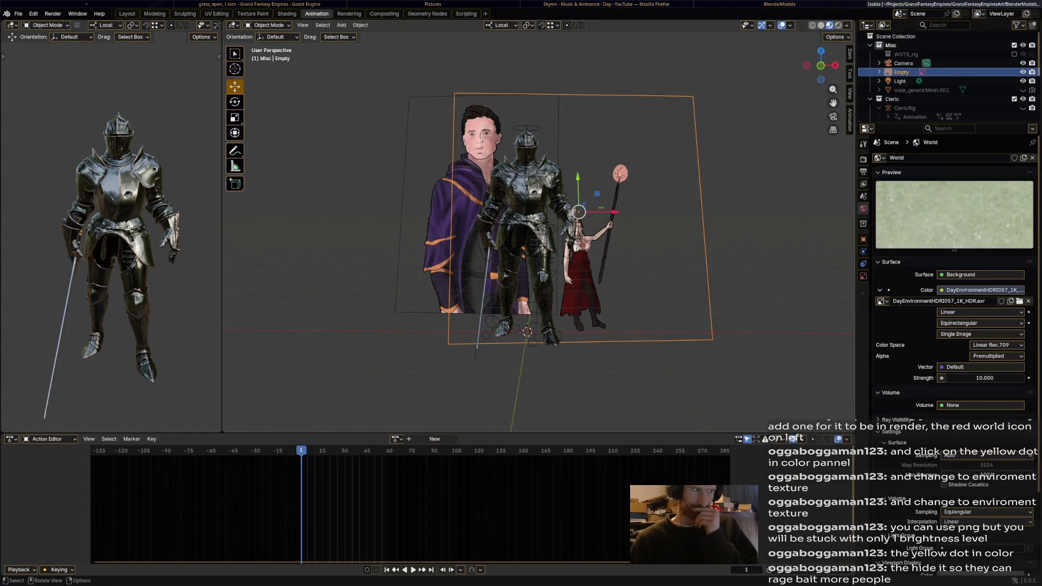
Step: Assign KnightAttack in the Action Editor, preview it and jump to frame 60
{"action": "left_click", "coordinate": [397, 439]}
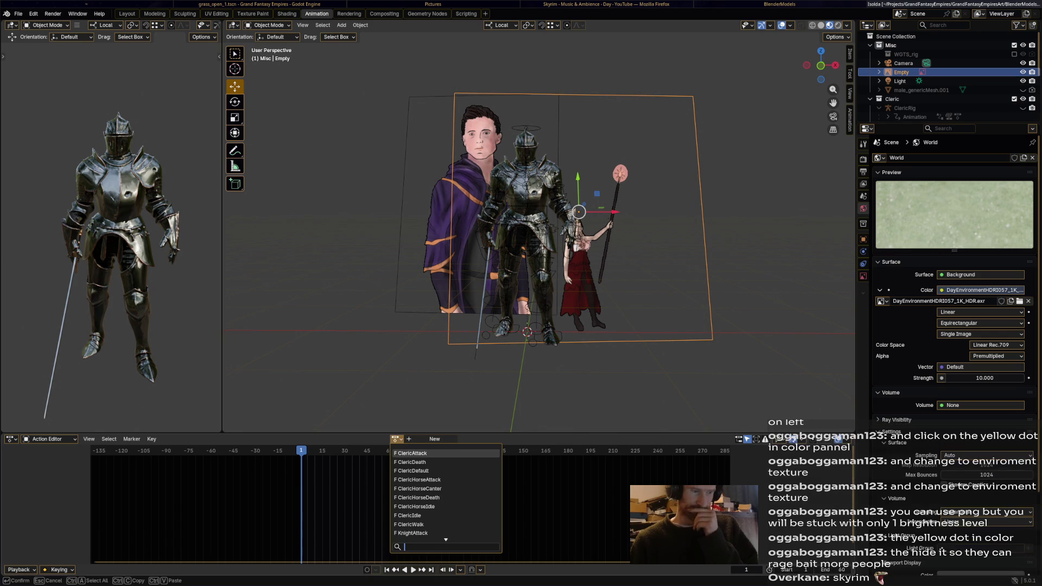
{"action": "key", "text": "Down"}
{"action": "key", "text": "Down"}
{"action": "key", "text": "Down"}
{"action": "key", "text": "Down"}
{"action": "key", "text": "Down"}
{"action": "key", "text": "Down"}
{"action": "key", "text": "Down"}
{"action": "key", "text": "Down"}
{"action": "key", "text": "Down"}
{"action": "key", "text": "Down"}
{"action": "key", "text": "Down"}
{"action": "key", "text": "Up"}
{"action": "key", "text": "Up"}
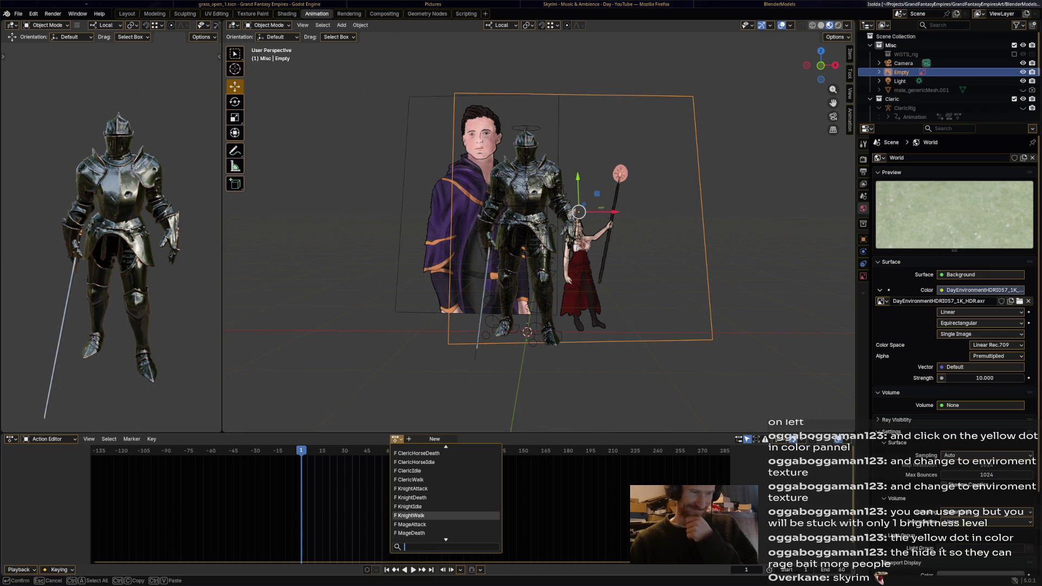
{"action": "key", "text": "Up"}
{"action": "key", "text": "Up"}
{"action": "key", "text": "Up"}
{"action": "key", "text": "Return"}
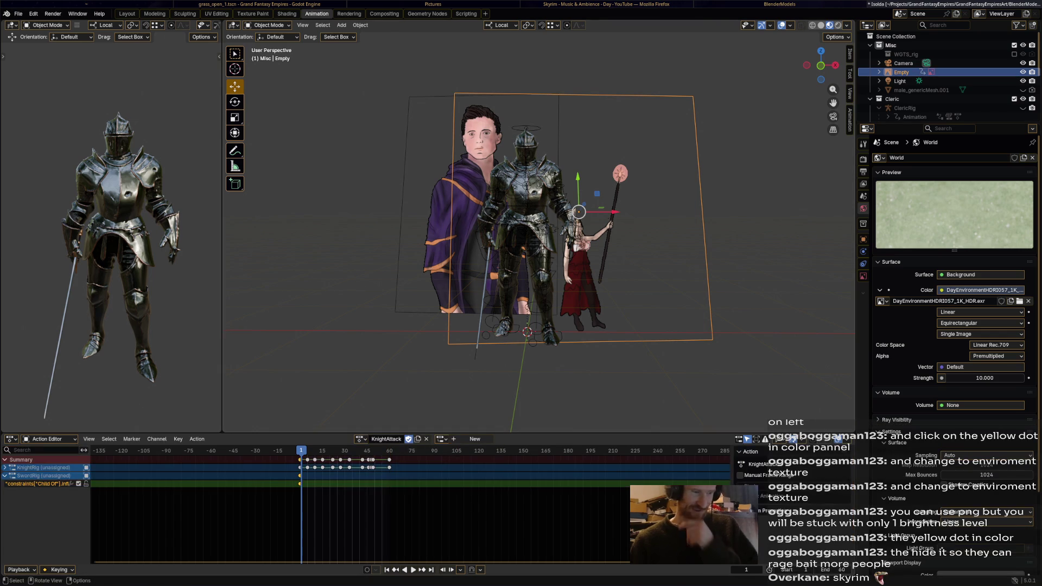
{"action": "key", "text": "space"}
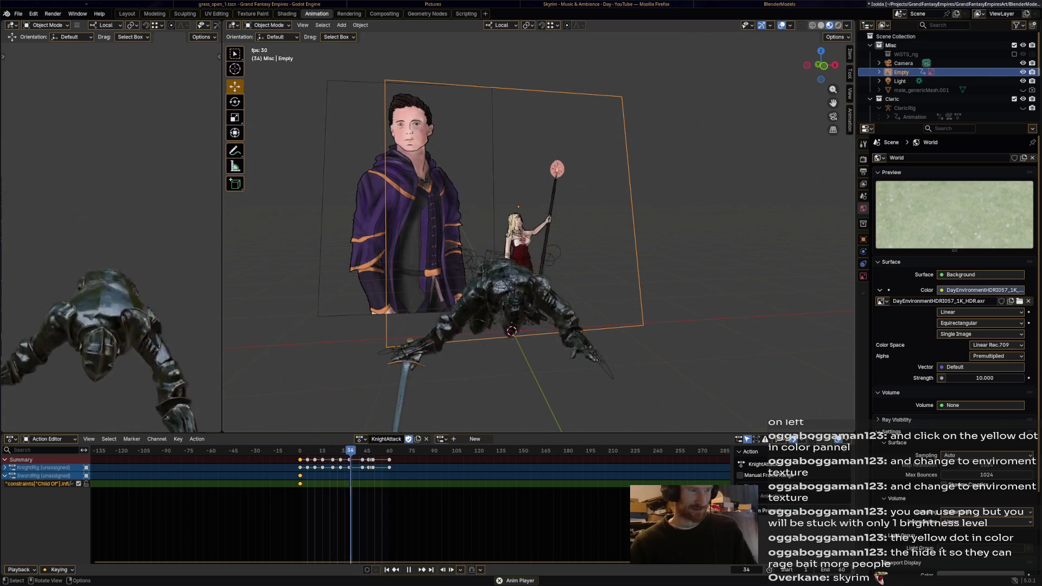
{"action": "key", "text": "space"}
{"action": "key", "text": "Up"}
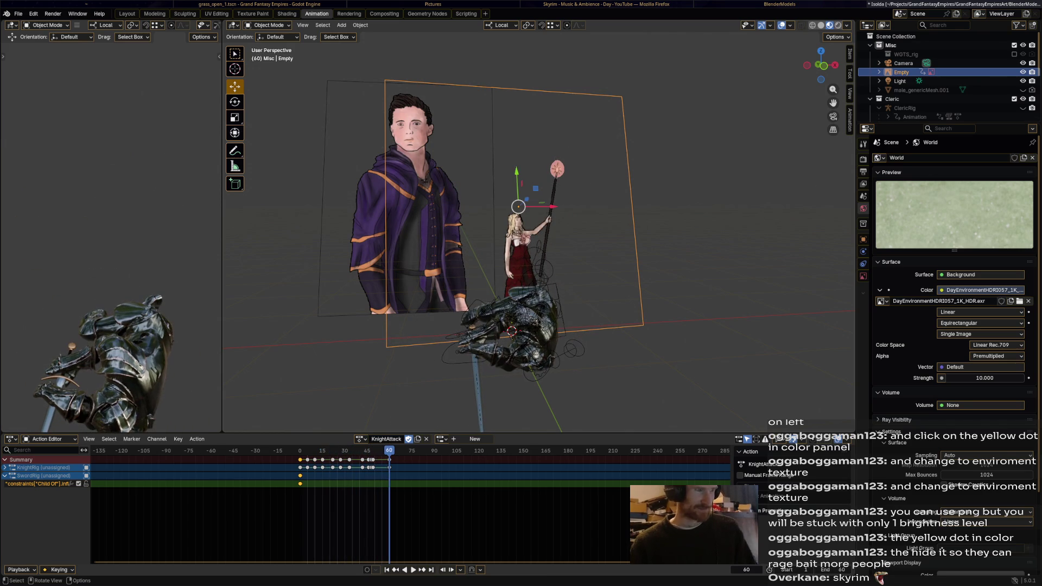
Step: Put KnightRig in Pose Mode, assign KnightAttack to it and play it
{"action": "left_click", "coordinate": [513, 330]}
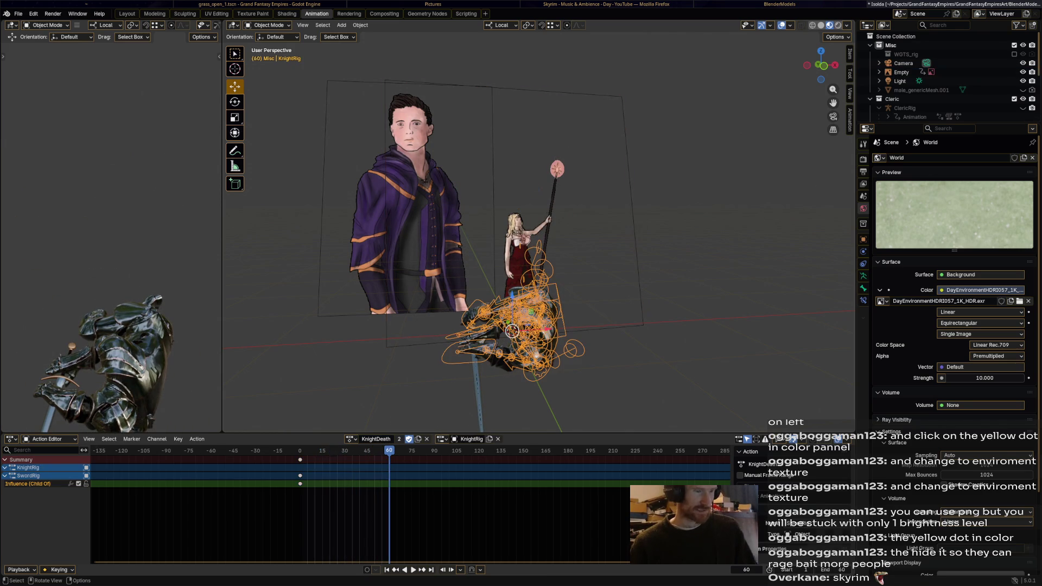
{"action": "key", "text": "ctrl+Tab"}
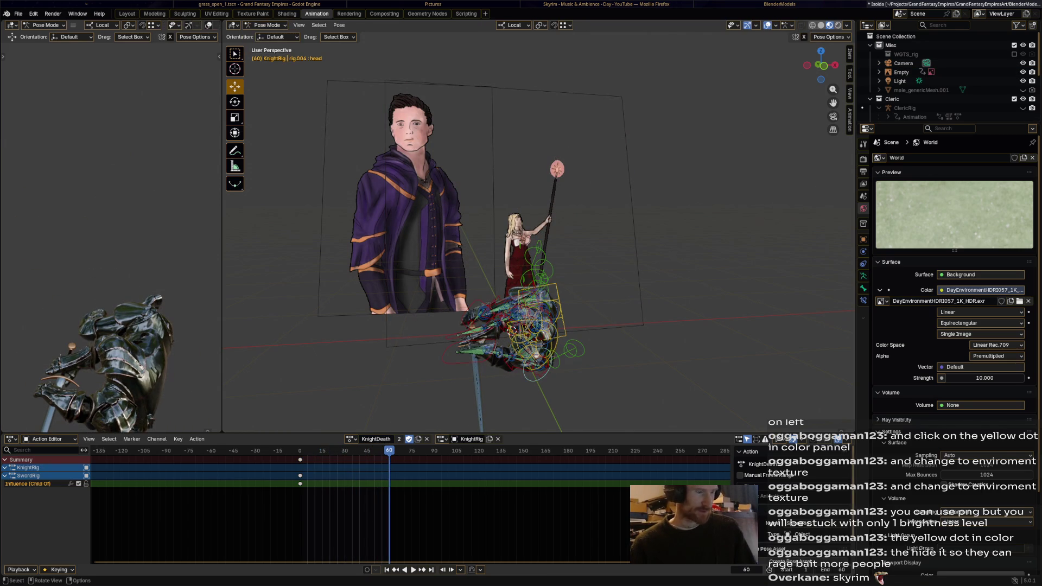
{"action": "left_click", "coordinate": [351, 439]}
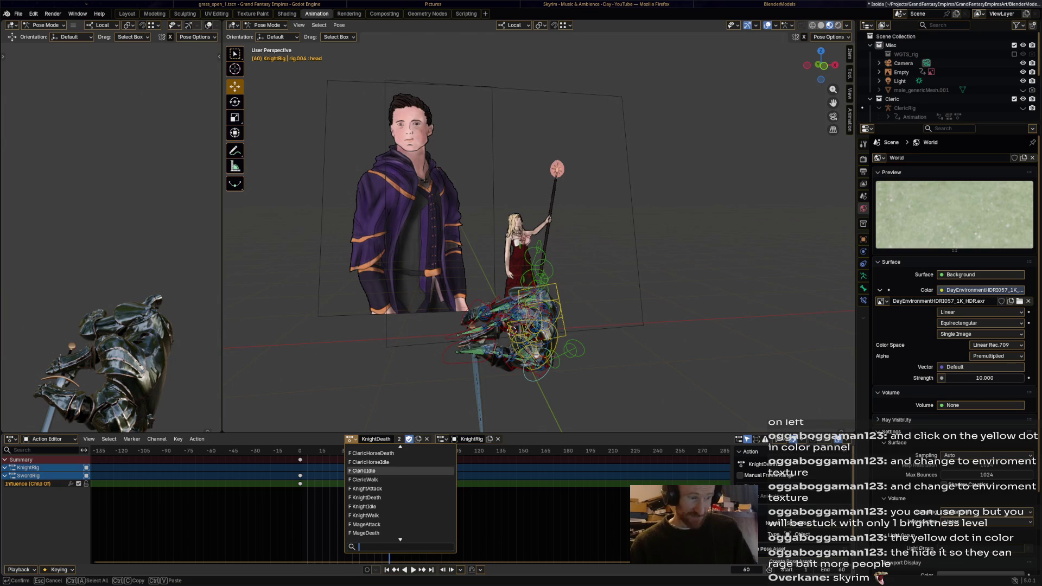
{"action": "left_click", "coordinate": [365, 489]}
{"action": "key", "text": "space"}
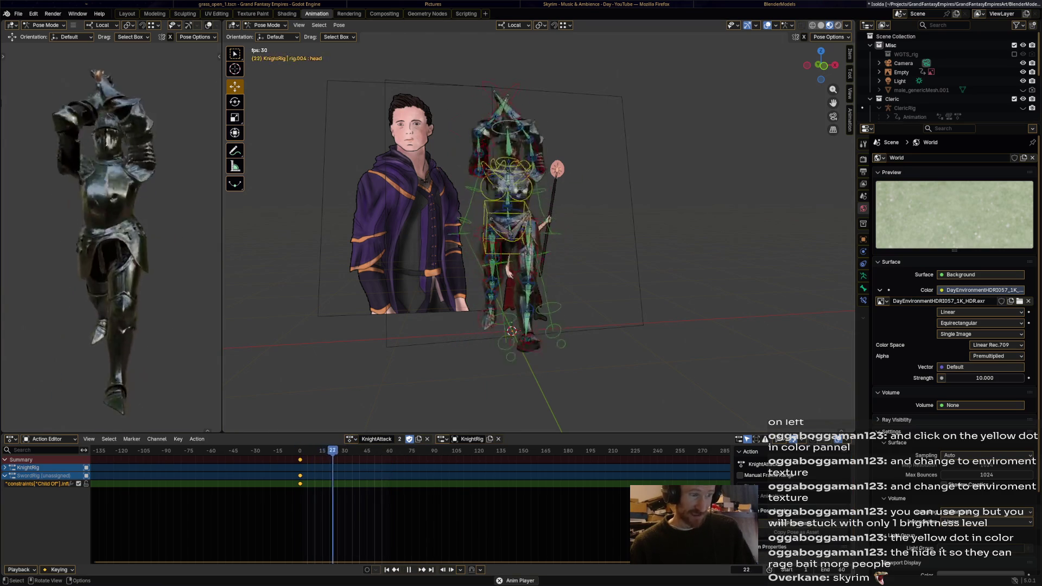
Step: Play KnightAttack through several times, orbiting to a side view of the sword swing
{"action": "key", "text": "space"}
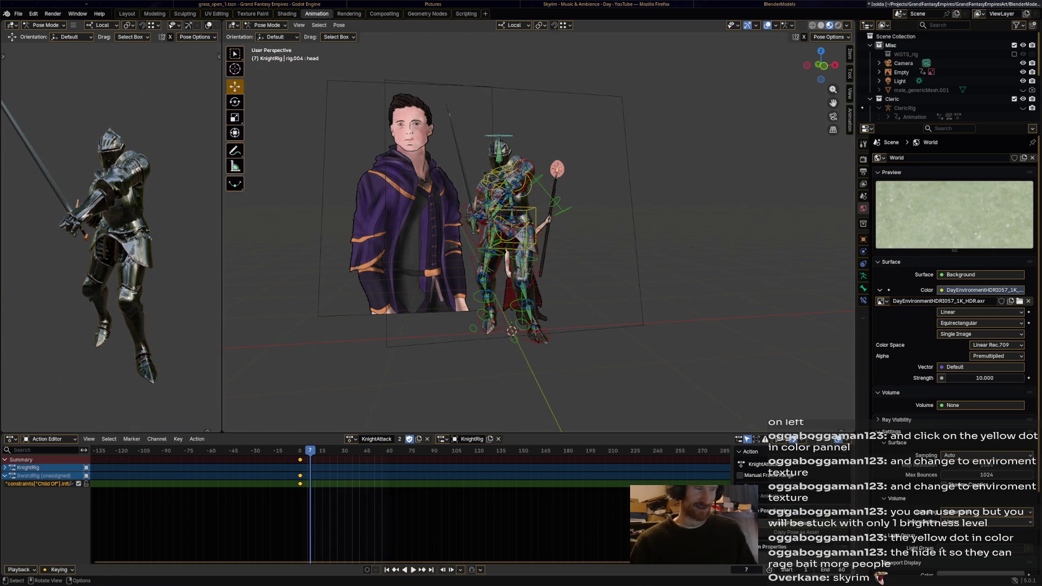
{"action": "key", "text": "space"}
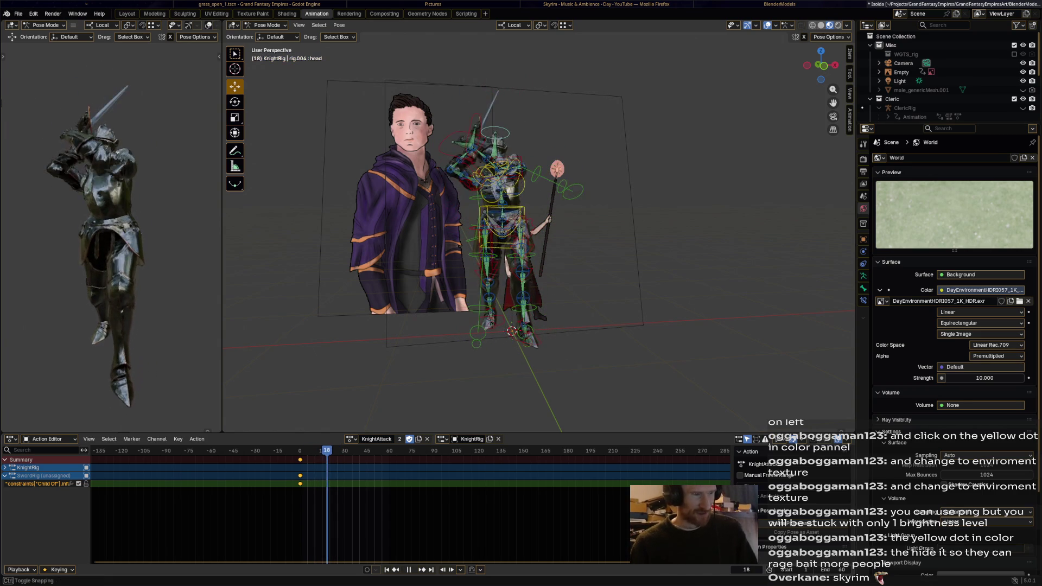
{"action": "key", "text": "space"}
{"action": "mouse_move", "coordinate": [538, 244]}
{"action": "middle_mouse_down"}
{"action": "mouse_move", "coordinate": [456, 245]}
{"action": "mouse_move", "coordinate": [506, 42]}
{"action": "middle_mouse_up"}
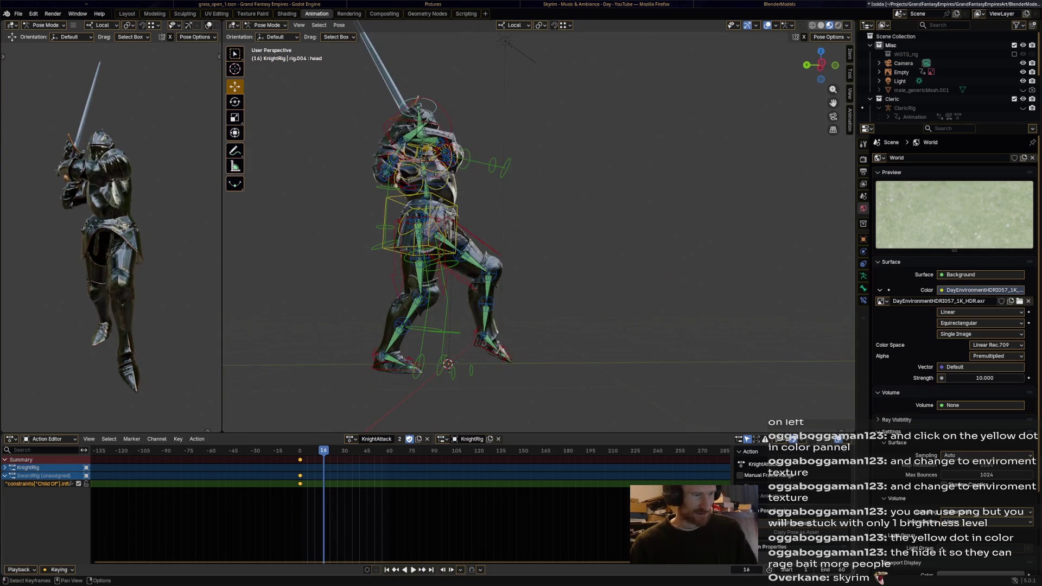
{"action": "key", "text": "space"}
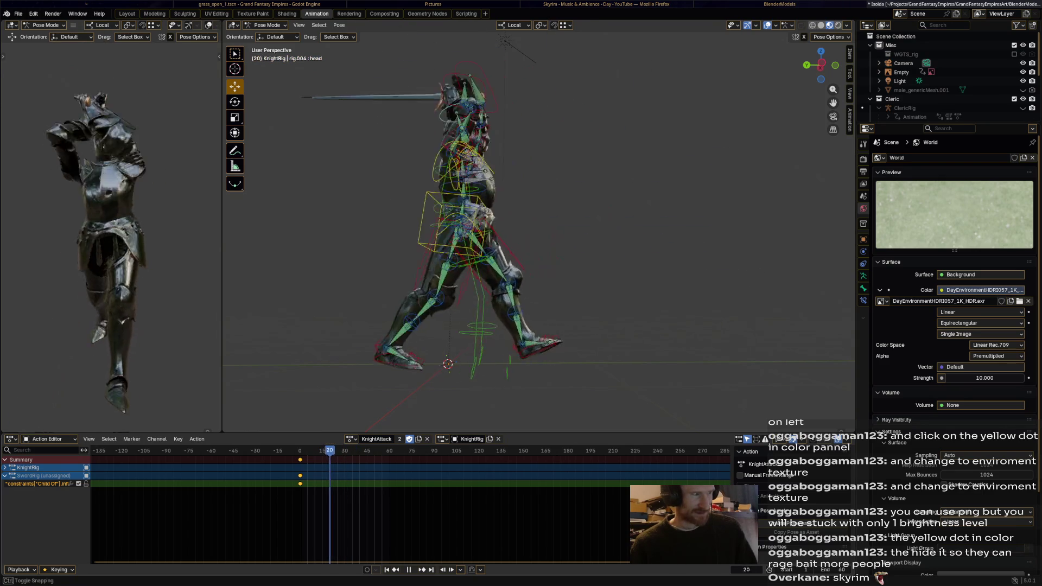
{"action": "key", "text": "space"}
{"action": "key", "text": "space"}
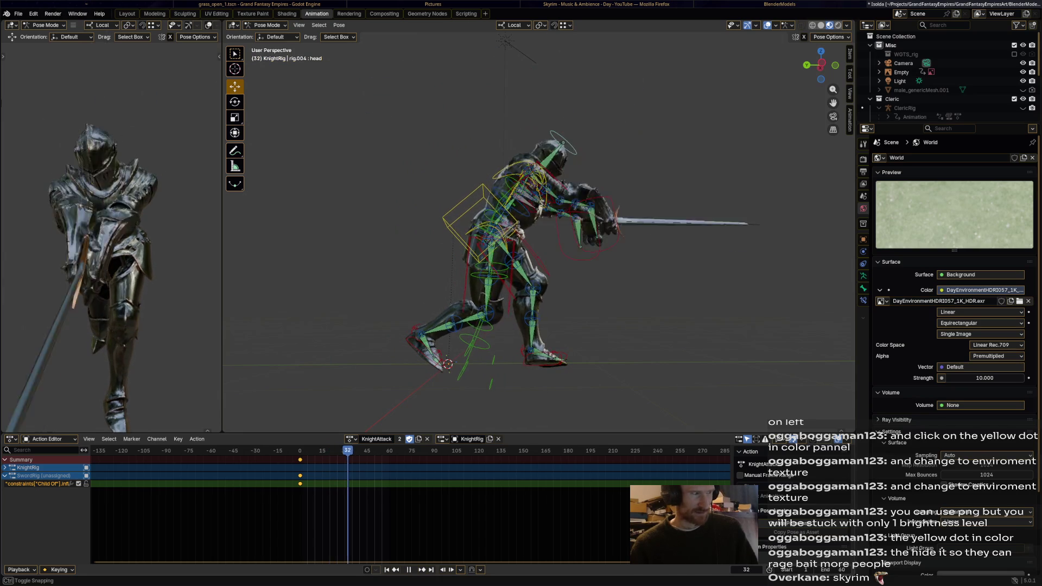
{"action": "key", "text": "space"}
Step: Try the KnightDeath action, settle on KnightIdle for the knight, and save Isolda.blend
{"action": "left_click", "coordinate": [352, 441]}
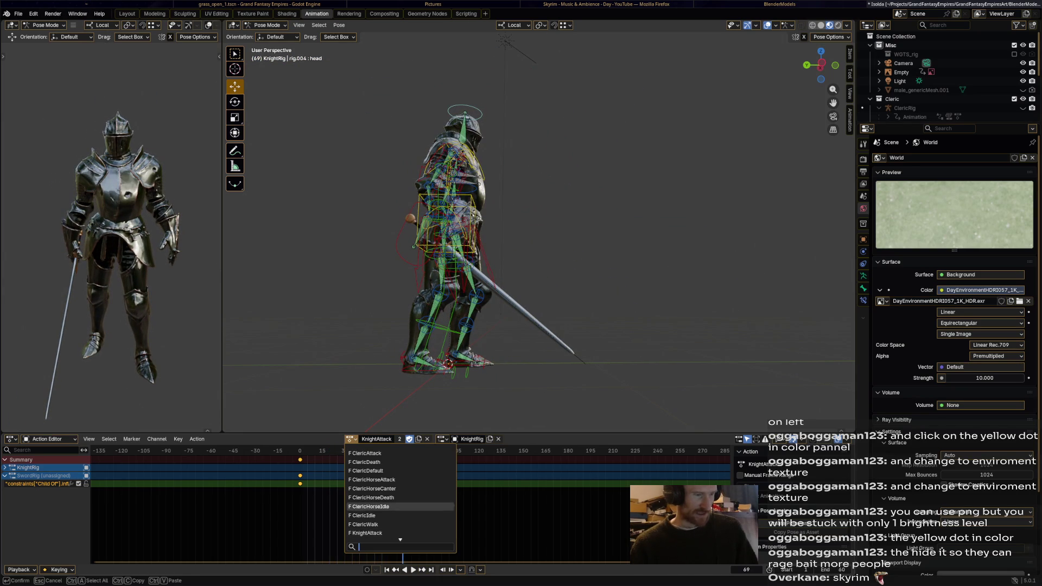
{"action": "scroll", "coordinate": [399, 497], "scroll_direction": "down", "scroll_amount": 2}
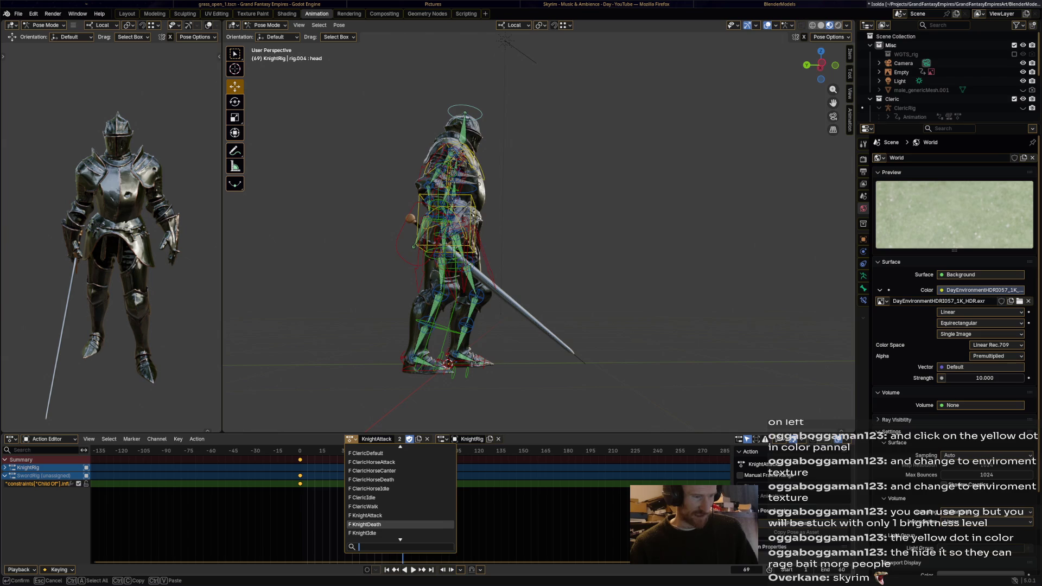
{"action": "left_click", "coordinate": [374, 524]}
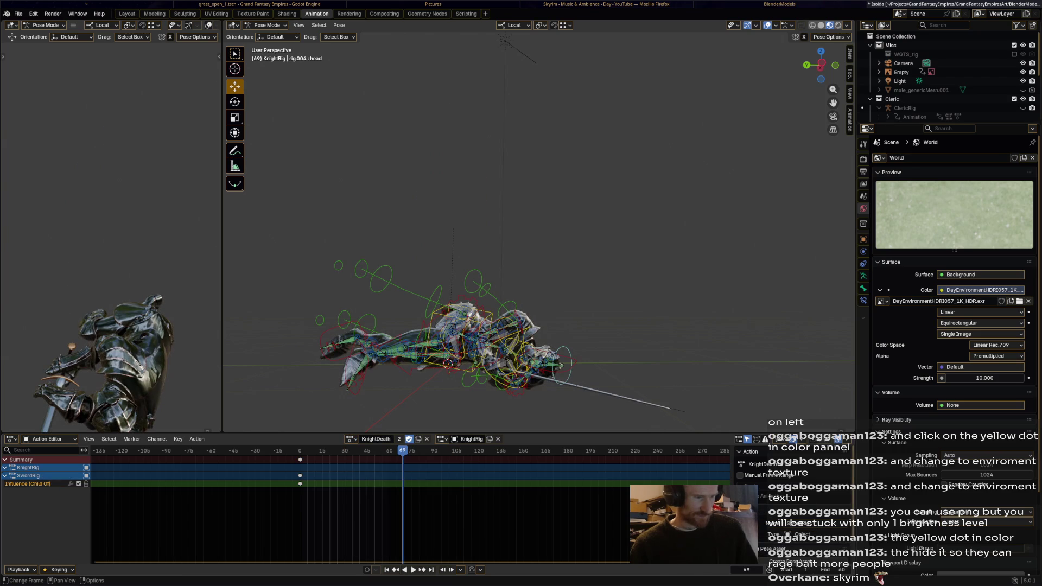
{"action": "left_click", "coordinate": [353, 439]}
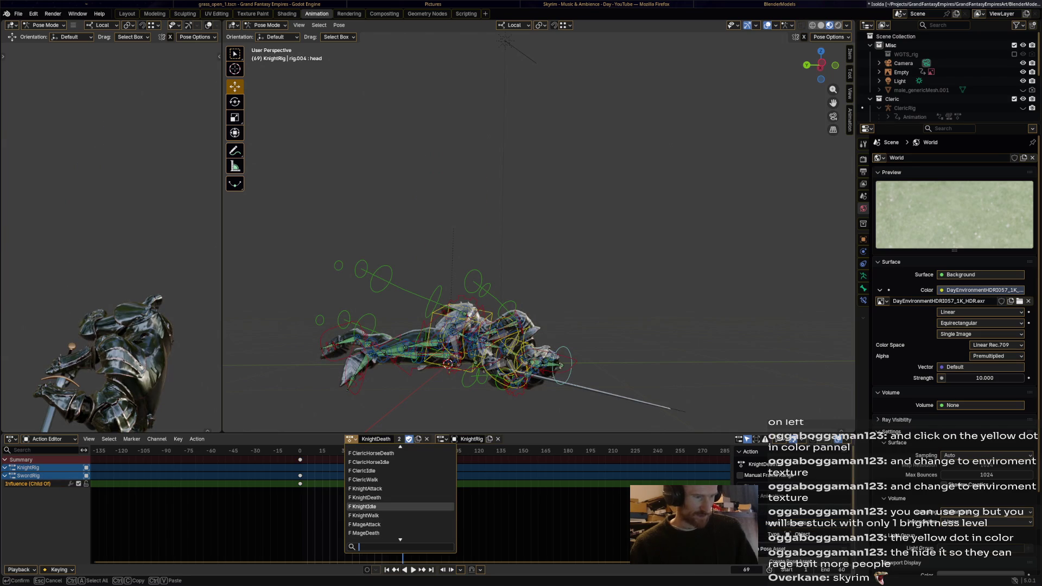
{"action": "left_click", "coordinate": [374, 507]}
{"action": "key", "text": "ctrl+s"}
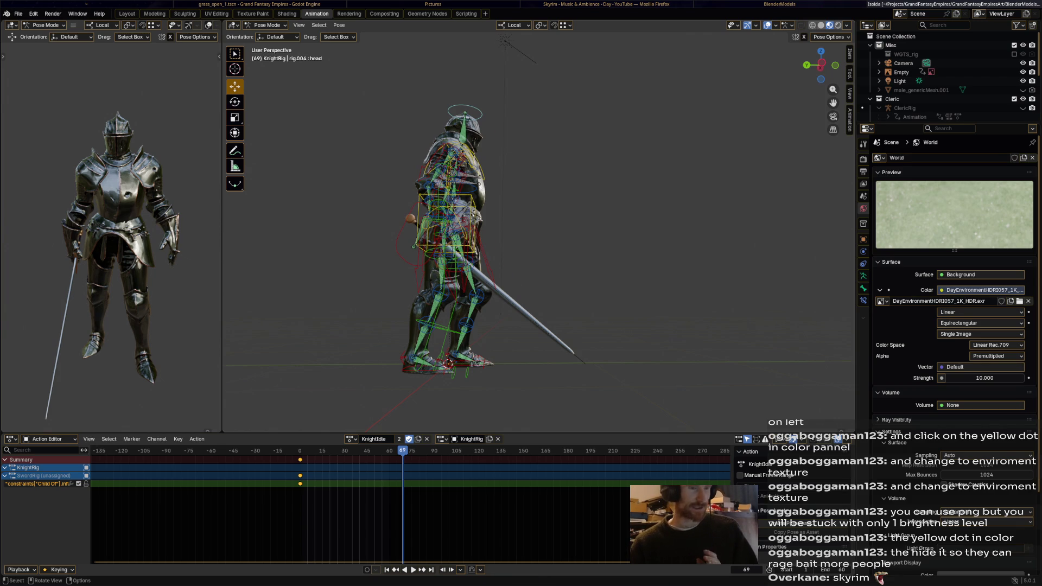
{"action": "scroll", "coordinate": [538, 245], "scroll_direction": "down", "scroll_amount": 5}
{"action": "mouse_move", "coordinate": [537, 244]}
{"action": "middle_mouse_down"}
{"action": "mouse_move", "coordinate": [456, 261]}
{"action": "mouse_move", "coordinate": [489, 245]}
{"action": "middle_mouse_up"}
{"action": "scroll", "coordinate": [945, 78], "scroll_direction": "down", "scroll_amount": 4}
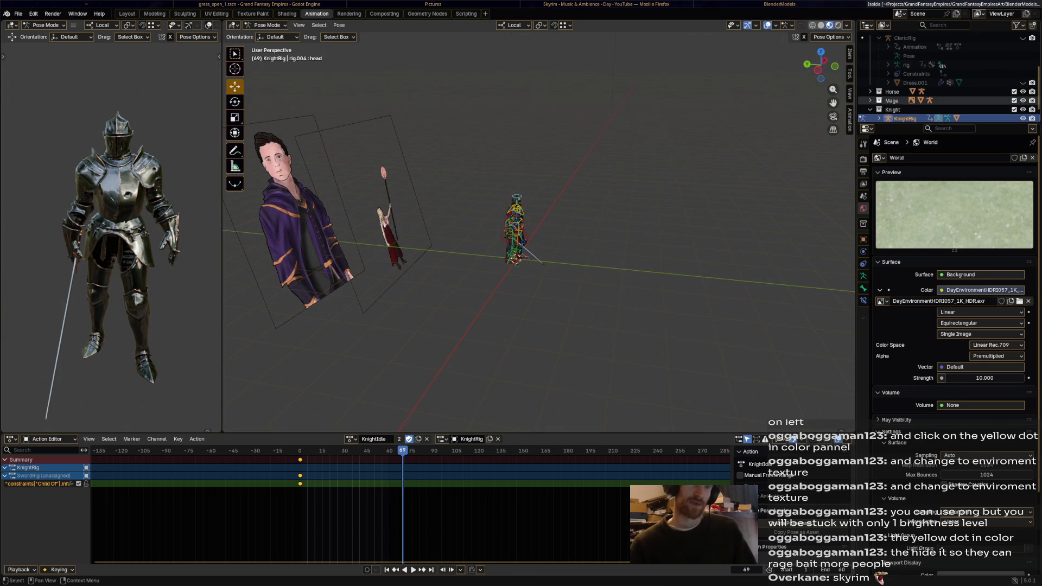
{"action": "scroll", "coordinate": [944, 77], "scroll_direction": "up", "scroll_amount": 4}
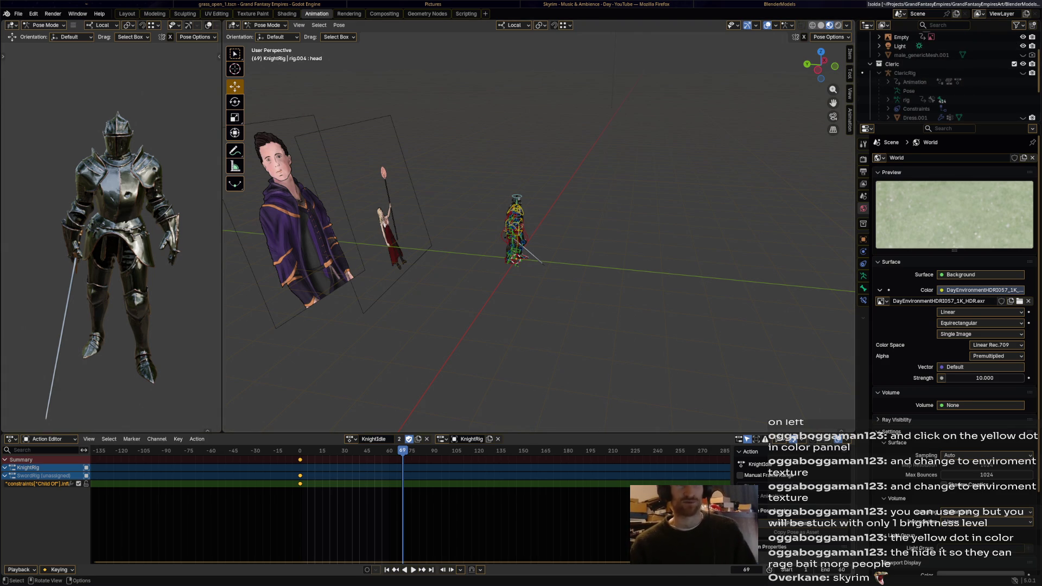
{"action": "key", "text": "ctrl+s"}
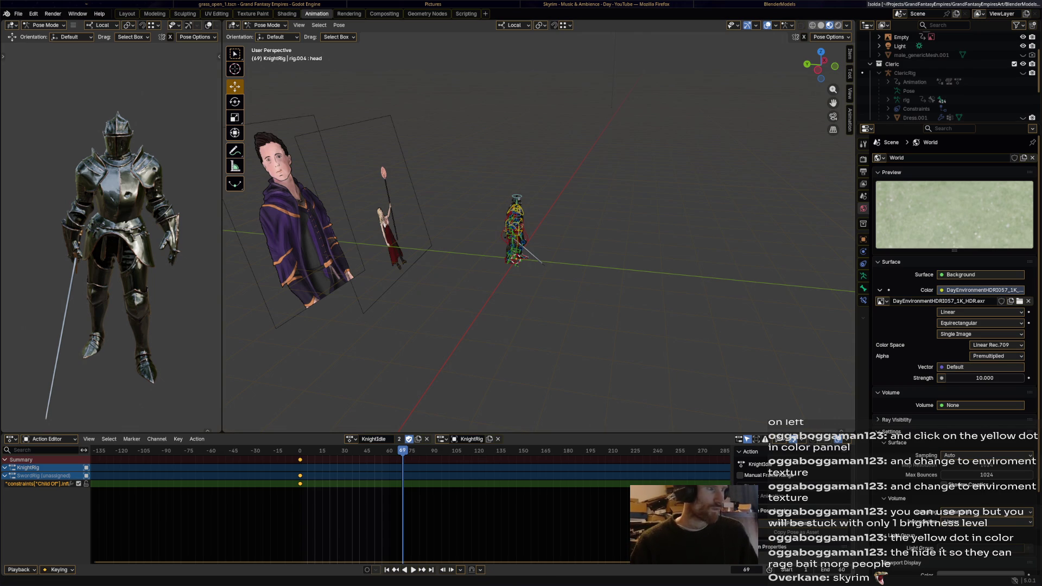
Step: Switch from Blender to Firefox and get a fresh blank tab
{"action": "key", "text": "alt+Tab"}
{"action": "key", "text": "alt+Tab"}
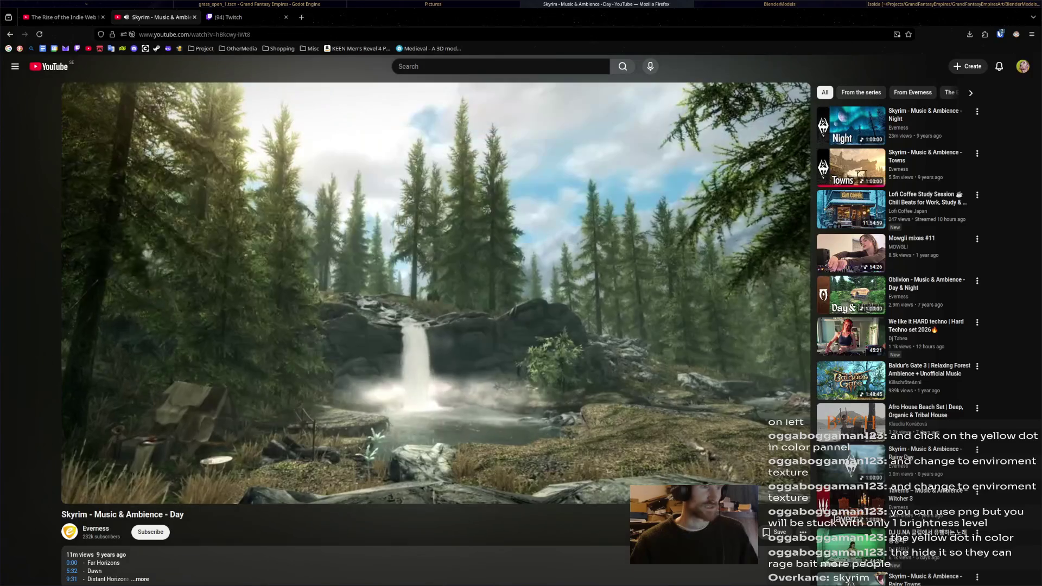
{"action": "key", "text": "ctrl+t"}
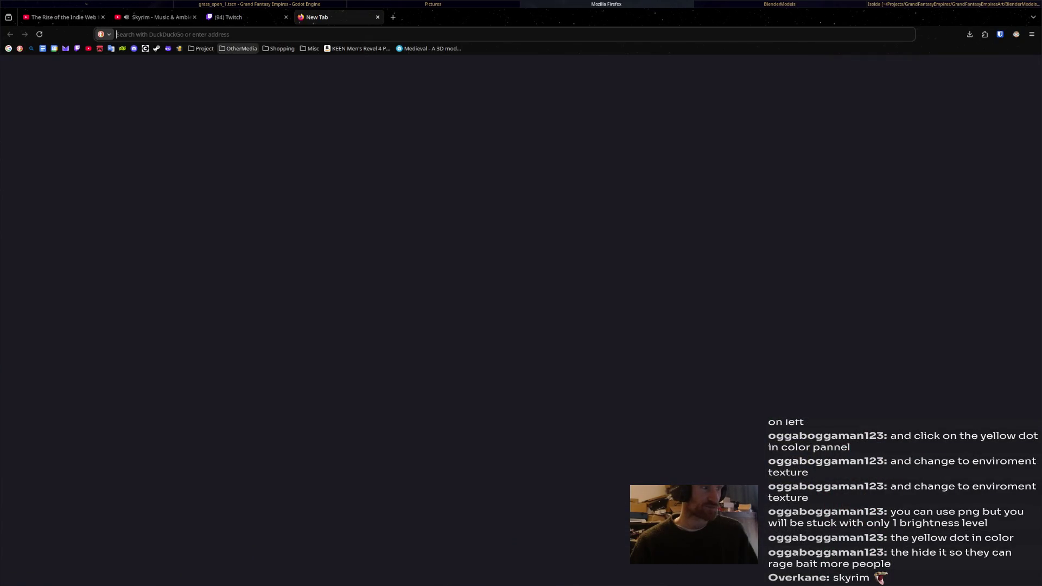
Step: Load the first ModelRef bookmark (Cyclops Male), enable Dark Reader on sketchfab.com, and start a model search
{"action": "left_click", "coordinate": [204, 48]}
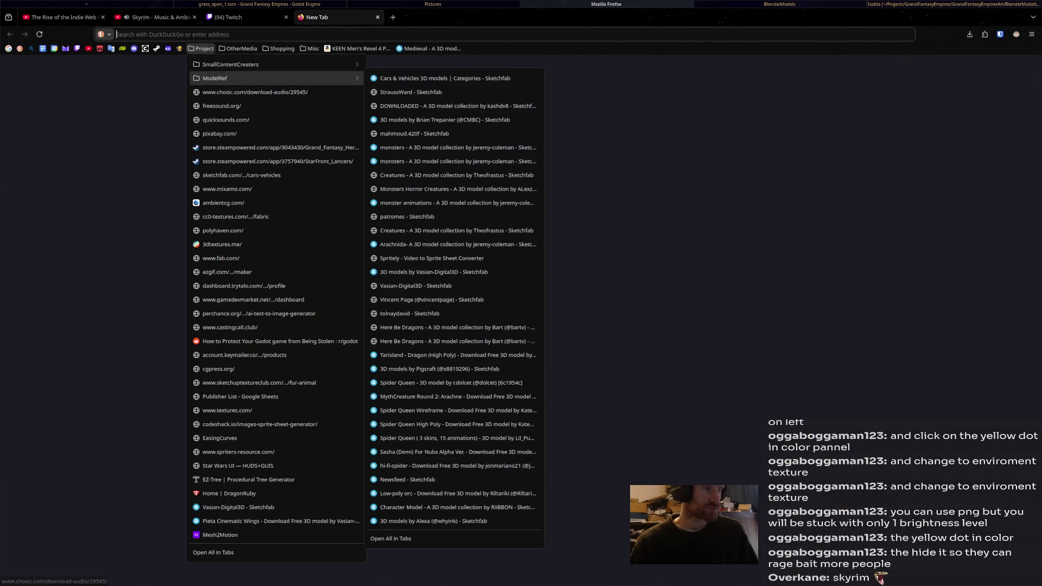
{"action": "left_click", "coordinate": [424, 78]}
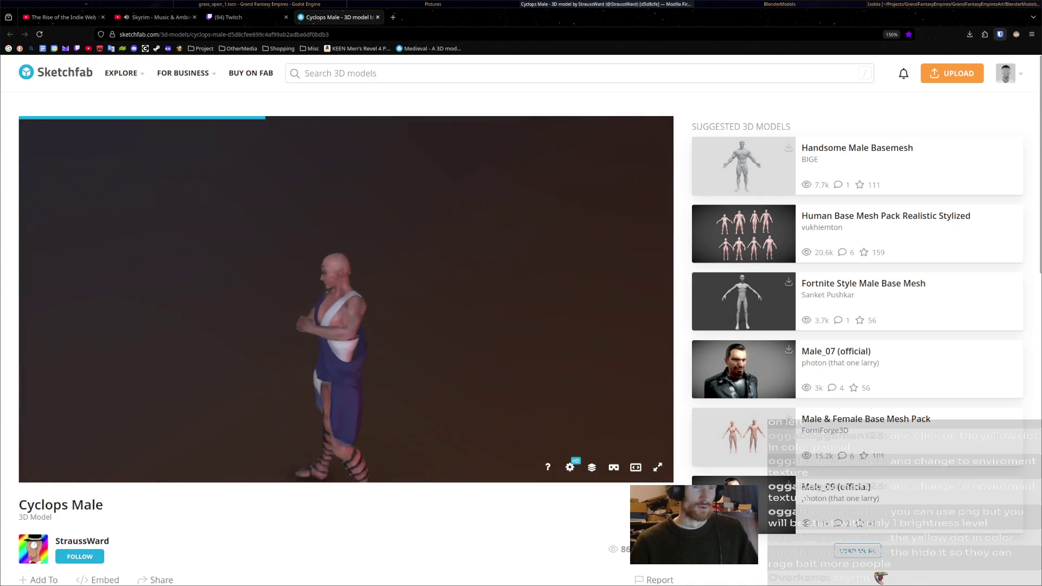
{"action": "left_click", "coordinate": [1017, 35]}
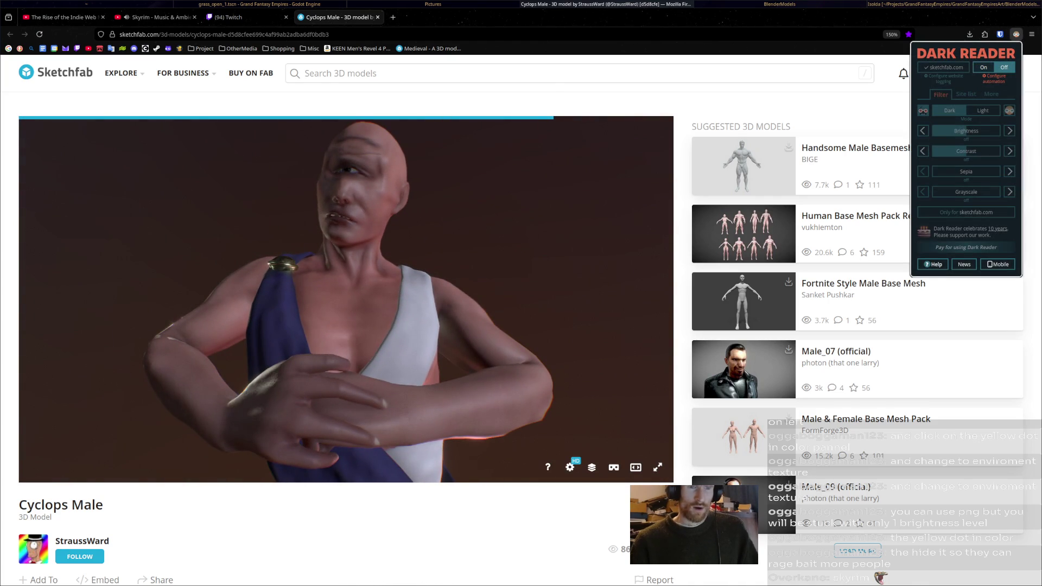
{"action": "left_click", "coordinate": [984, 67]}
{"action": "left_click", "coordinate": [341, 73]}
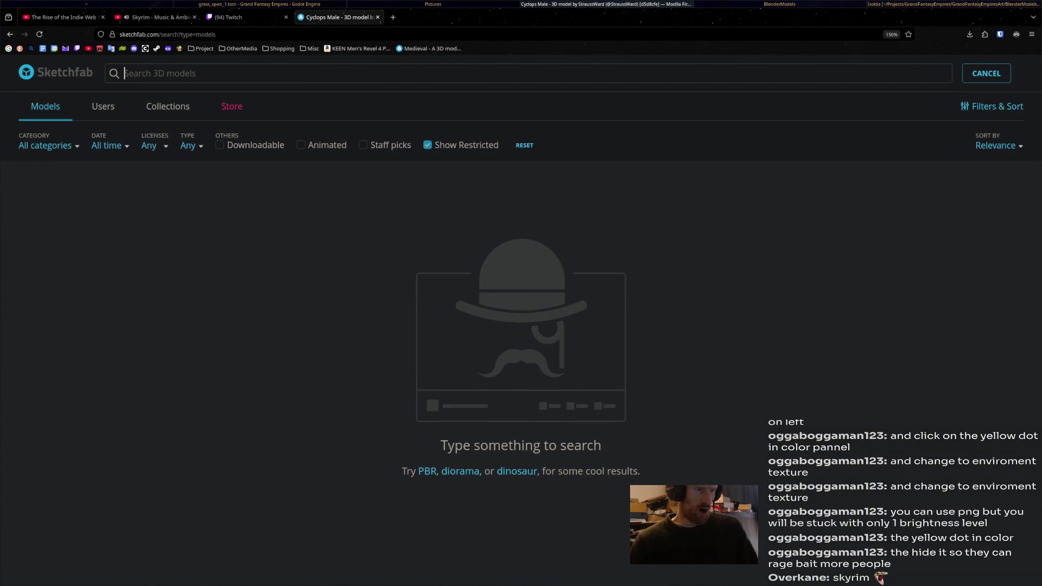
{"action": "type", "text": "horse"}
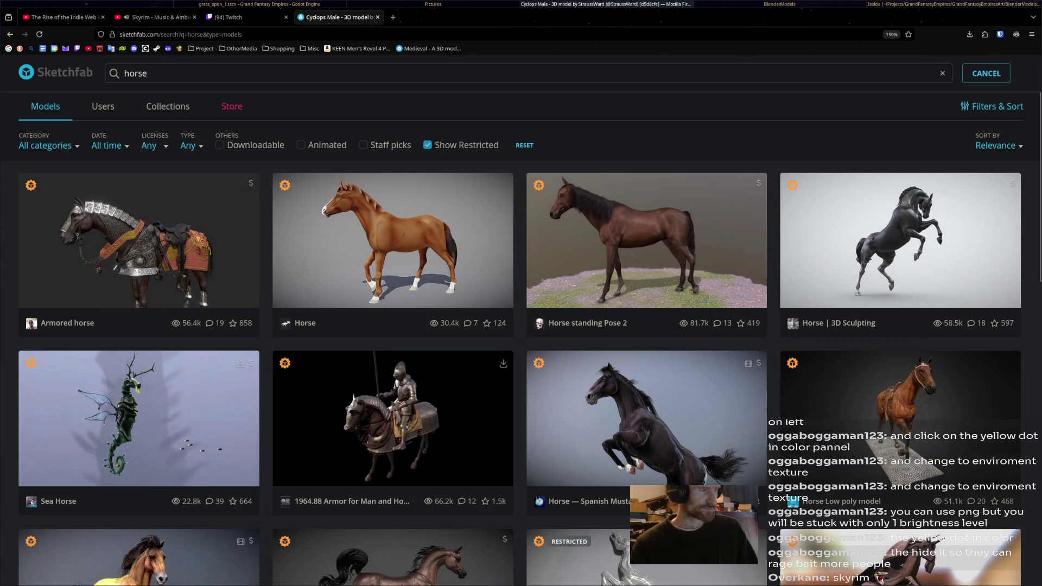
Step: Filter 'horse' results to Downloadable, drop NC, Standard and Editorial licenses, and open Armored Horse in a background tab
{"action": "left_click", "coordinate": [221, 146]}
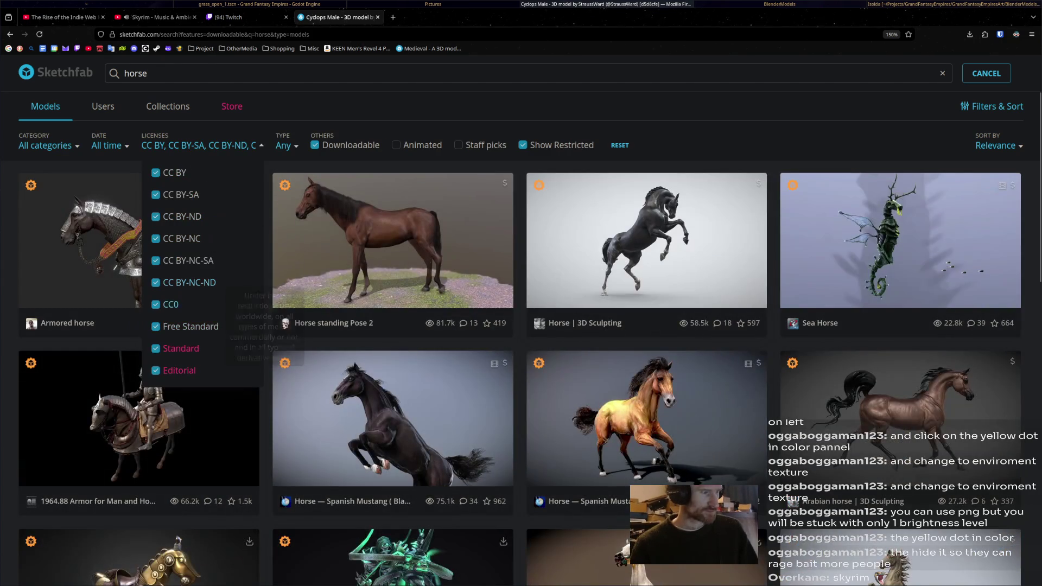
{"action": "left_click", "coordinate": [189, 282]}
{"action": "left_click", "coordinate": [188, 260]}
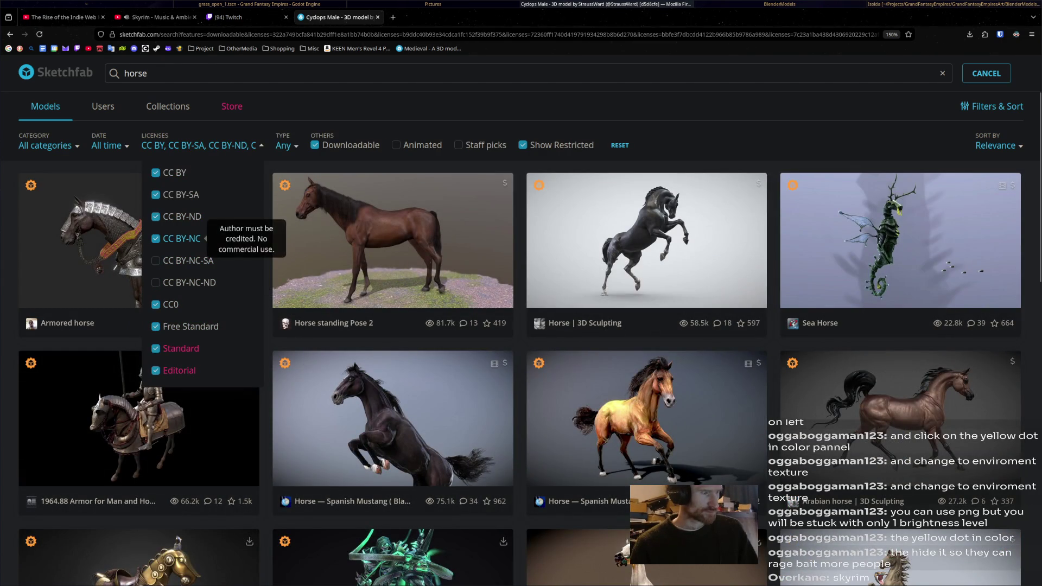
{"action": "left_click", "coordinate": [182, 238]}
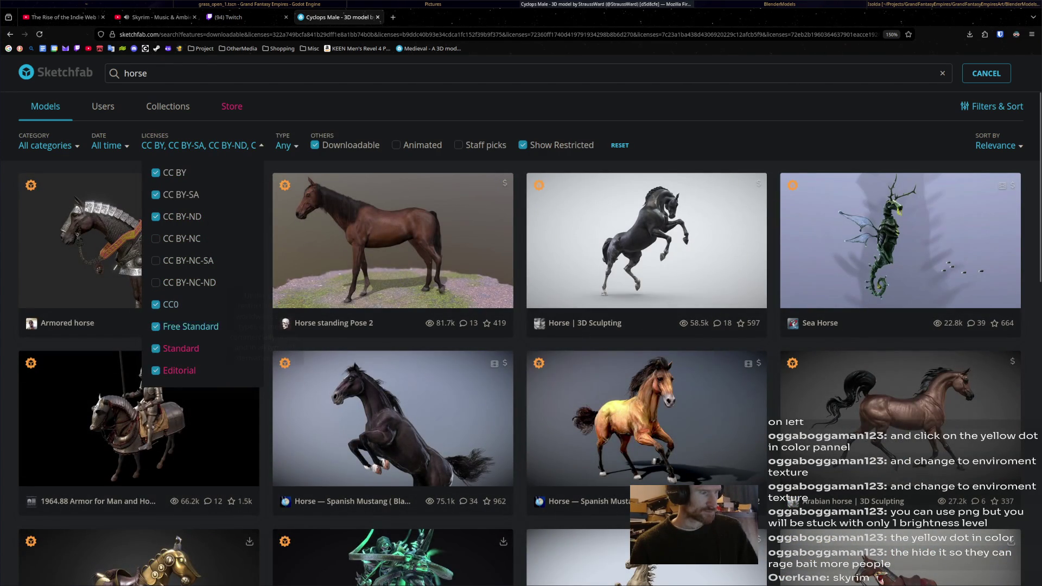
{"action": "left_click", "coordinate": [181, 348]}
{"action": "left_click", "coordinate": [179, 371]}
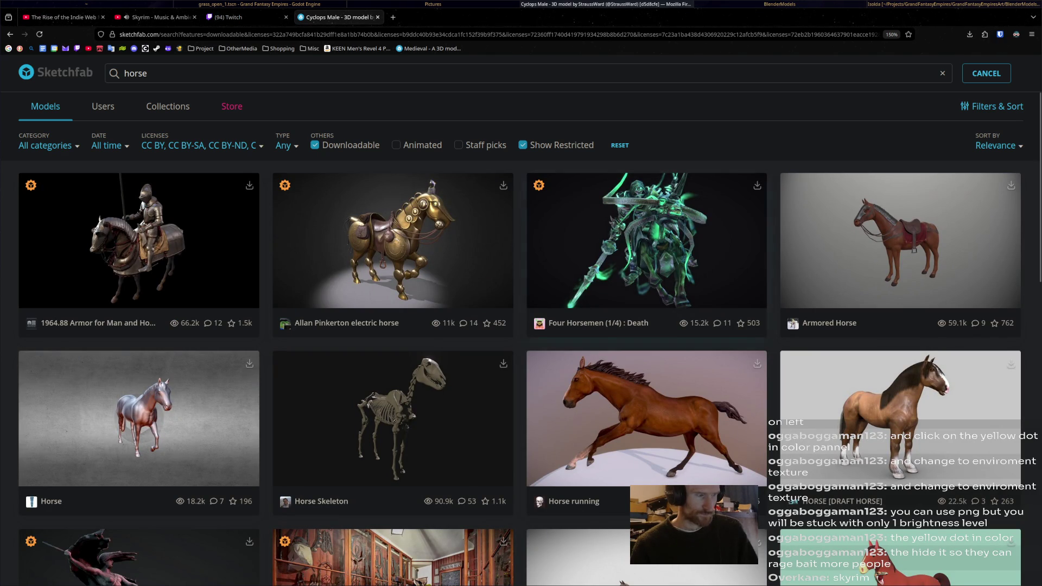
{"action": "middle_click", "coordinate": [899, 244]}
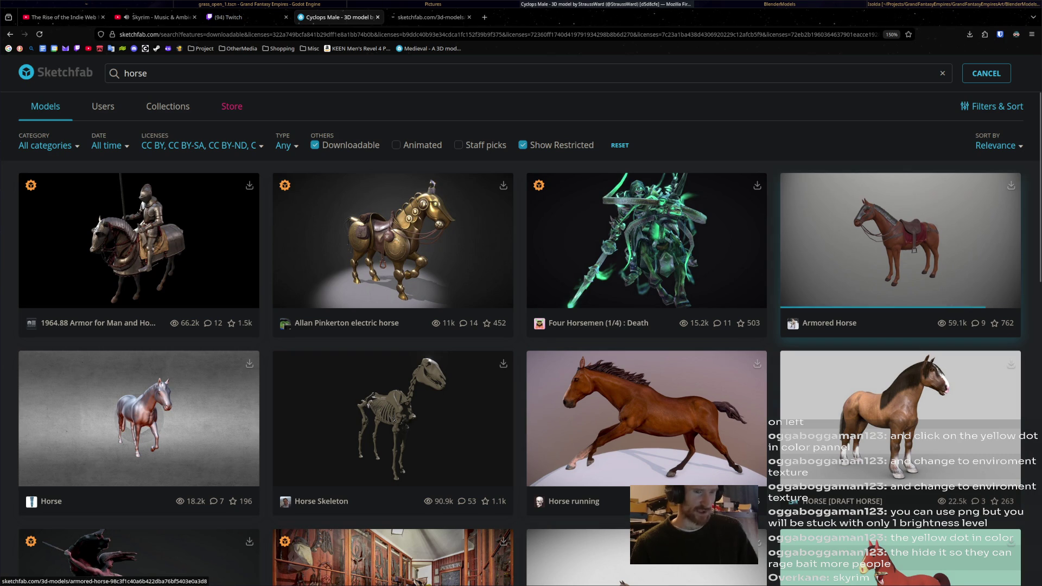
{"action": "scroll", "coordinate": [646, 269], "scroll_direction": "down", "scroll_amount": 4}
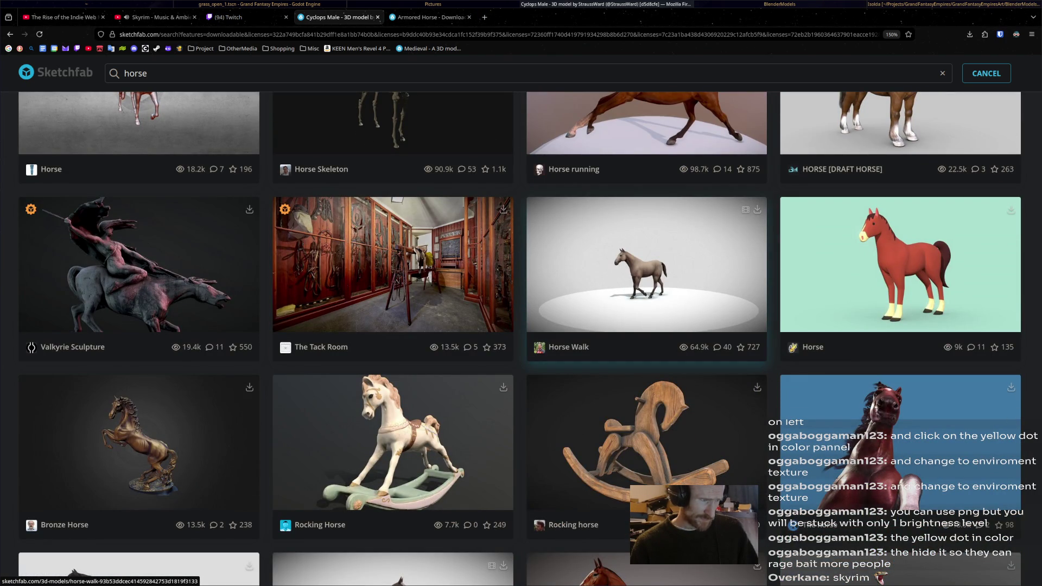
{"action": "scroll", "coordinate": [647, 269], "scroll_direction": "down", "scroll_amount": 4}
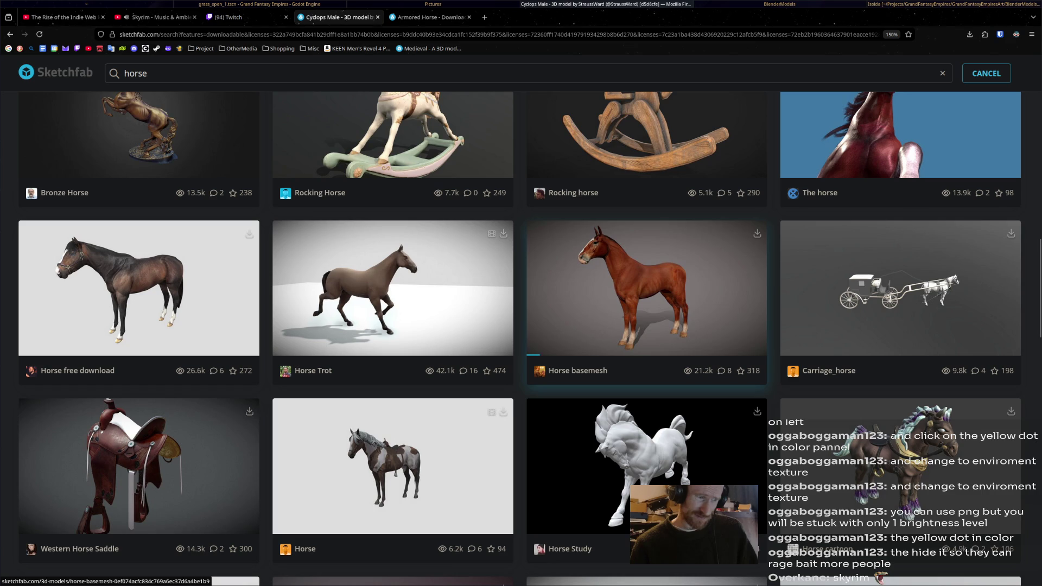
{"action": "scroll", "coordinate": [646, 285], "scroll_direction": "down", "scroll_amount": 4}
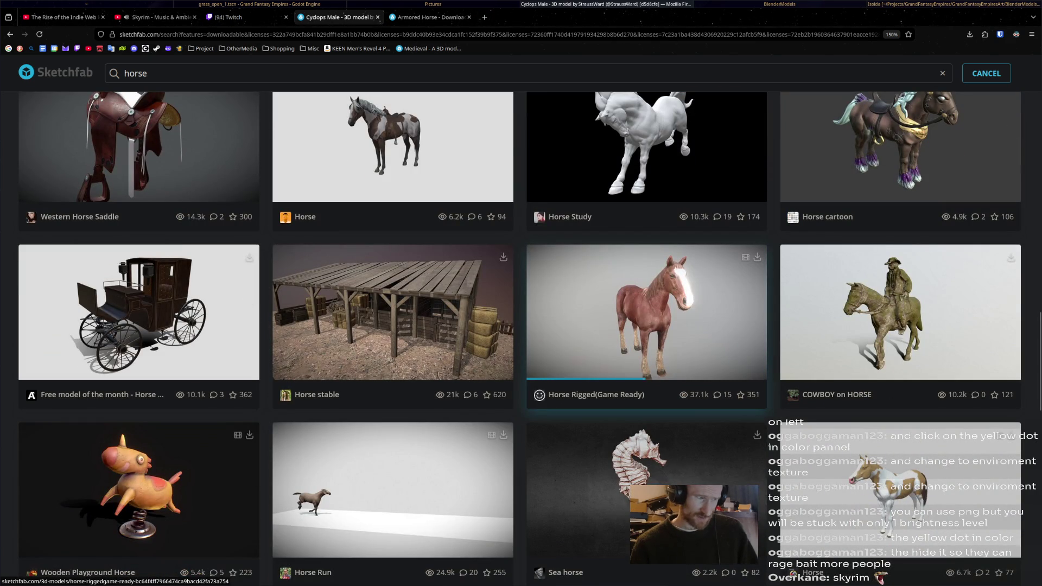
{"action": "scroll", "coordinate": [647, 309], "scroll_direction": "down", "scroll_amount": 4}
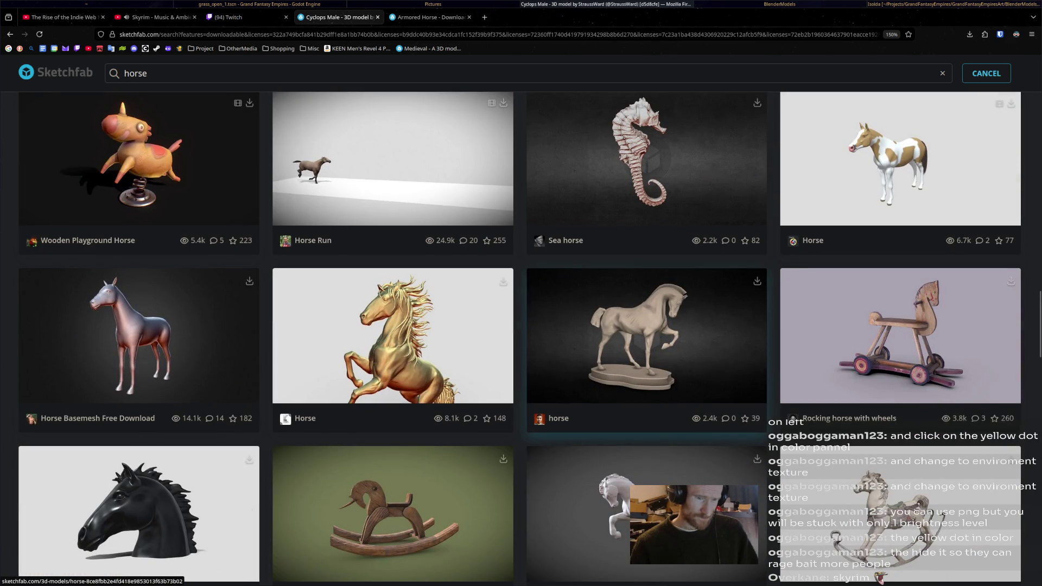
{"action": "scroll", "coordinate": [647, 309], "scroll_direction": "down", "scroll_amount": 3}
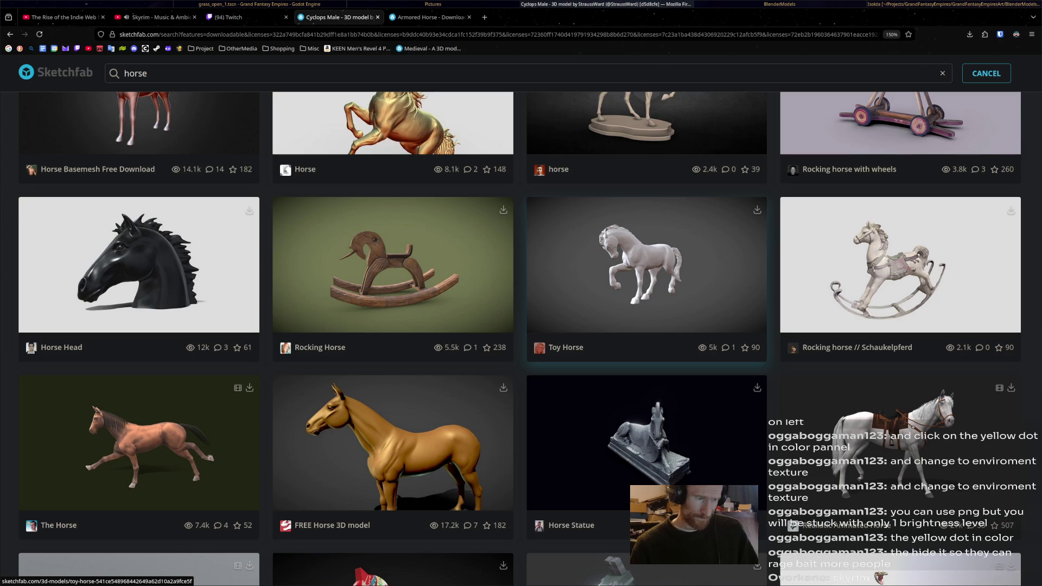
{"action": "scroll", "coordinate": [647, 310], "scroll_direction": "down", "scroll_amount": 3}
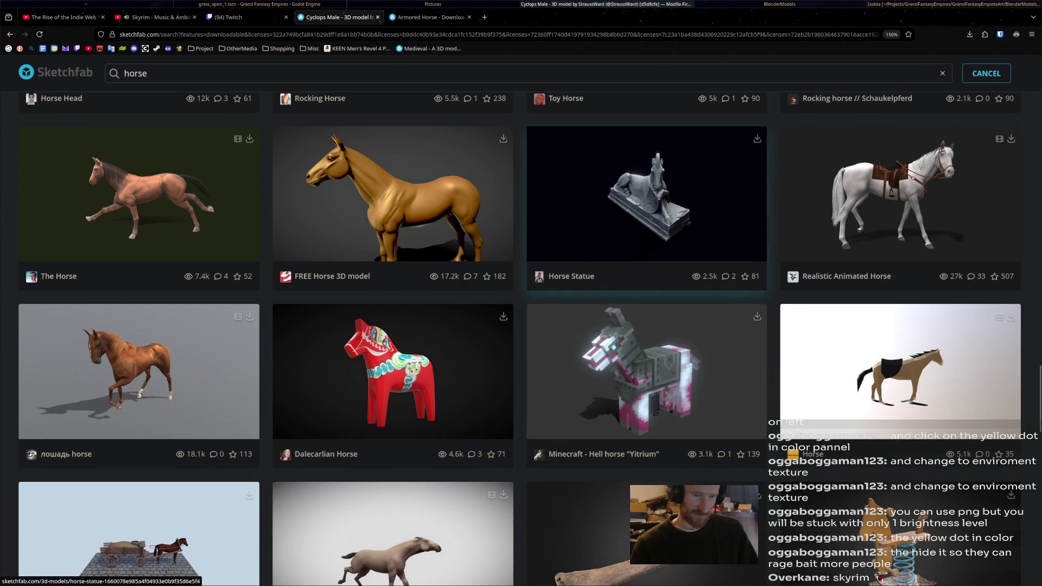
{"action": "scroll", "coordinate": [646, 310], "scroll_direction": "down", "scroll_amount": 3}
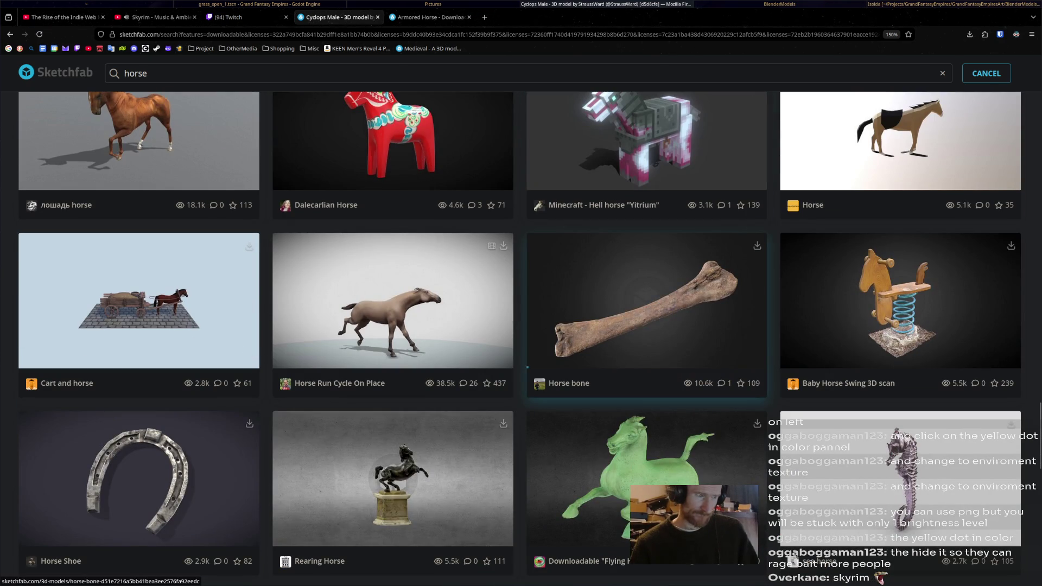
{"action": "scroll", "coordinate": [647, 309], "scroll_direction": "down", "scroll_amount": 3}
{"action": "scroll", "coordinate": [647, 245], "scroll_direction": "down", "scroll_amount": 4}
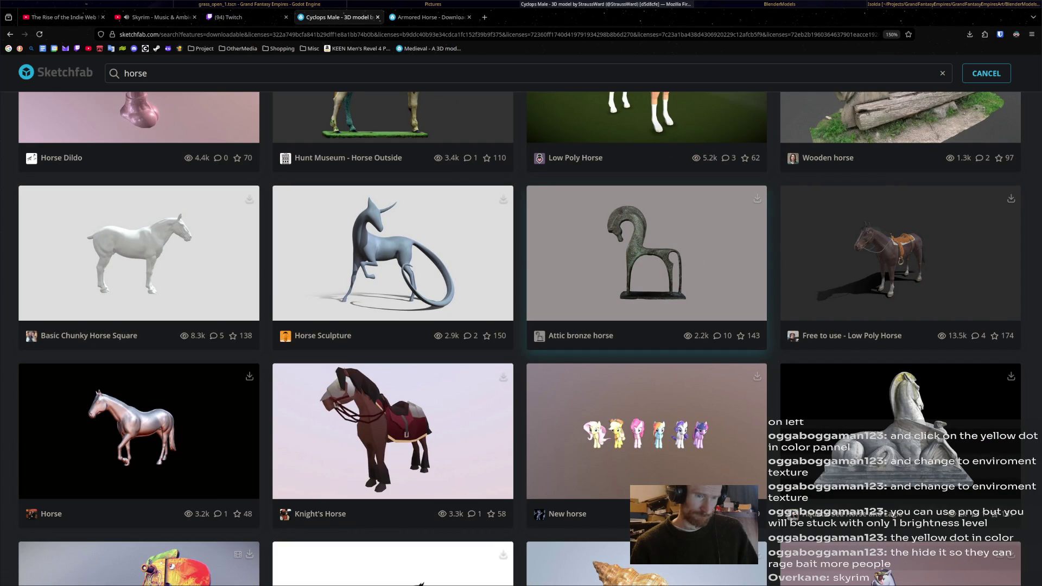
{"action": "scroll", "coordinate": [647, 269], "scroll_direction": "down", "scroll_amount": 2}
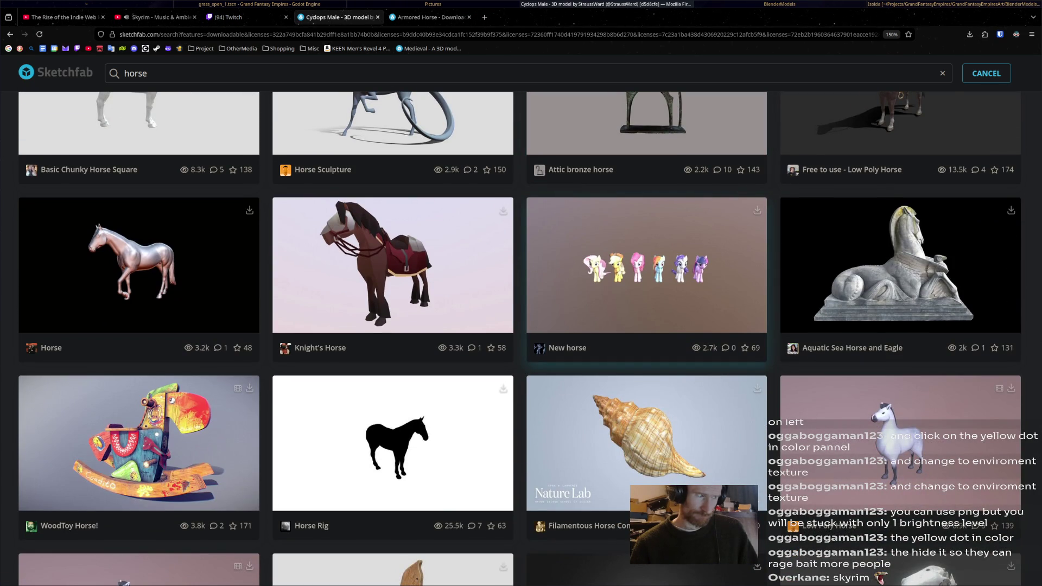
{"action": "scroll", "coordinate": [647, 374], "scroll_direction": "down", "scroll_amount": 3}
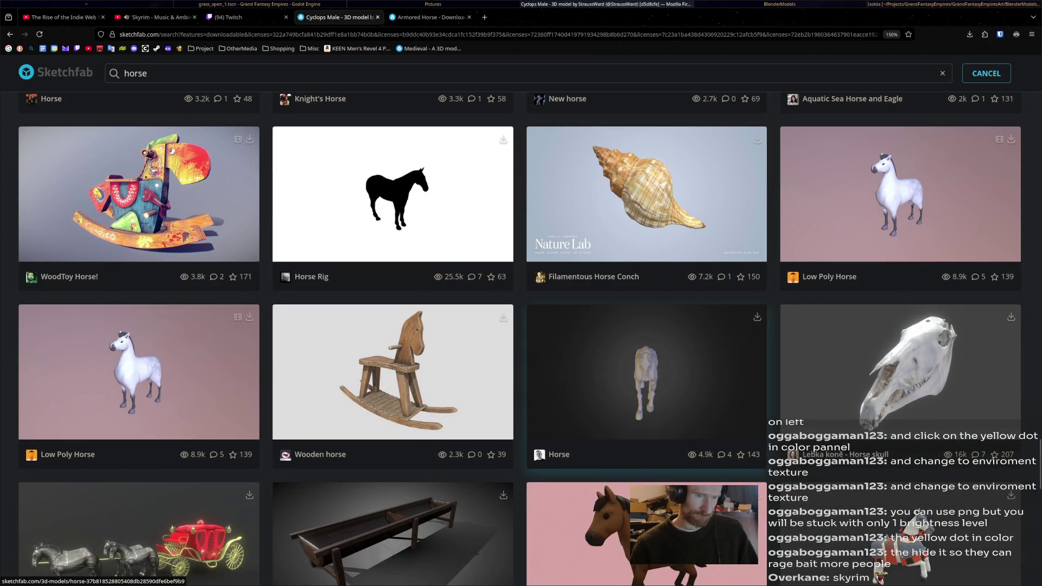
{"action": "scroll", "coordinate": [646, 375], "scroll_direction": "down", "scroll_amount": 3}
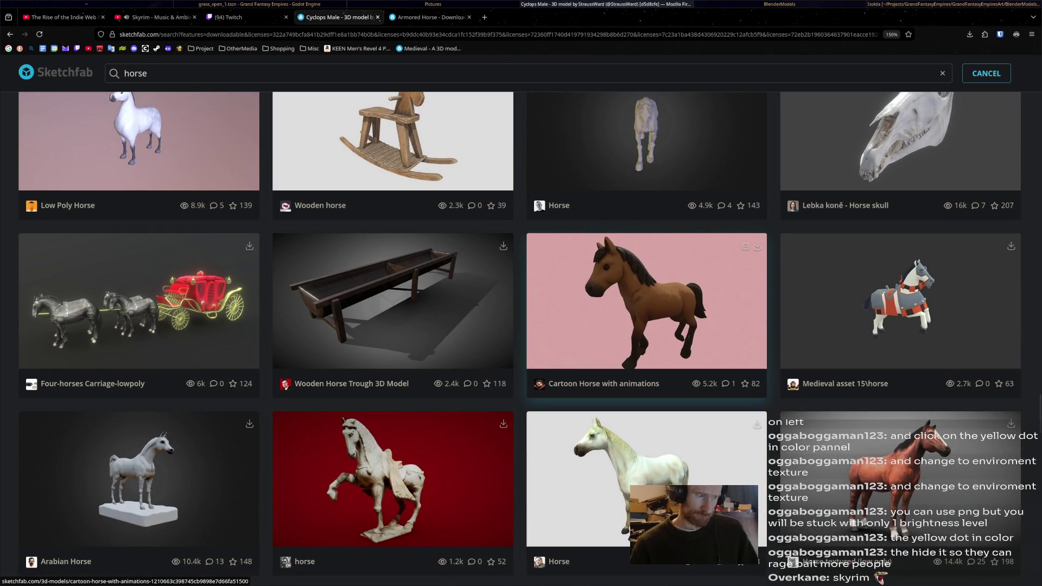
{"action": "scroll", "coordinate": [647, 326], "scroll_direction": "down", "scroll_amount": 3}
{"action": "scroll", "coordinate": [647, 326], "scroll_direction": "down", "scroll_amount": 2}
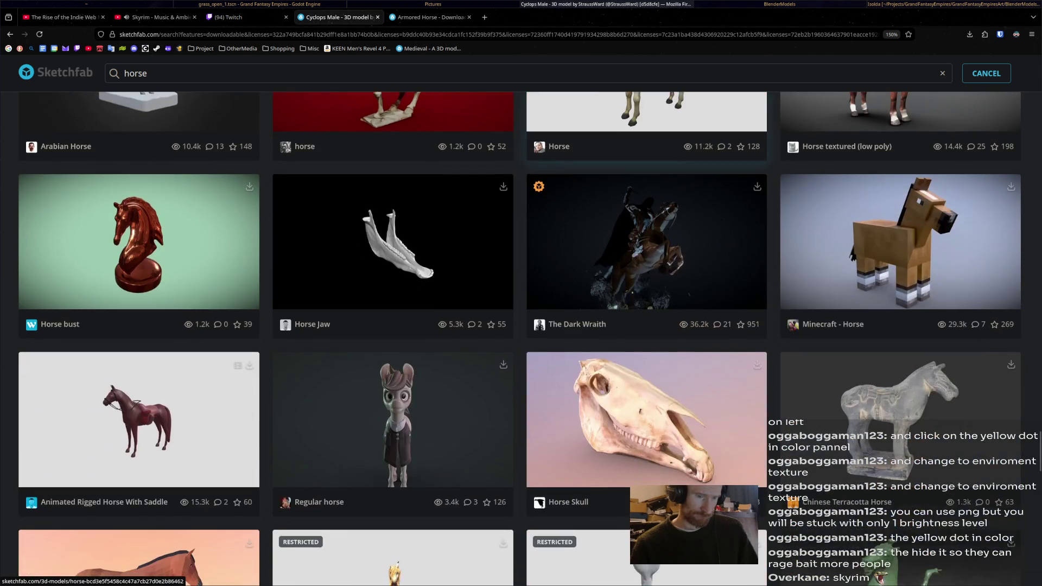
{"action": "scroll", "coordinate": [647, 367], "scroll_direction": "down", "scroll_amount": 3}
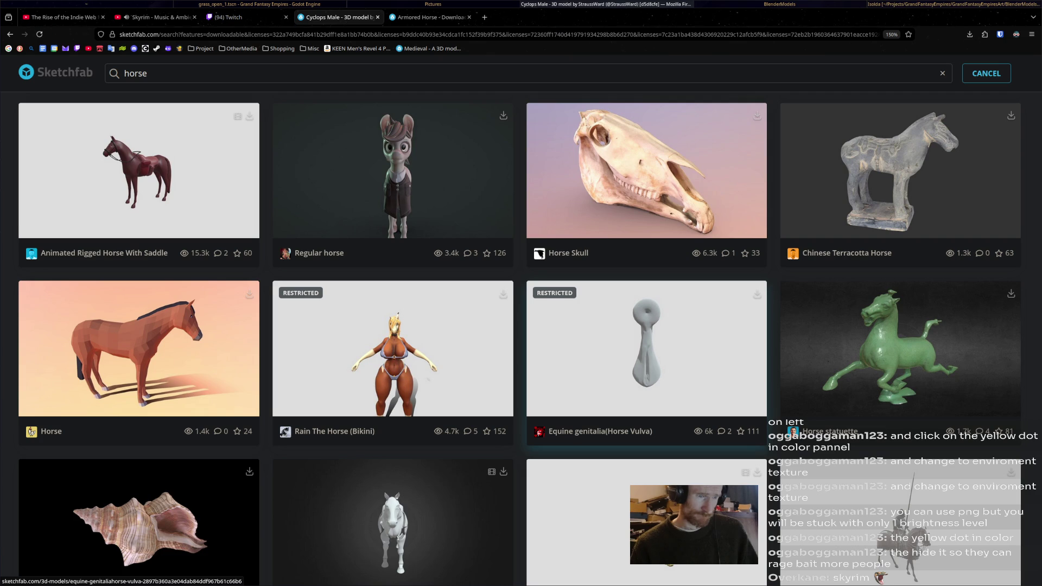
{"action": "scroll", "coordinate": [647, 367], "scroll_direction": "down", "scroll_amount": 2}
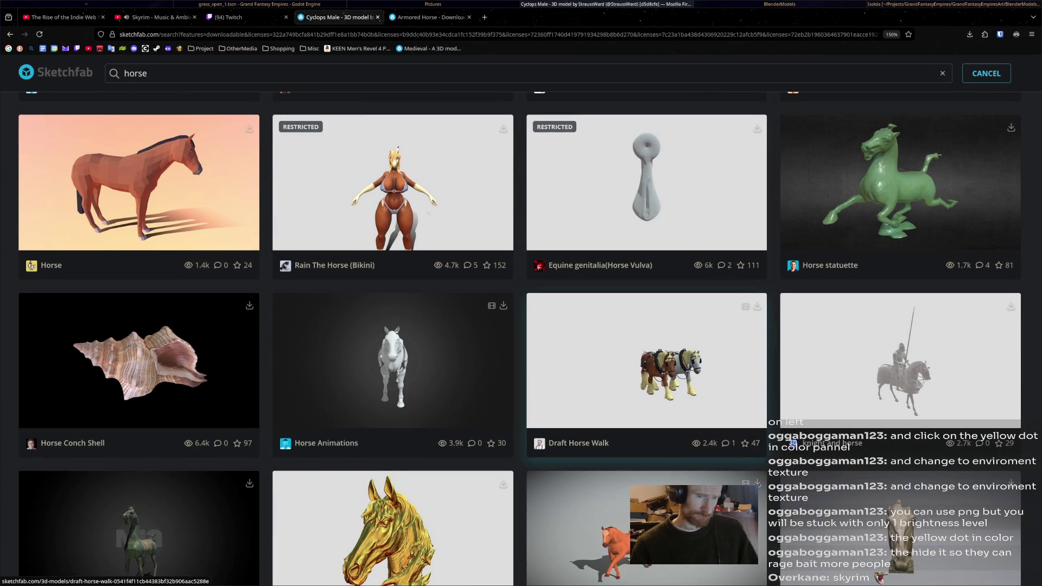
{"action": "scroll", "coordinate": [646, 367], "scroll_direction": "down", "scroll_amount": 4}
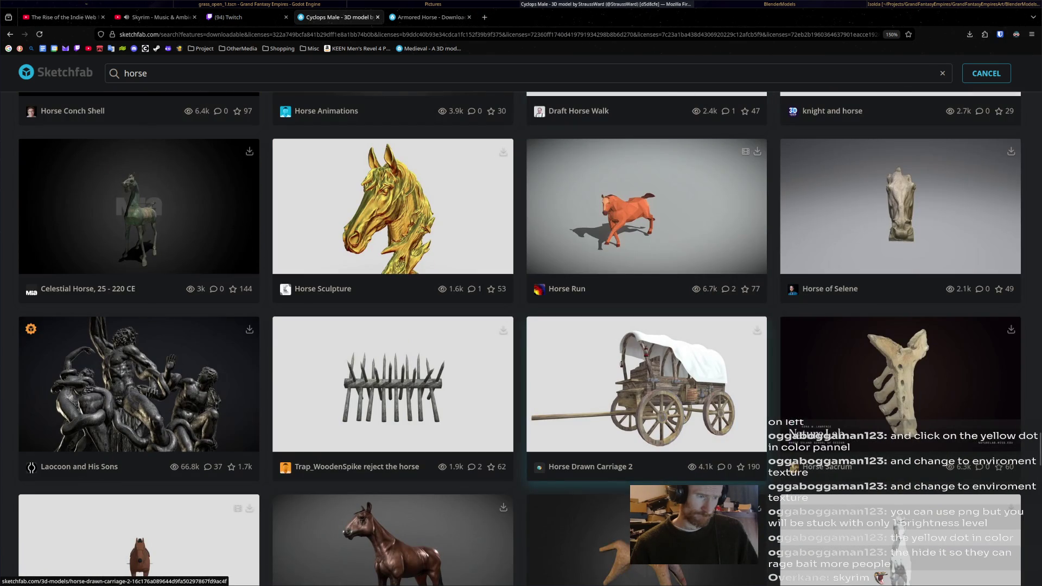
{"action": "scroll", "coordinate": [647, 366], "scroll_direction": "down", "scroll_amount": 2}
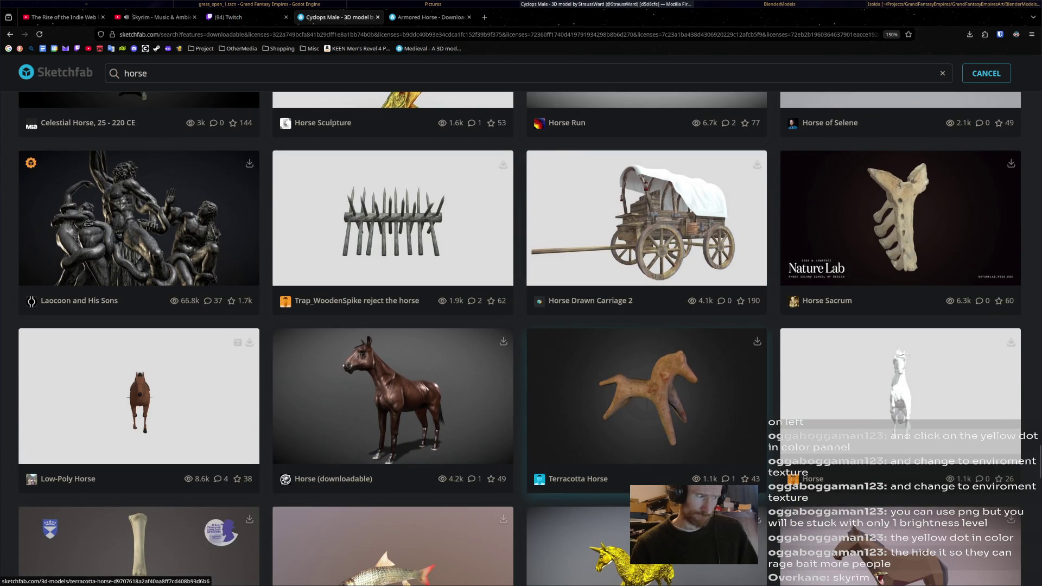
{"action": "scroll", "coordinate": [647, 367], "scroll_direction": "down", "scroll_amount": 4}
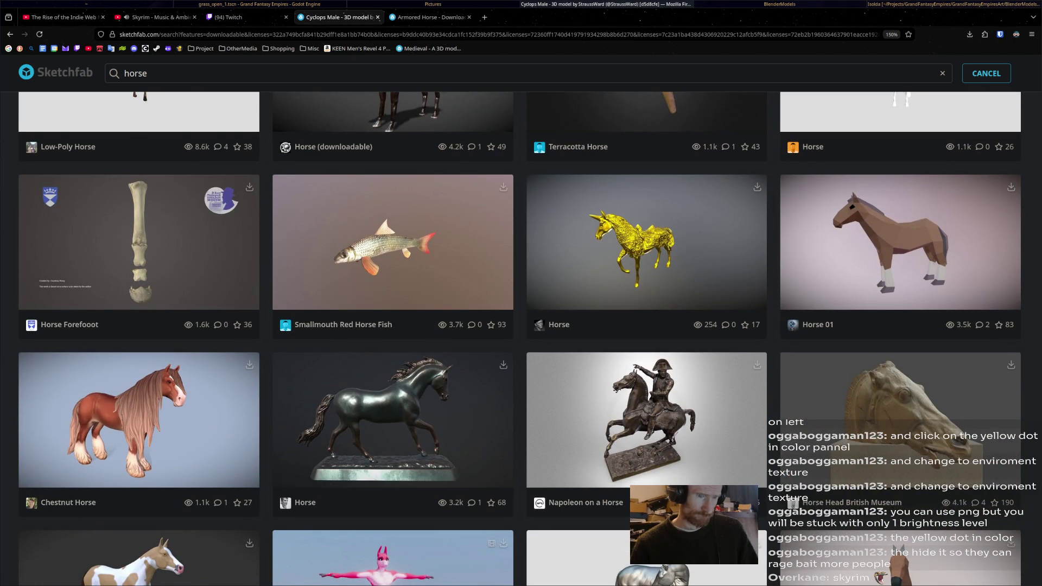
{"action": "scroll", "coordinate": [522, 342], "scroll_direction": "down", "scroll_amount": 2}
{"action": "scroll", "coordinate": [646, 342], "scroll_direction": "down", "scroll_amount": 5}
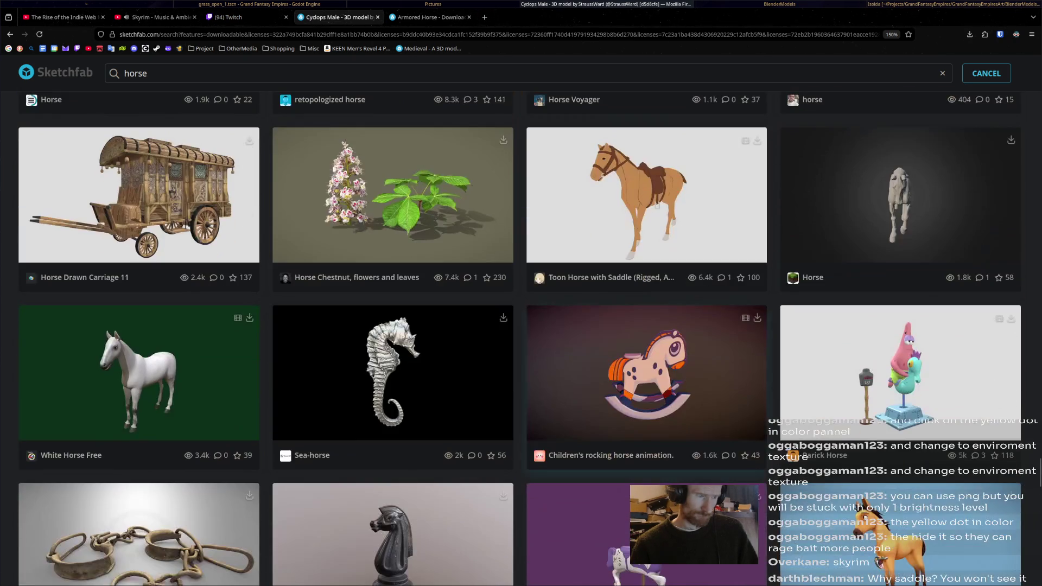
{"action": "scroll", "coordinate": [647, 383], "scroll_direction": "down", "scroll_amount": 2}
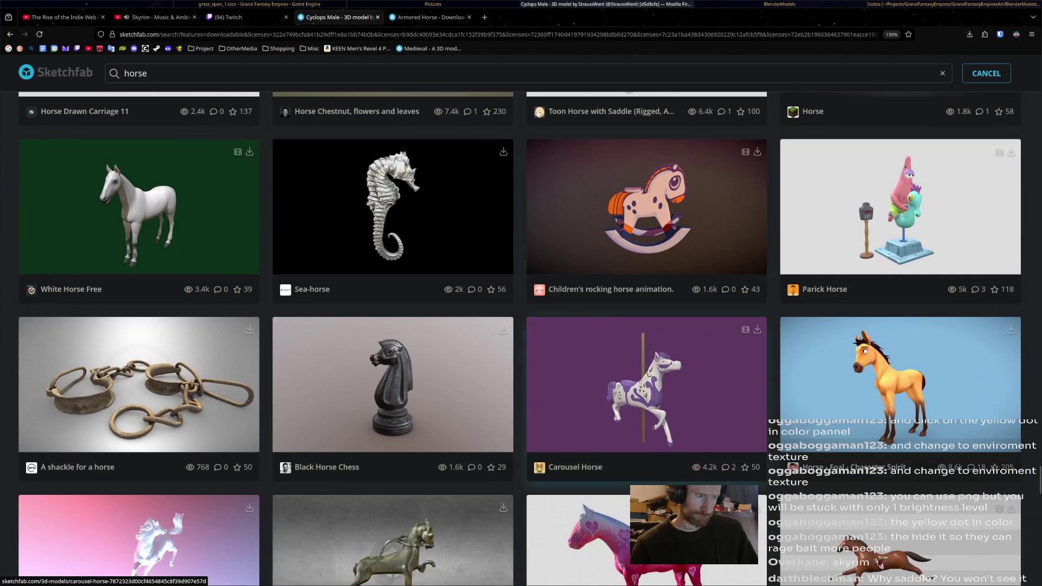
{"action": "scroll", "coordinate": [647, 367], "scroll_direction": "down", "scroll_amount": 3}
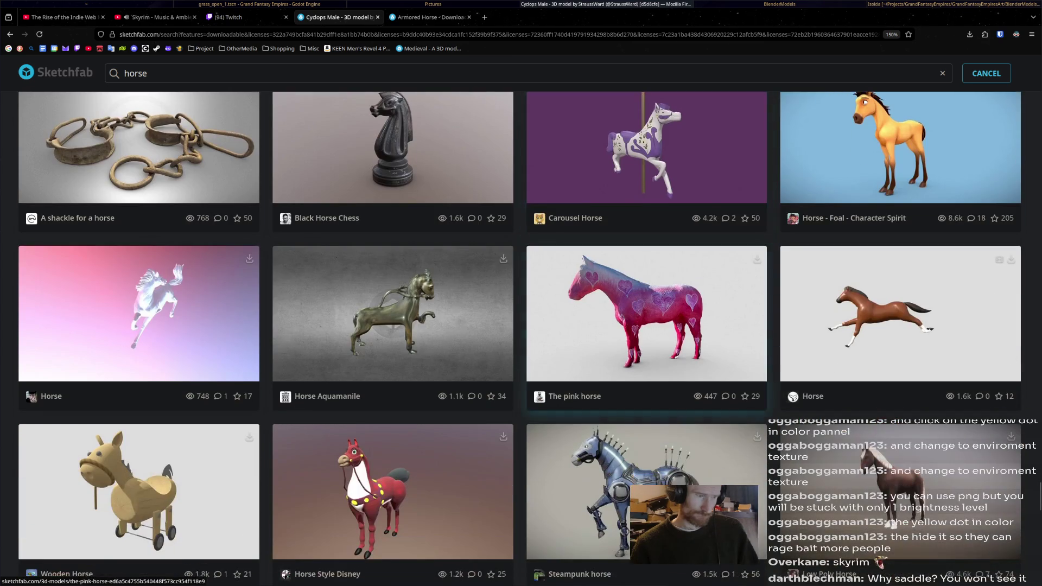
{"action": "scroll", "coordinate": [647, 367], "scroll_direction": "down", "scroll_amount": 2}
{"action": "scroll", "coordinate": [647, 367], "scroll_direction": "down", "scroll_amount": 2}
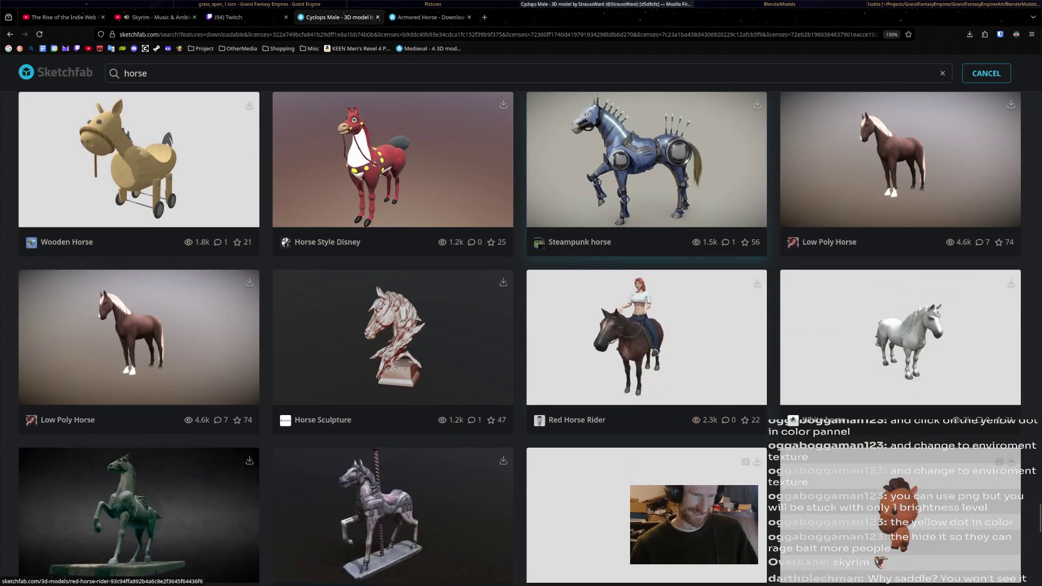
{"action": "scroll", "coordinate": [647, 366], "scroll_direction": "down", "scroll_amount": 4}
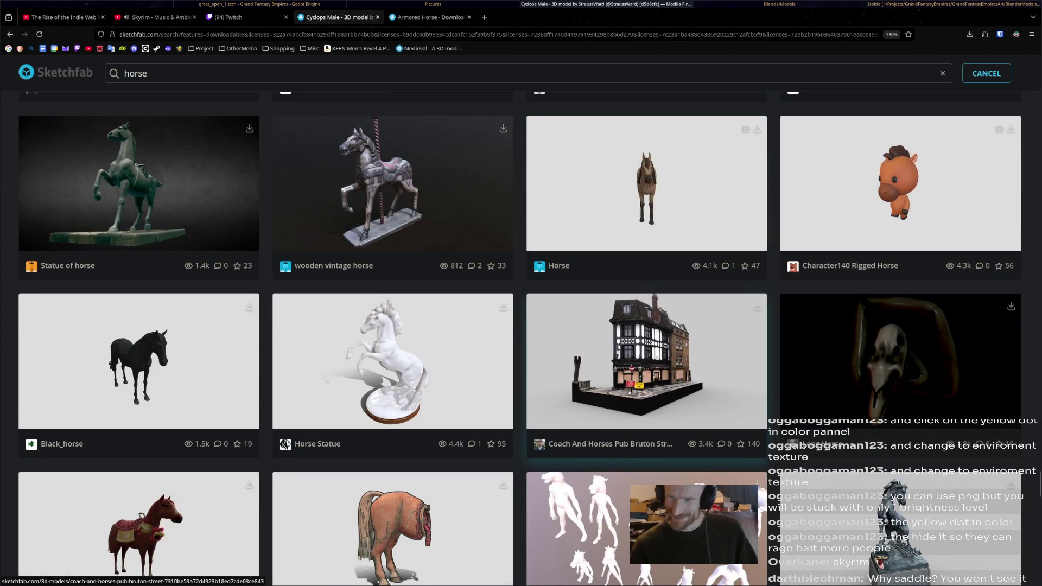
{"action": "scroll", "coordinate": [647, 367], "scroll_direction": "down", "scroll_amount": 2}
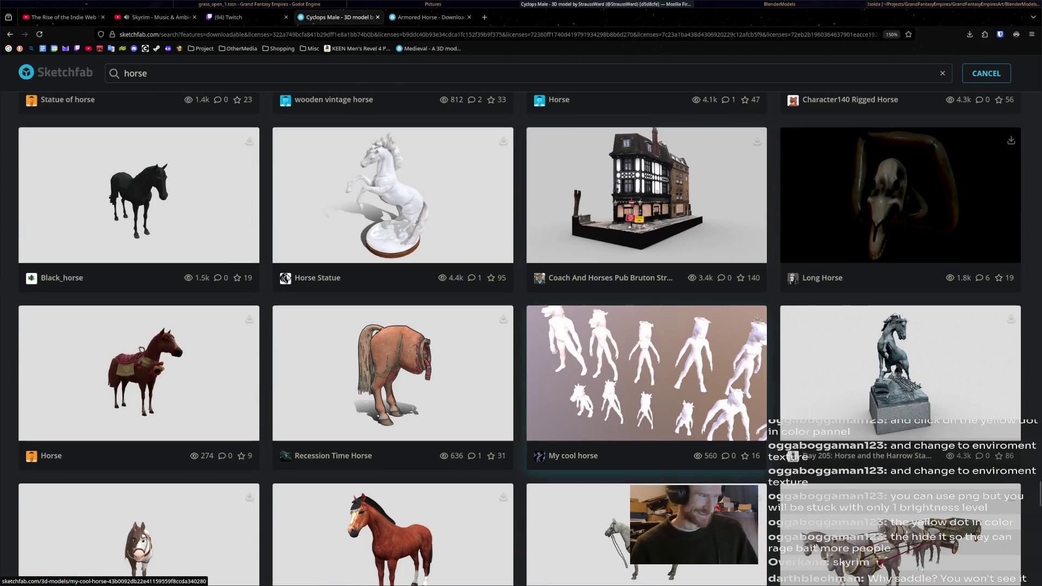
{"action": "scroll", "coordinate": [647, 366], "scroll_direction": "down", "scroll_amount": 4}
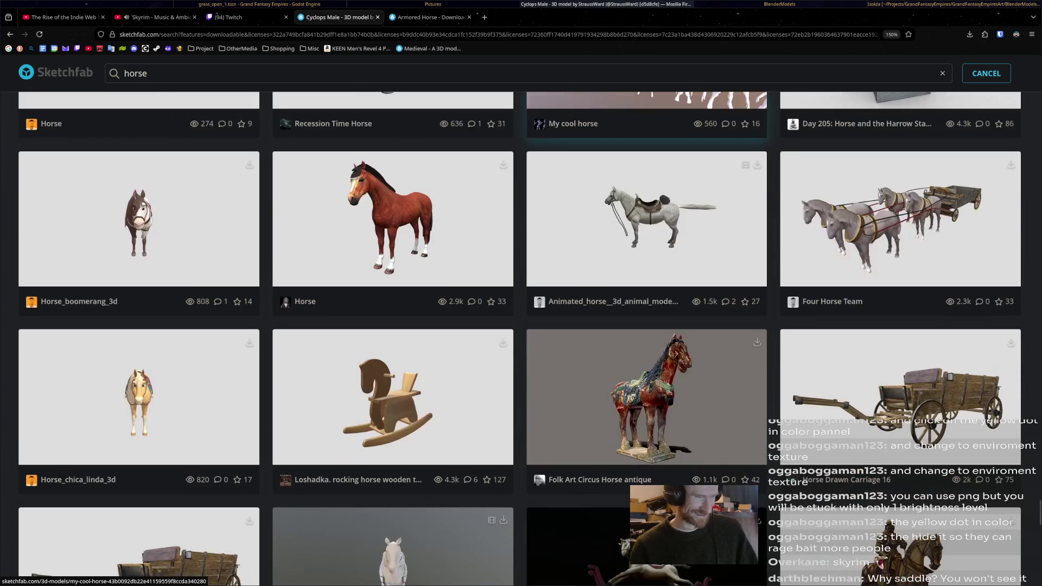
{"action": "scroll", "coordinate": [647, 367], "scroll_direction": "down", "scroll_amount": 2}
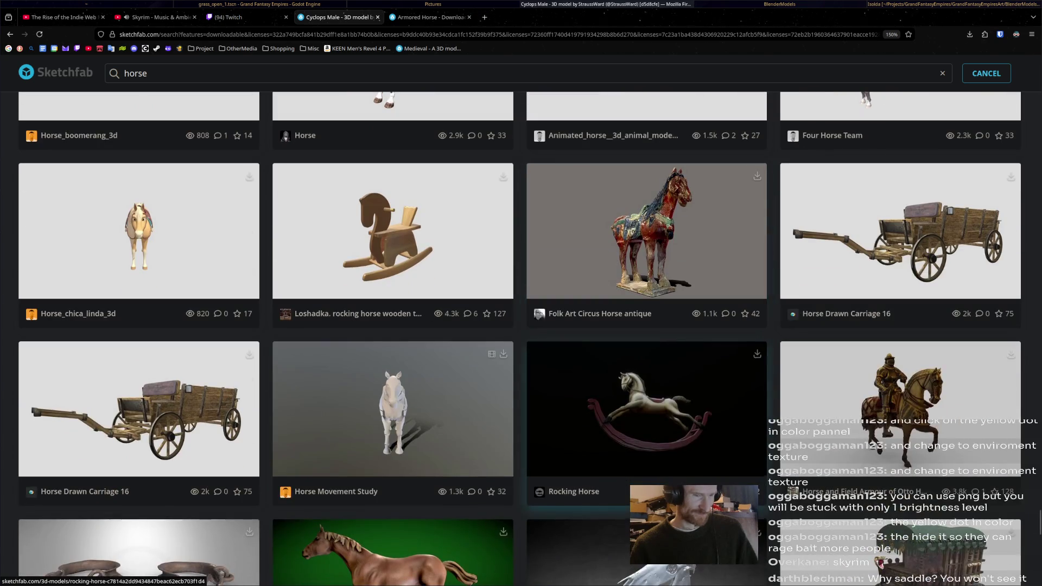
{"action": "scroll", "coordinate": [647, 366], "scroll_direction": "down", "scroll_amount": 2}
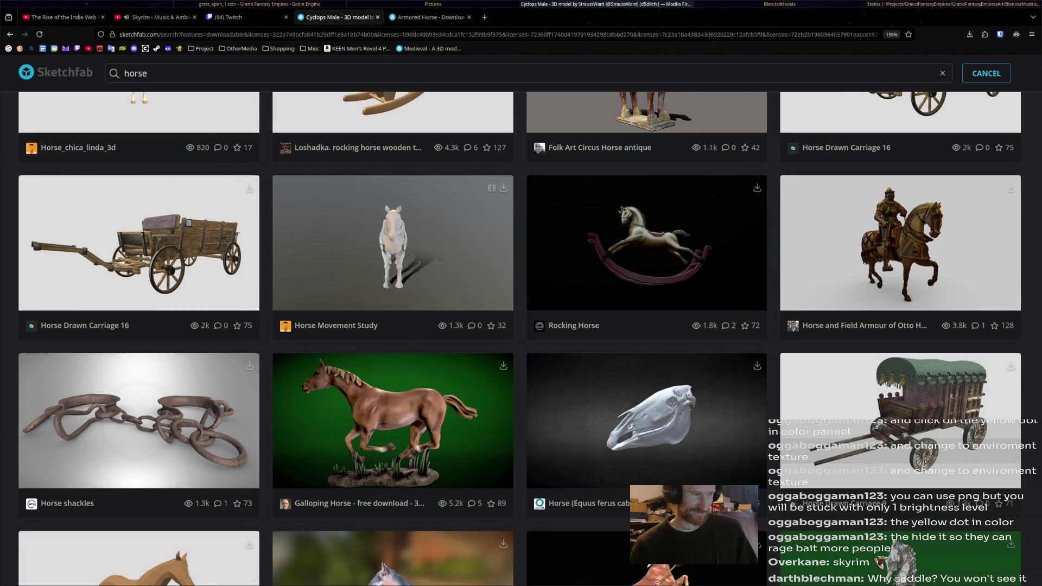
{"action": "scroll", "coordinate": [647, 367], "scroll_direction": "down", "scroll_amount": 2}
{"action": "scroll", "coordinate": [647, 367], "scroll_direction": "down", "scroll_amount": 2}
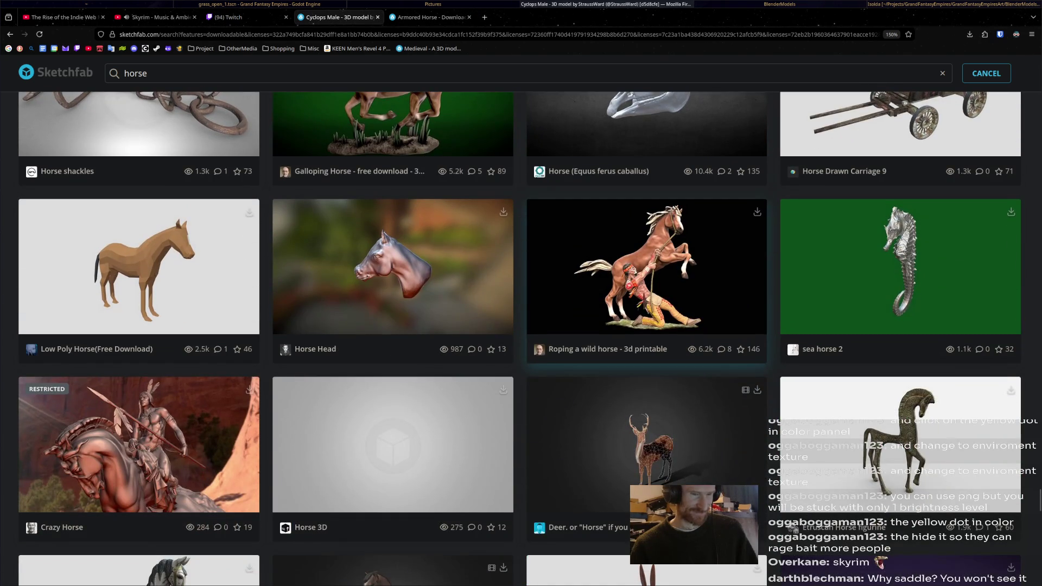
{"action": "scroll", "coordinate": [647, 366], "scroll_direction": "down", "scroll_amount": 1}
{"action": "scroll", "coordinate": [646, 367], "scroll_direction": "down", "scroll_amount": 2}
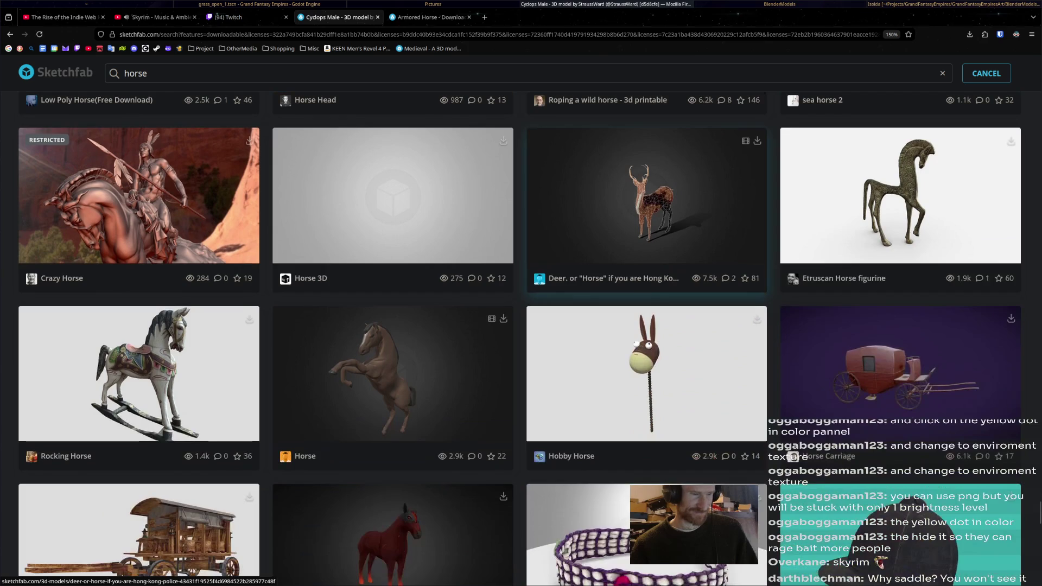
{"action": "scroll", "coordinate": [647, 367], "scroll_direction": "down", "scroll_amount": 3}
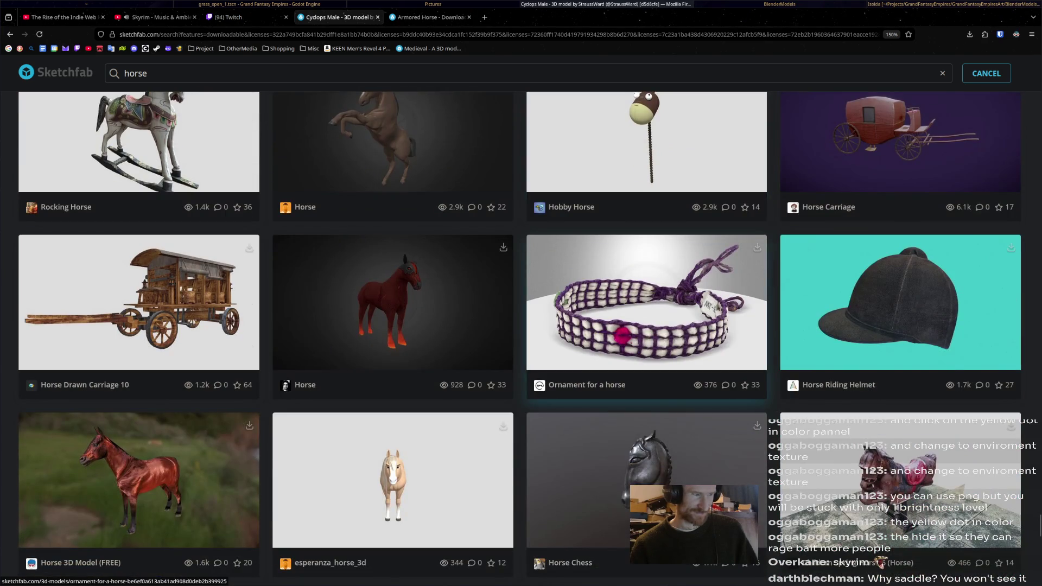
{"action": "scroll", "coordinate": [646, 366], "scroll_direction": "down", "scroll_amount": 2}
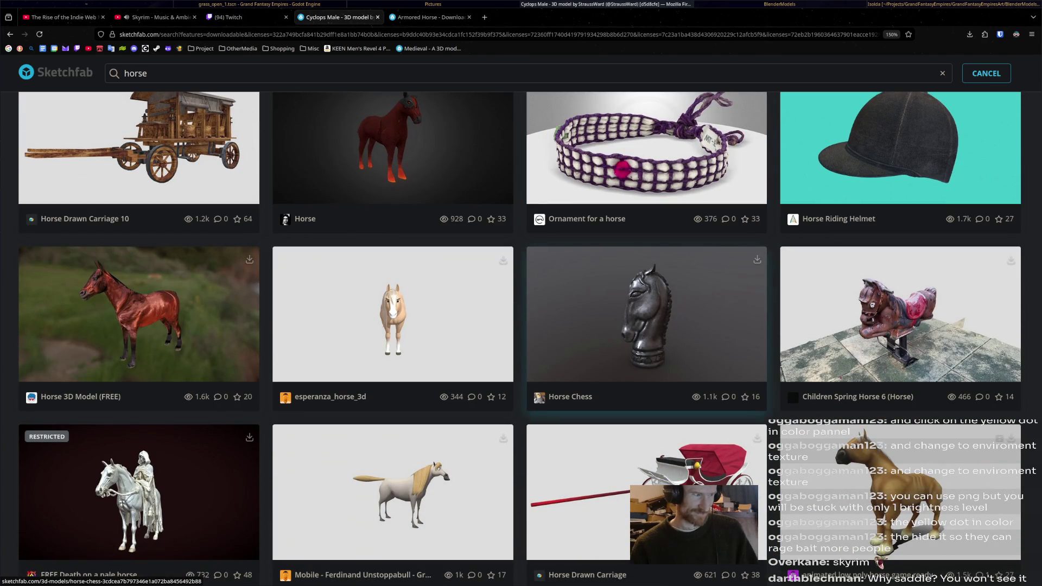
{"action": "scroll", "coordinate": [647, 367], "scroll_direction": "down", "scroll_amount": 2}
{"action": "scroll", "coordinate": [647, 367], "scroll_direction": "down", "scroll_amount": 2}
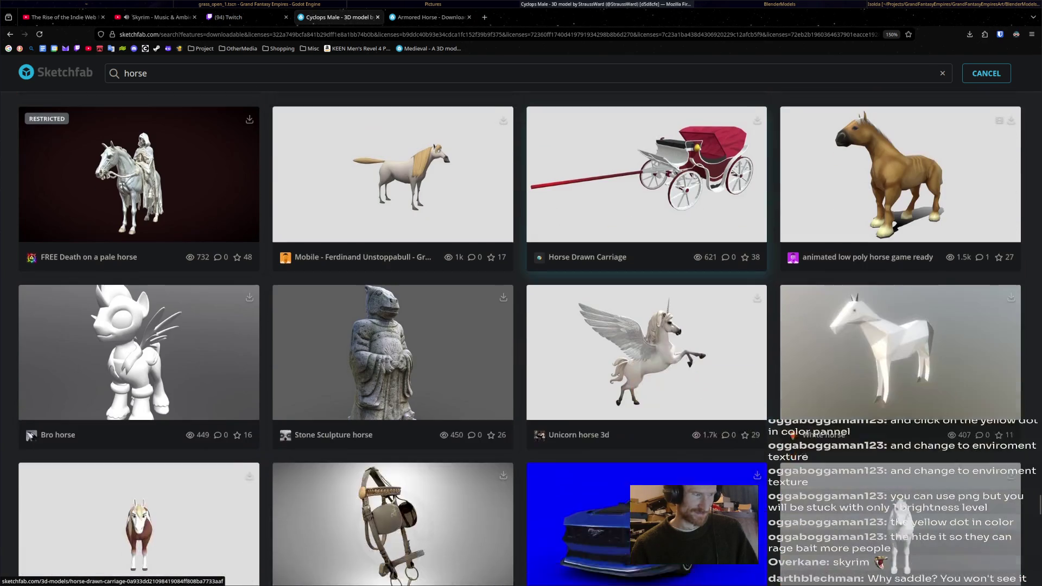
{"action": "scroll", "coordinate": [646, 367], "scroll_direction": "down", "scroll_amount": 2}
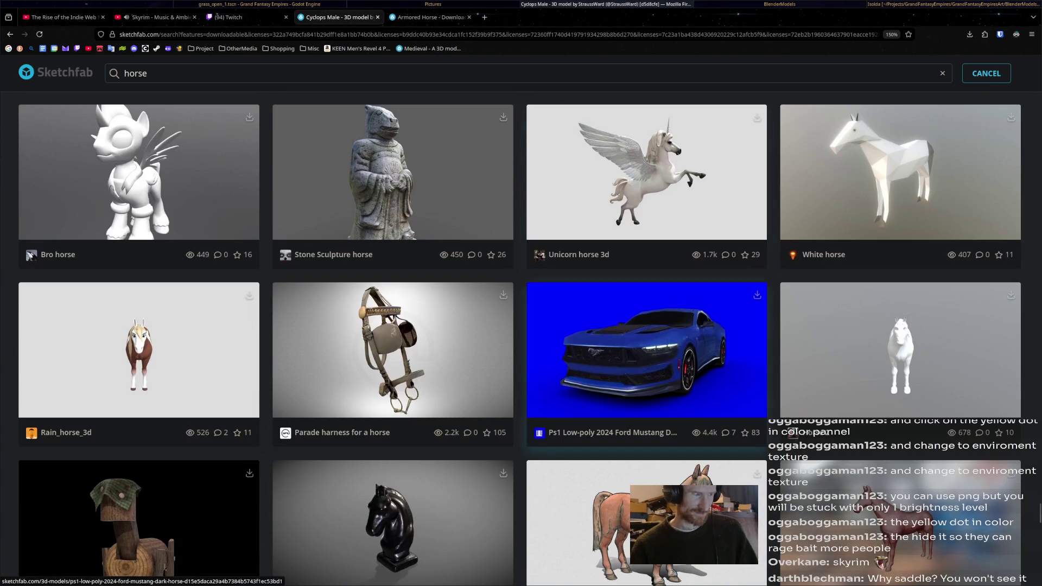
{"action": "scroll", "coordinate": [647, 366], "scroll_direction": "down", "scroll_amount": 2}
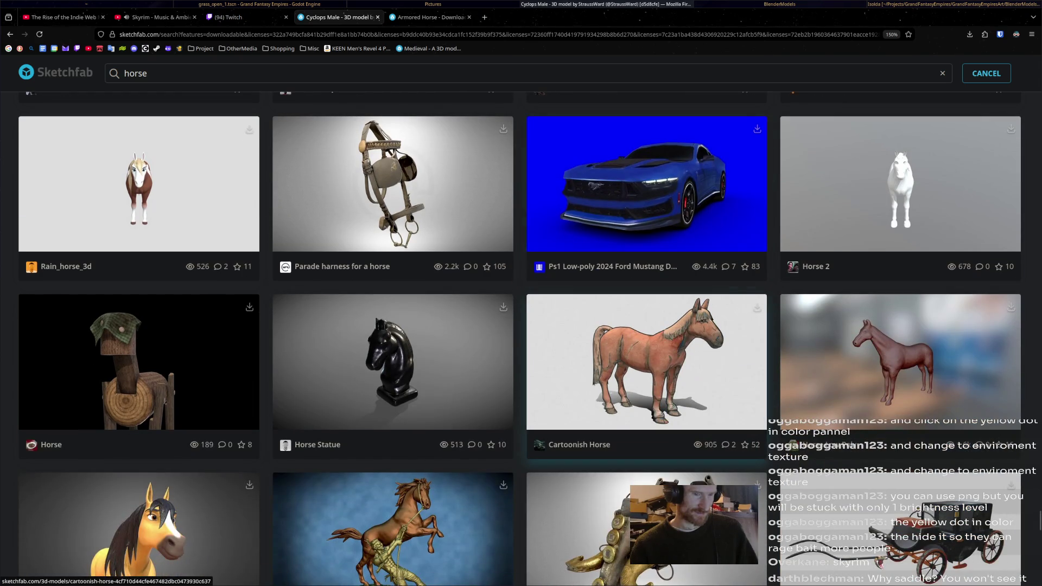
{"action": "scroll", "coordinate": [647, 367], "scroll_direction": "down", "scroll_amount": 2}
{"action": "scroll", "coordinate": [647, 366], "scroll_direction": "down", "scroll_amount": 3}
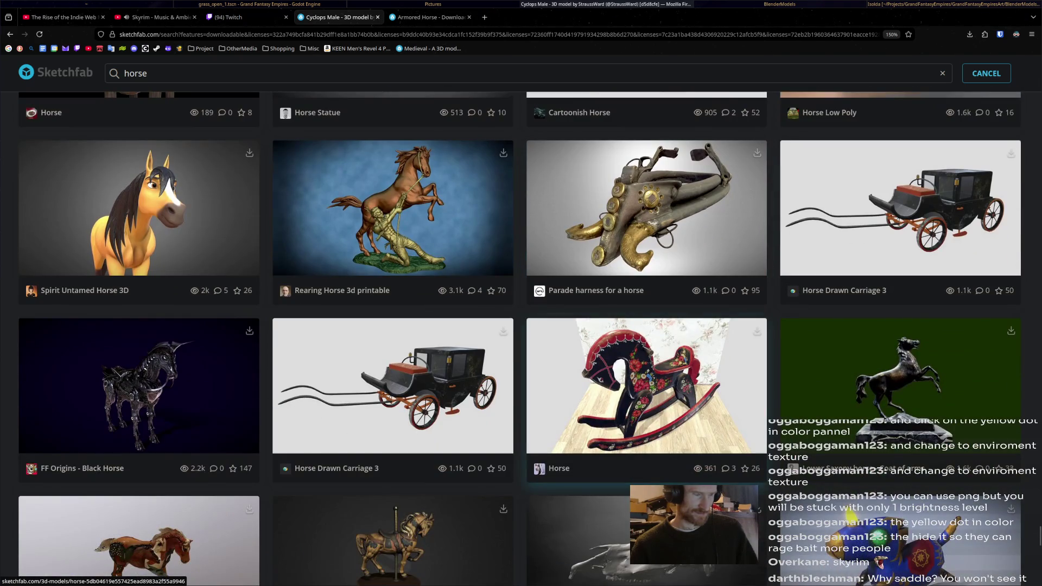
{"action": "scroll", "coordinate": [646, 367], "scroll_direction": "down", "scroll_amount": 3}
{"action": "scroll", "coordinate": [647, 367], "scroll_direction": "down", "scroll_amount": 2}
{"action": "scroll", "coordinate": [646, 367], "scroll_direction": "down", "scroll_amount": 1}
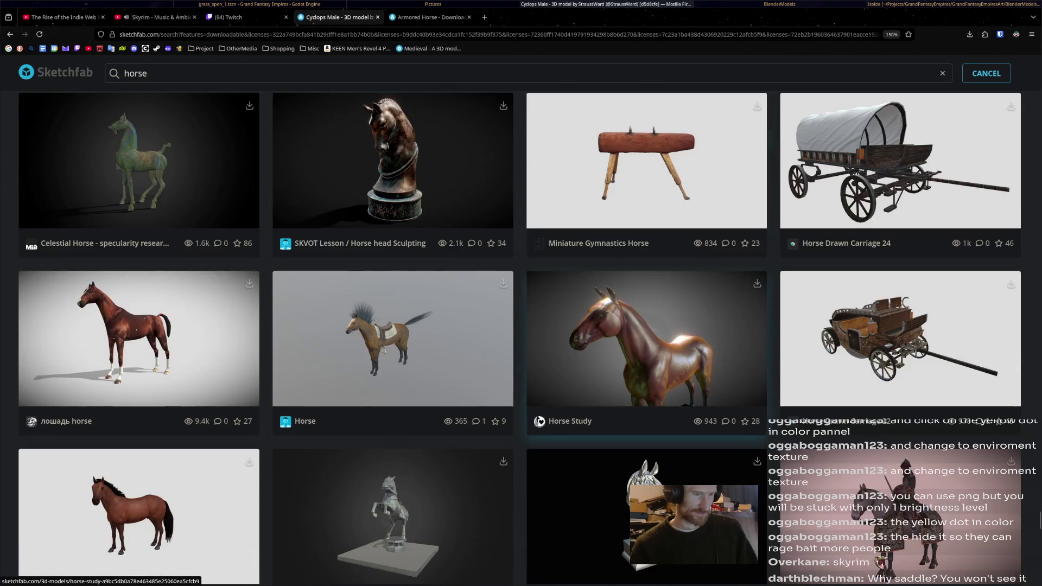
{"action": "scroll", "coordinate": [646, 342], "scroll_direction": "down", "scroll_amount": 1}
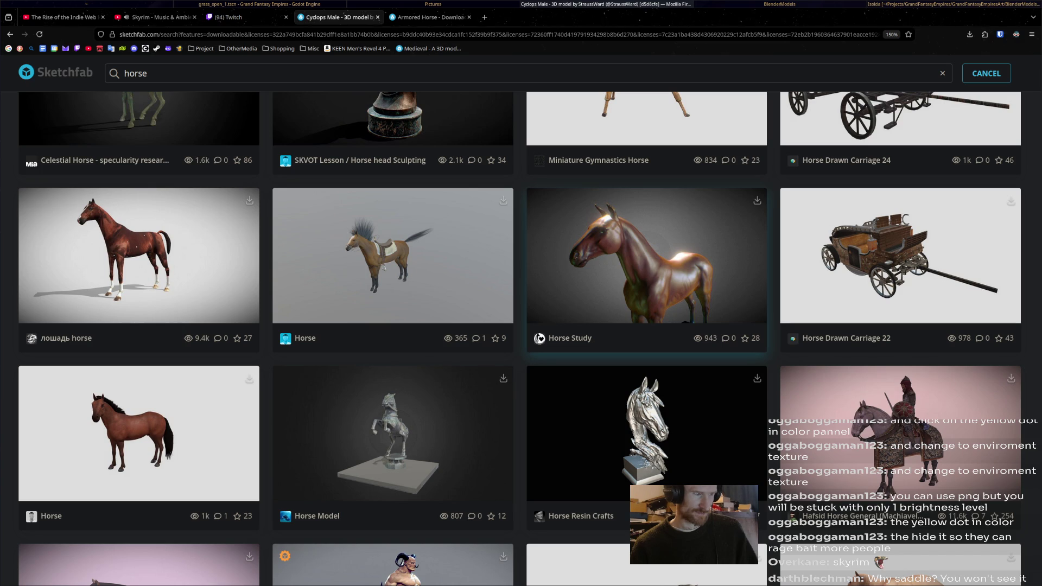
{"action": "scroll", "coordinate": [647, 342], "scroll_direction": "down", "scroll_amount": 2}
{"action": "scroll", "coordinate": [646, 342], "scroll_direction": "down", "scroll_amount": 2}
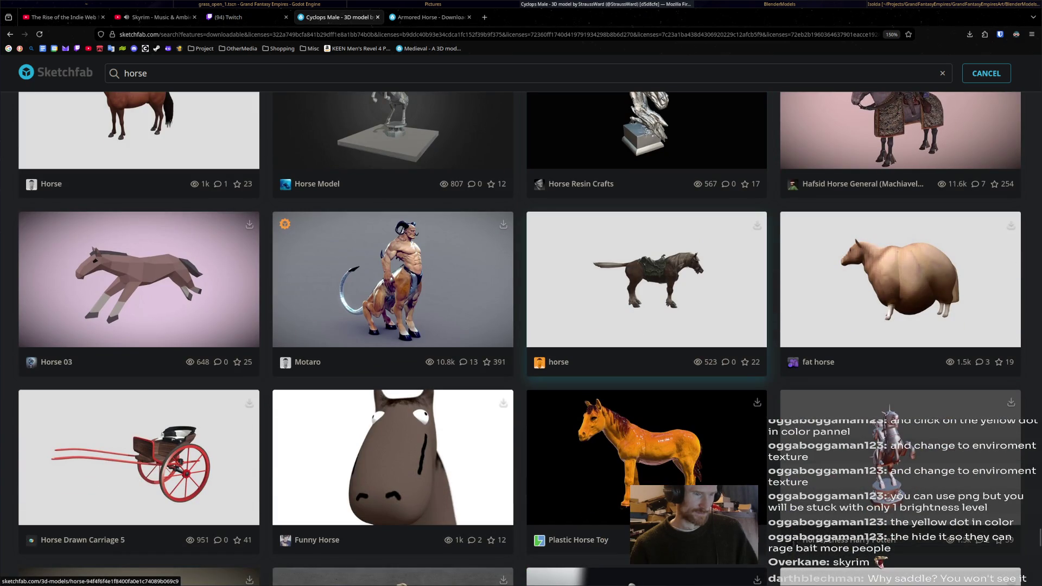
{"action": "scroll", "coordinate": [647, 342], "scroll_direction": "down", "scroll_amount": 3}
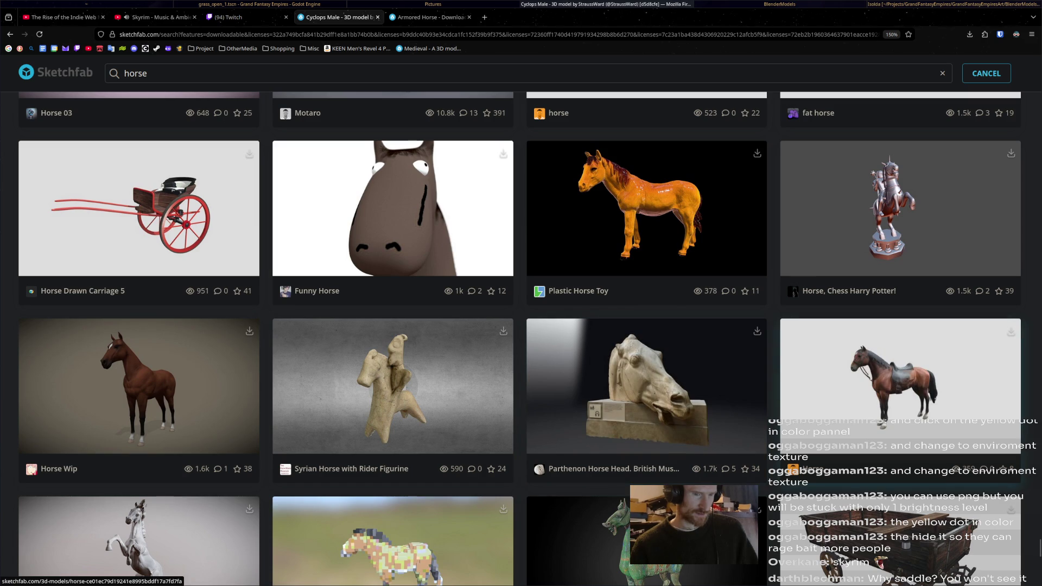
Step: Open the saddled brown Horse by Chenzoss in a new tab and bring it forward past Armored Horse
{"action": "middle_click", "coordinate": [899, 375]}
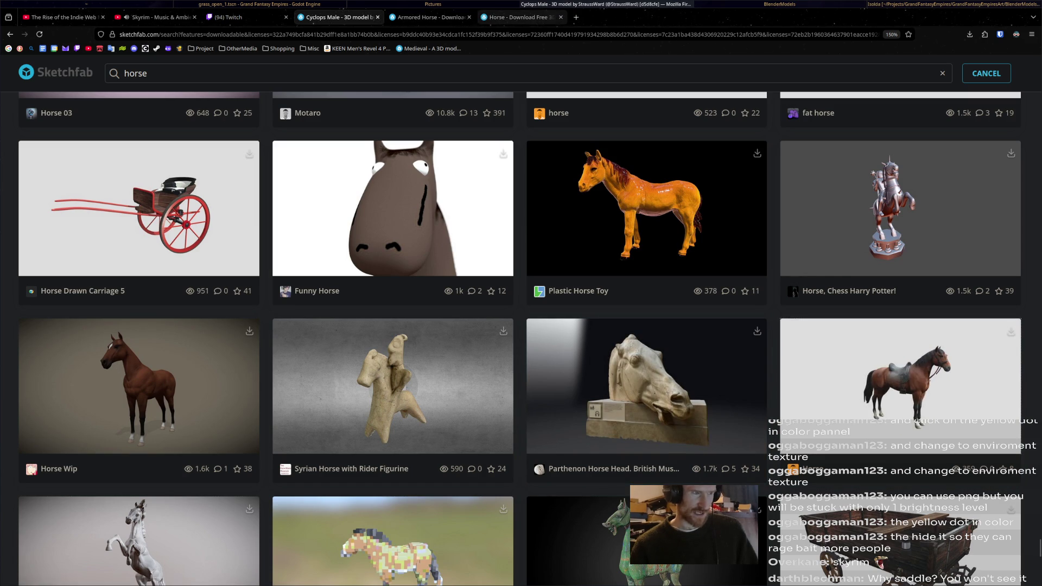
{"action": "left_click", "coordinate": [429, 16]}
{"action": "key", "text": "ctrl+Tab"}
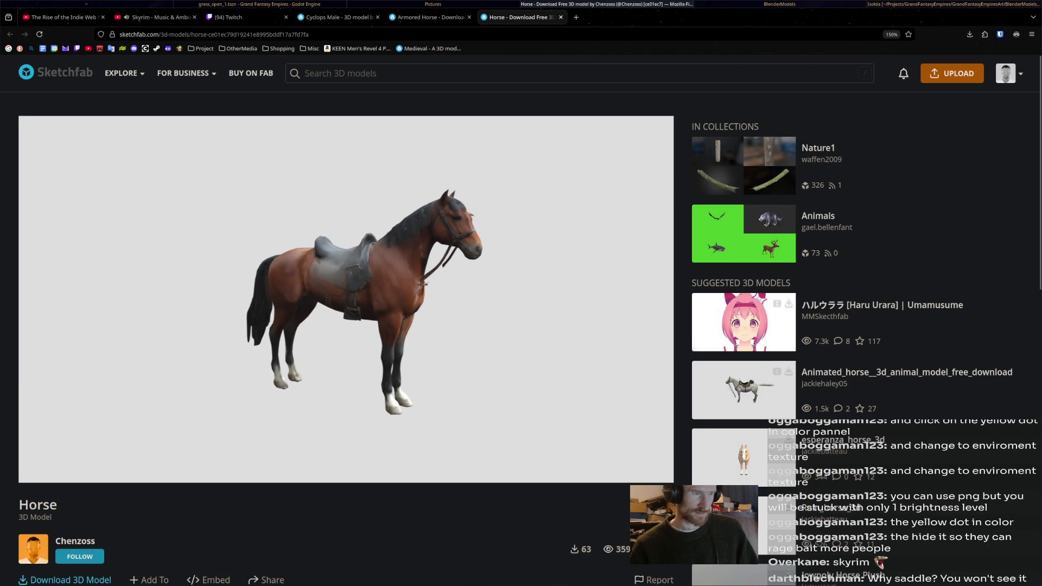
Step: Close the Horse and Armored Horse tabs, returning to the filtered horse results
{"action": "left_click", "coordinate": [561, 17]}
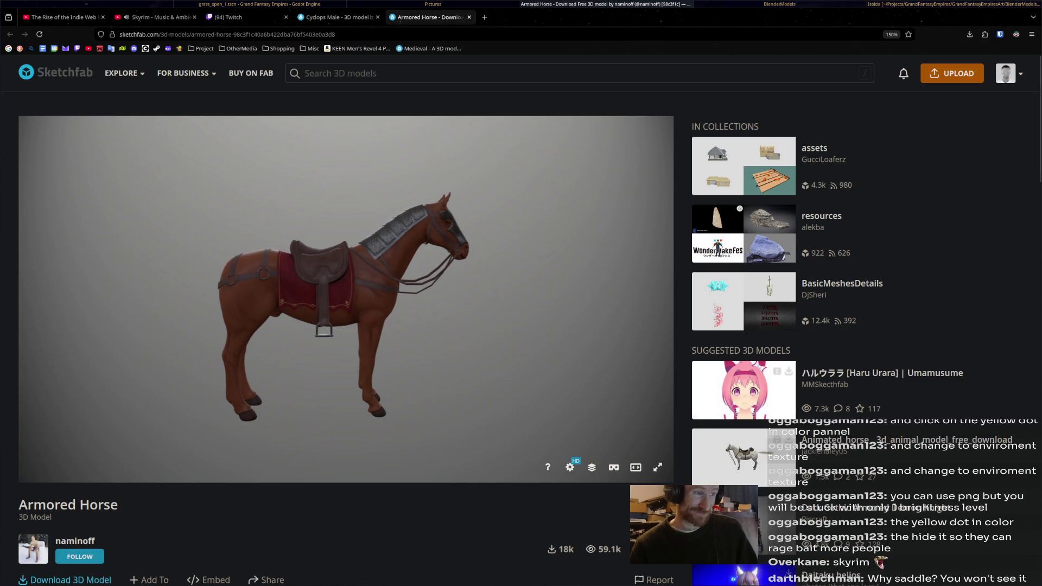
{"action": "left_click", "coordinate": [469, 17]}
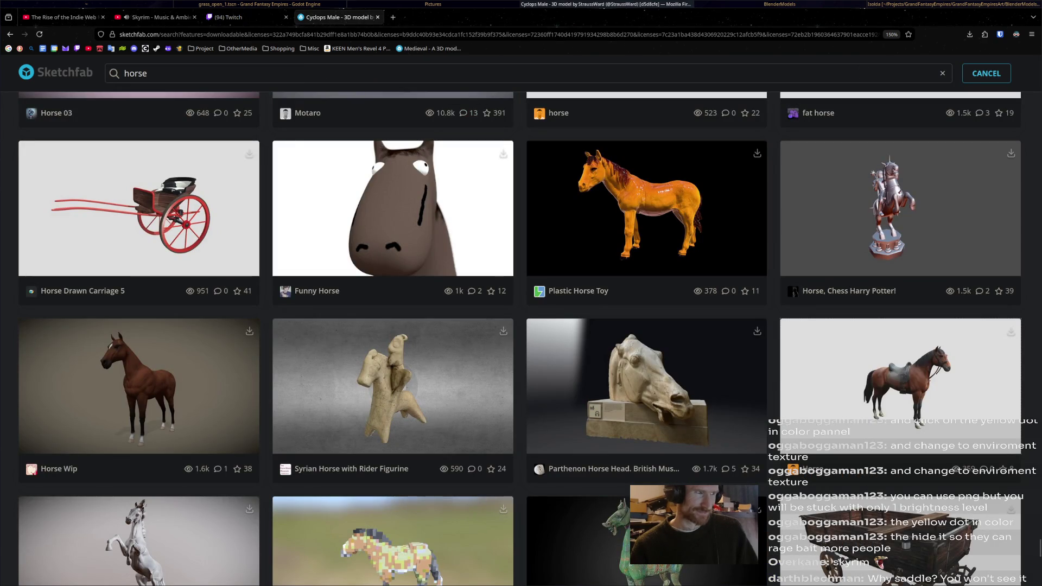
{"action": "scroll", "coordinate": [522, 339], "scroll_direction": "down", "scroll_amount": 5}
{"action": "scroll", "coordinate": [521, 338], "scroll_direction": "up", "scroll_amount": 2}
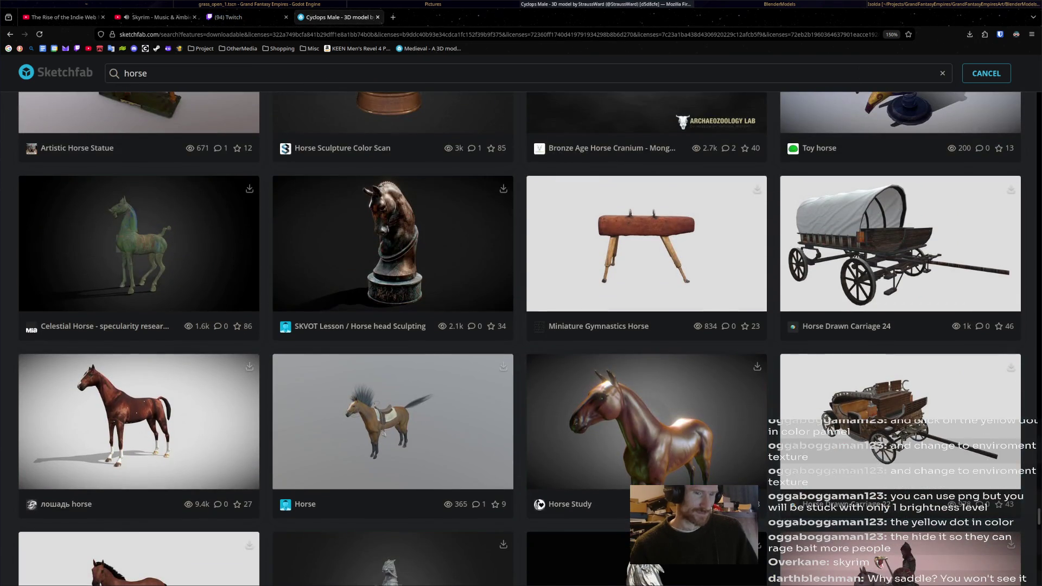
{"action": "scroll", "coordinate": [621, 583], "scroll_direction": "up", "scroll_amount": 5}
{"action": "scroll", "coordinate": [622, 583], "scroll_direction": "up", "scroll_amount": 5}
{"action": "scroll", "coordinate": [621, 583], "scroll_direction": "up", "scroll_amount": 5}
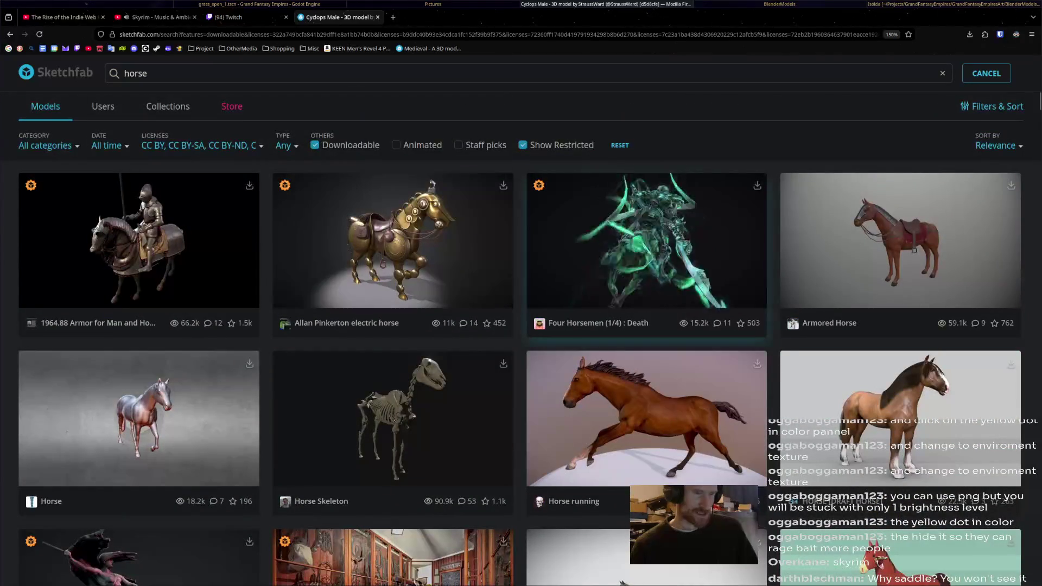
{"action": "scroll", "coordinate": [646, 244], "scroll_direction": "down", "scroll_amount": 2}
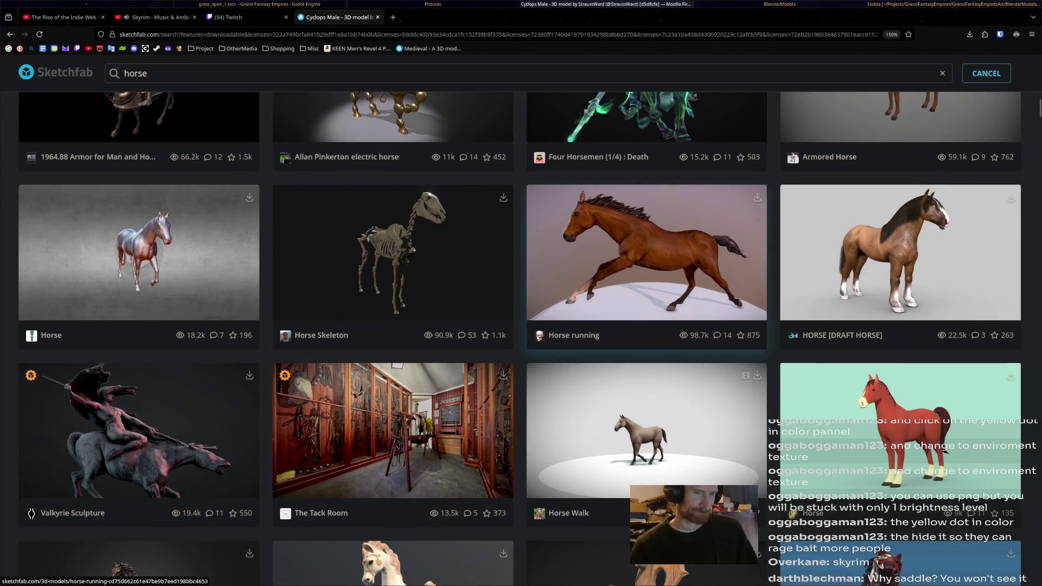
{"action": "scroll", "coordinate": [648, 245], "scroll_direction": "down", "scroll_amount": 2}
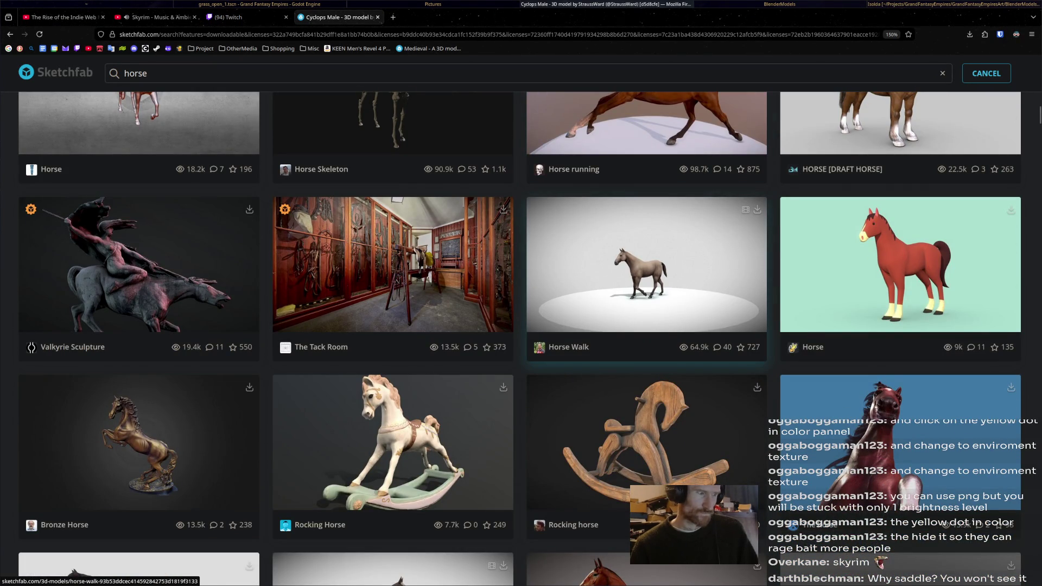
{"action": "scroll", "coordinate": [647, 244], "scroll_direction": "down", "scroll_amount": 3}
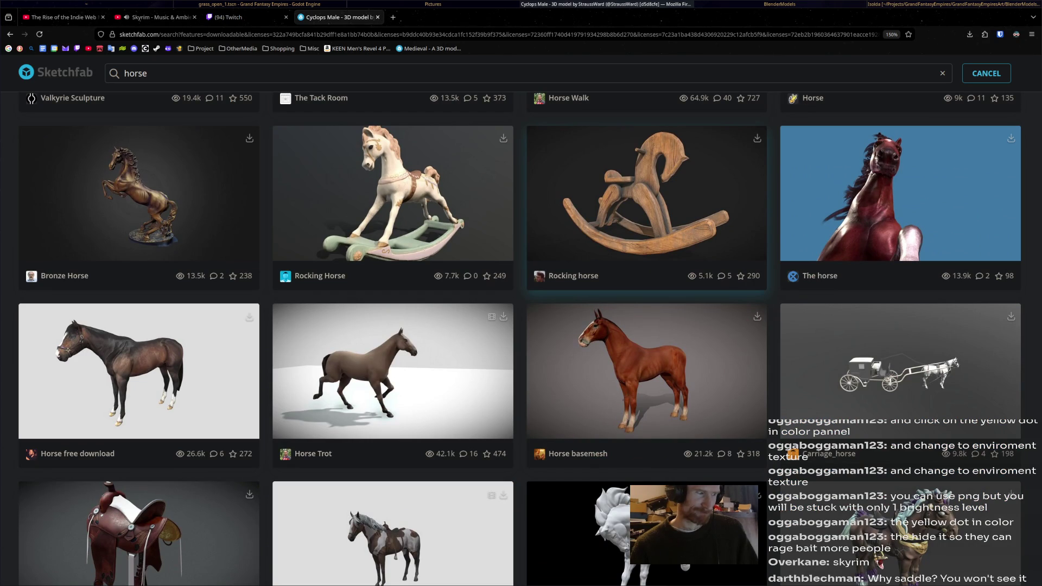
{"action": "scroll", "coordinate": [647, 244], "scroll_direction": "down", "scroll_amount": 3}
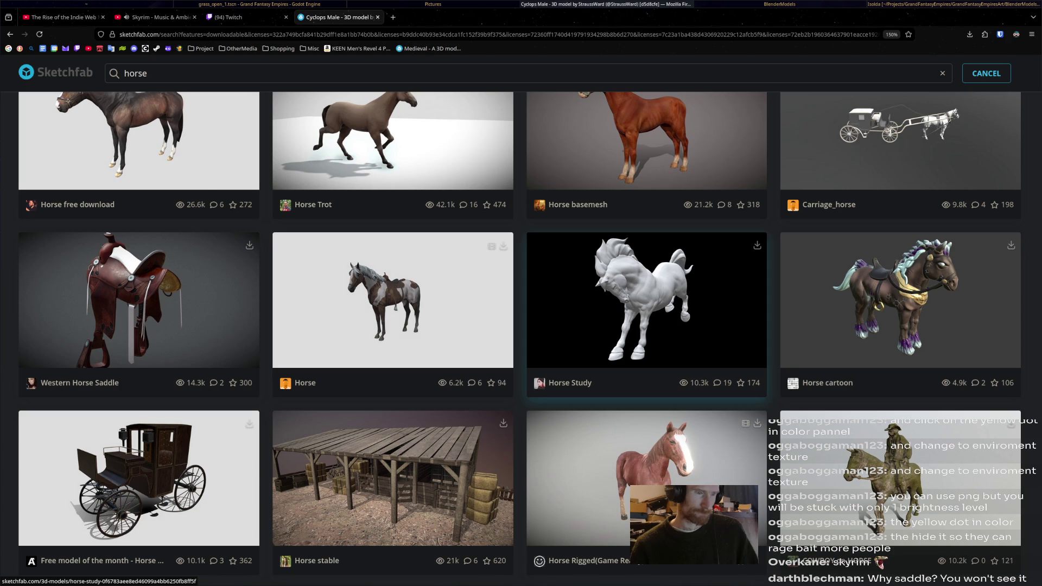
{"action": "scroll", "coordinate": [647, 325], "scroll_direction": "down", "scroll_amount": 2}
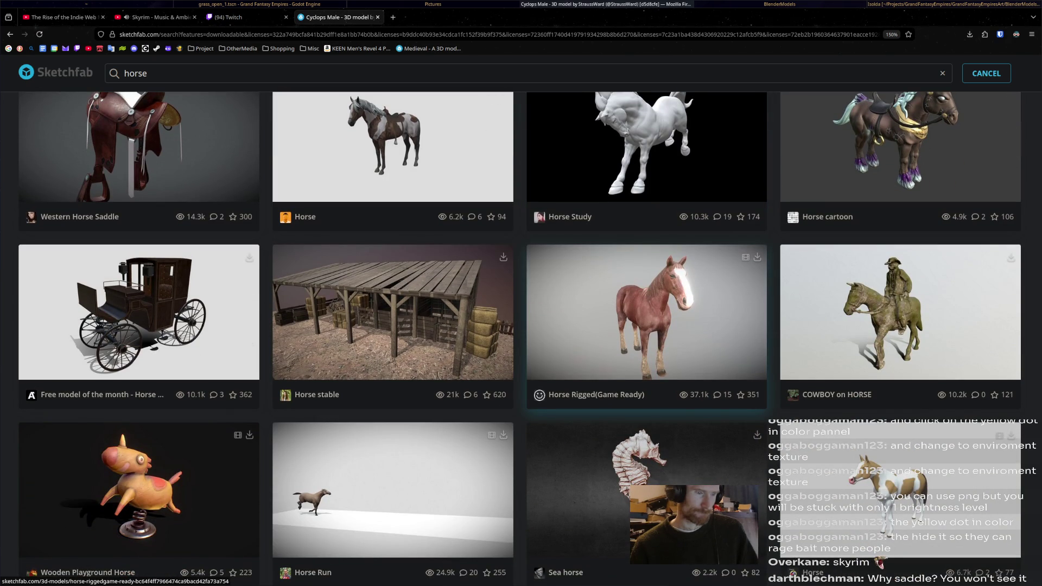
{"action": "scroll", "coordinate": [647, 326], "scroll_direction": "down", "scroll_amount": 2}
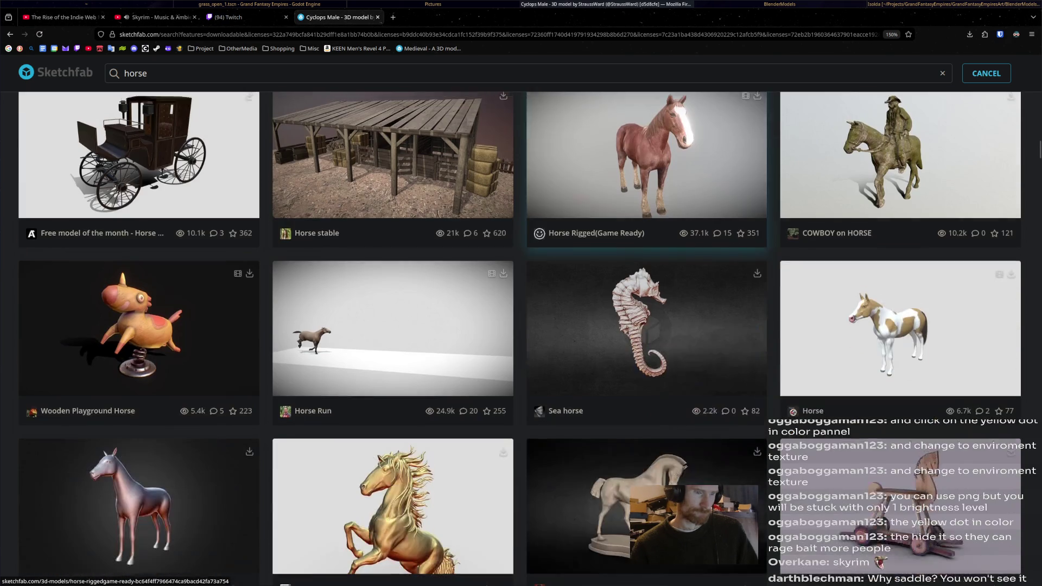
{"action": "scroll", "coordinate": [646, 326], "scroll_direction": "up", "scroll_amount": 2}
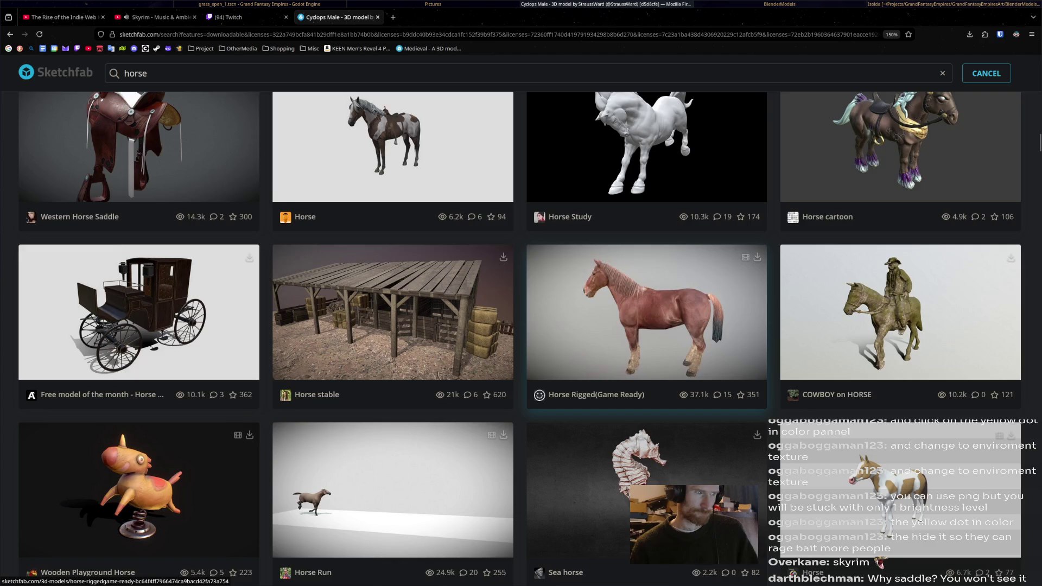
{"action": "scroll", "coordinate": [644, 326], "scroll_direction": "up", "scroll_amount": 2}
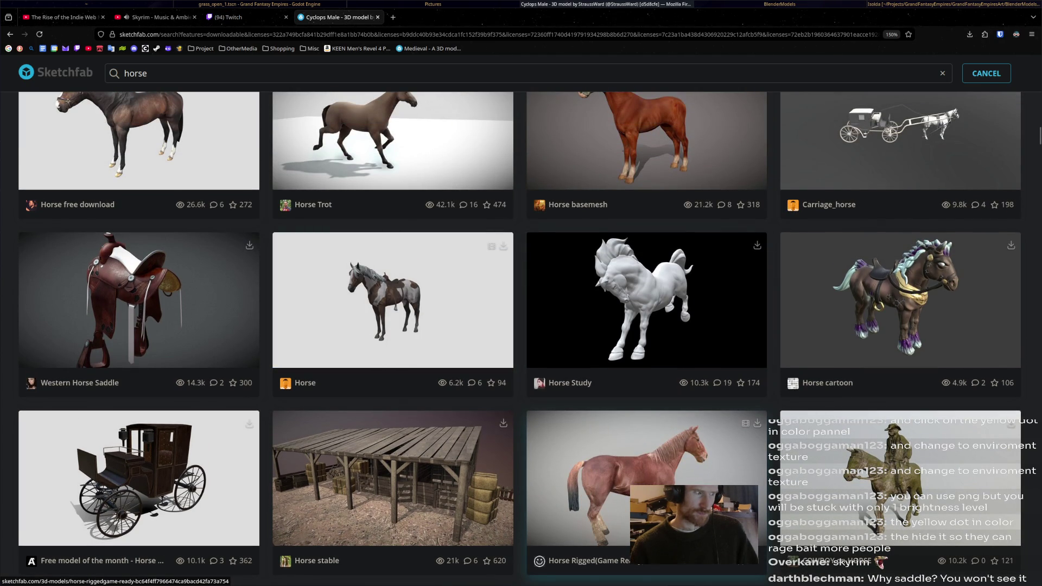
{"action": "scroll", "coordinate": [520, 339], "scroll_direction": "up", "scroll_amount": 3}
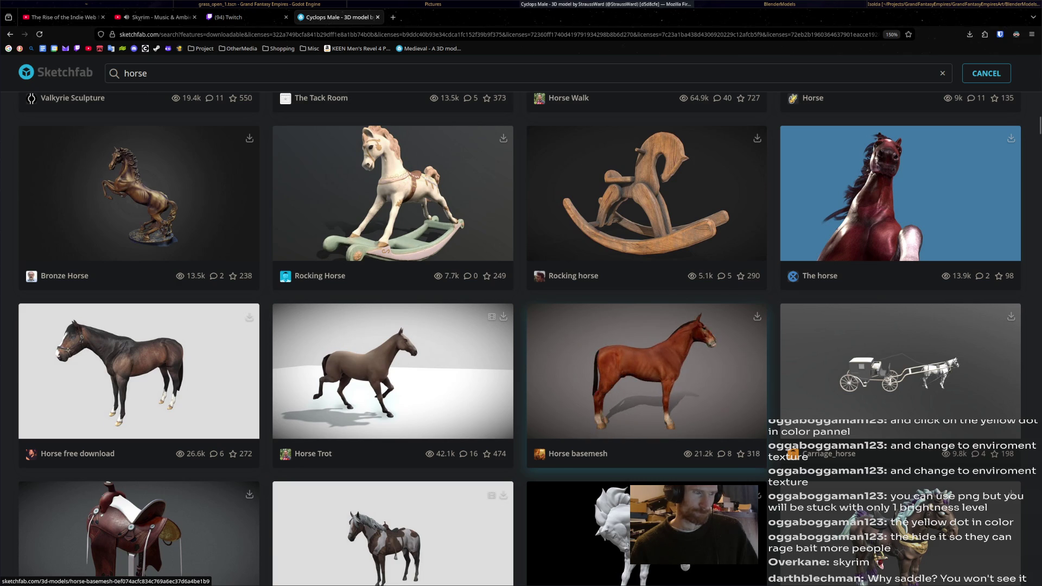
{"action": "scroll", "coordinate": [644, 374], "scroll_direction": "up", "scroll_amount": 2}
{"action": "scroll", "coordinate": [643, 375], "scroll_direction": "up", "scroll_amount": 2}
{"action": "scroll", "coordinate": [643, 358], "scroll_direction": "up", "scroll_amount": 2}
{"action": "scroll", "coordinate": [643, 359], "scroll_direction": "up", "scroll_amount": 1}
{"action": "scroll", "coordinate": [643, 359], "scroll_direction": "down", "scroll_amount": 1}
{"action": "scroll", "coordinate": [643, 359], "scroll_direction": "down", "scroll_amount": 2}
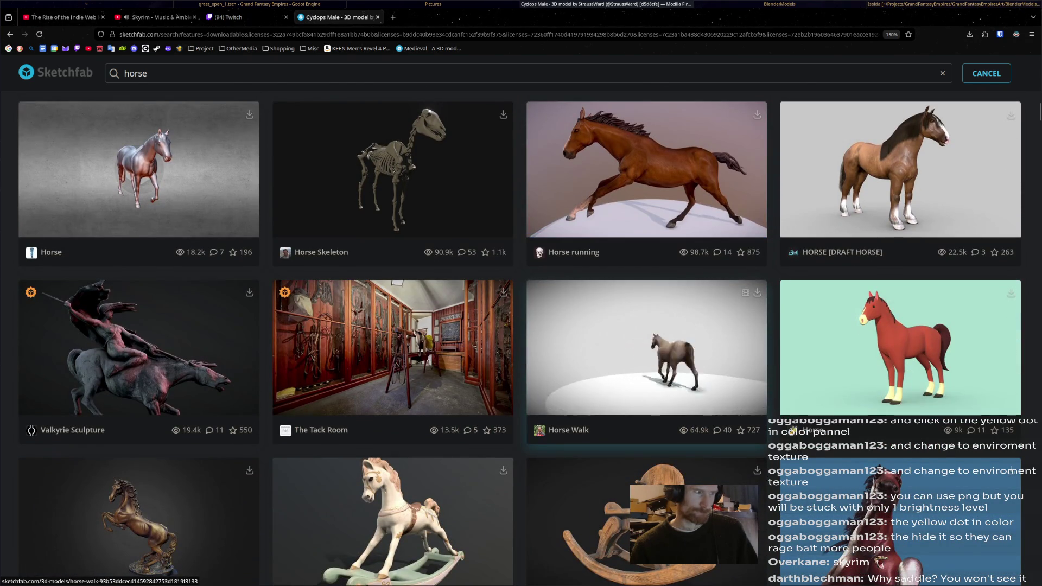
{"action": "scroll", "coordinate": [644, 359], "scroll_direction": "up", "scroll_amount": 1}
{"action": "scroll", "coordinate": [644, 391], "scroll_direction": "up", "scroll_amount": 3}
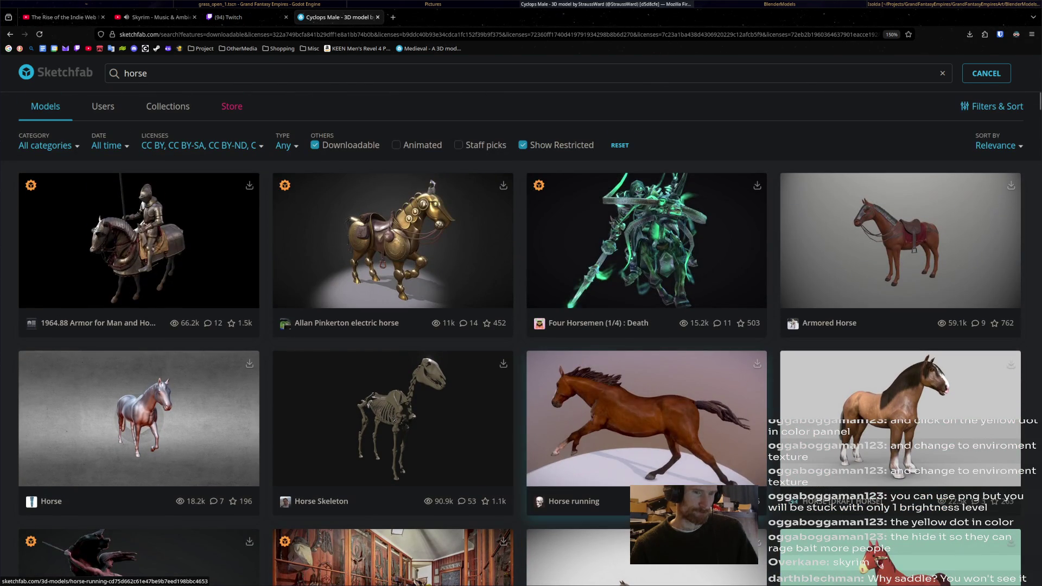
{"action": "scroll", "coordinate": [644, 391], "scroll_direction": "down", "scroll_amount": 2}
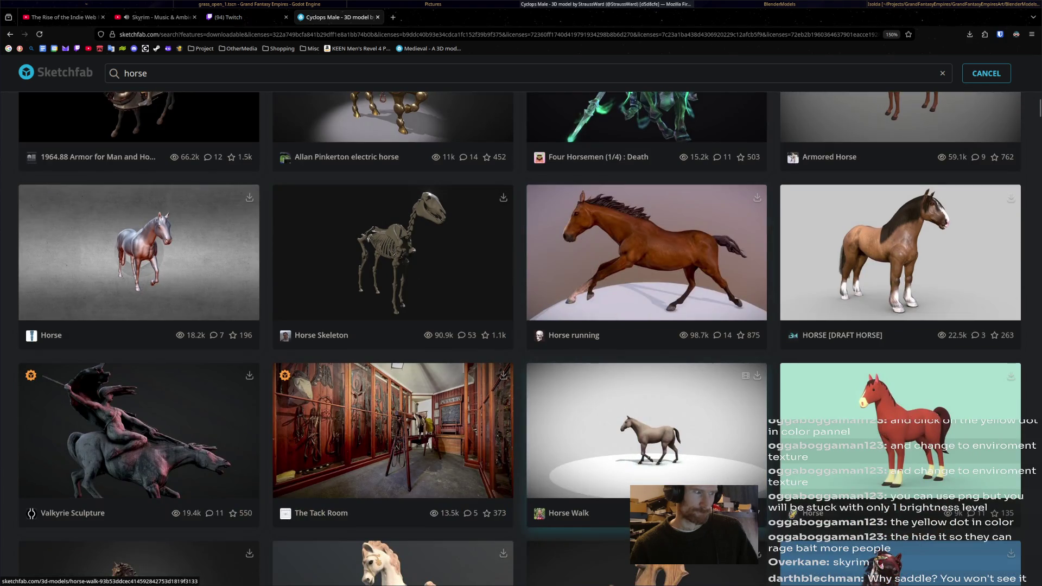
{"action": "scroll", "coordinate": [643, 391], "scroll_direction": "down", "scroll_amount": 3}
{"action": "scroll", "coordinate": [644, 375], "scroll_direction": "down", "scroll_amount": 3}
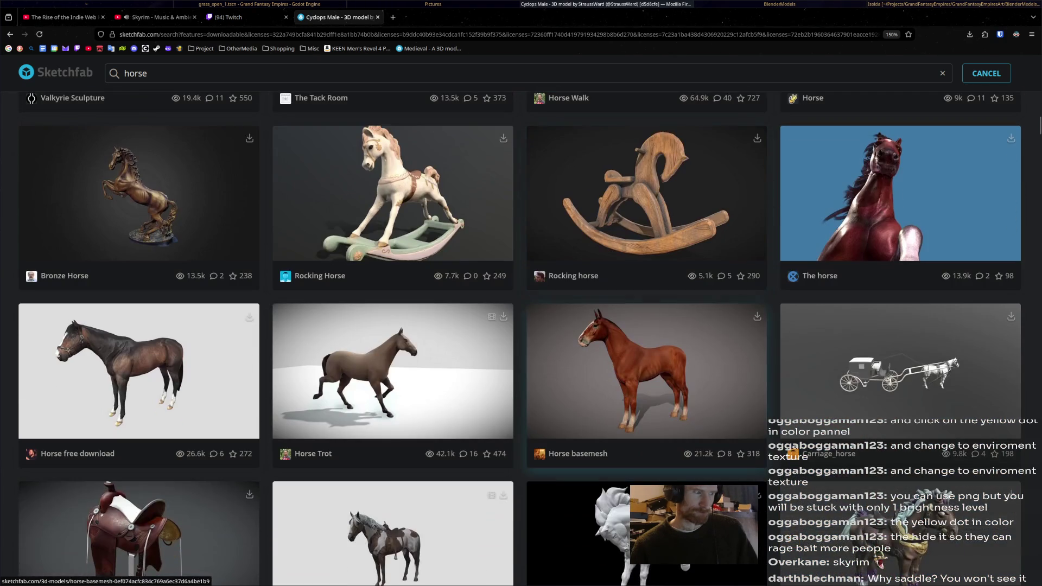
{"action": "scroll", "coordinate": [644, 374], "scroll_direction": "down", "scroll_amount": 1}
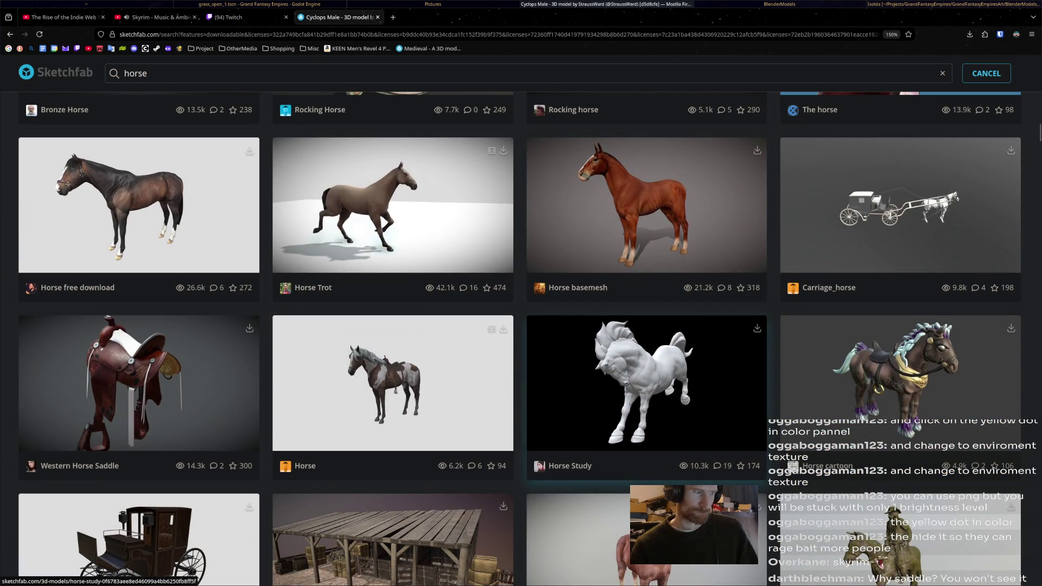
{"action": "scroll", "coordinate": [644, 375], "scroll_direction": "down", "scroll_amount": 2}
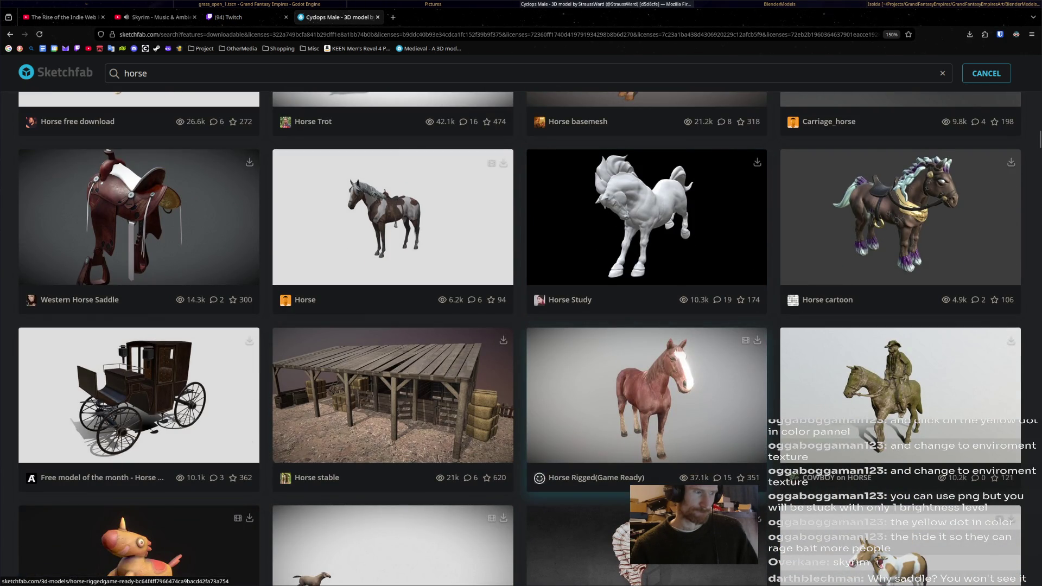
{"action": "scroll", "coordinate": [644, 391], "scroll_direction": "down", "scroll_amount": 3}
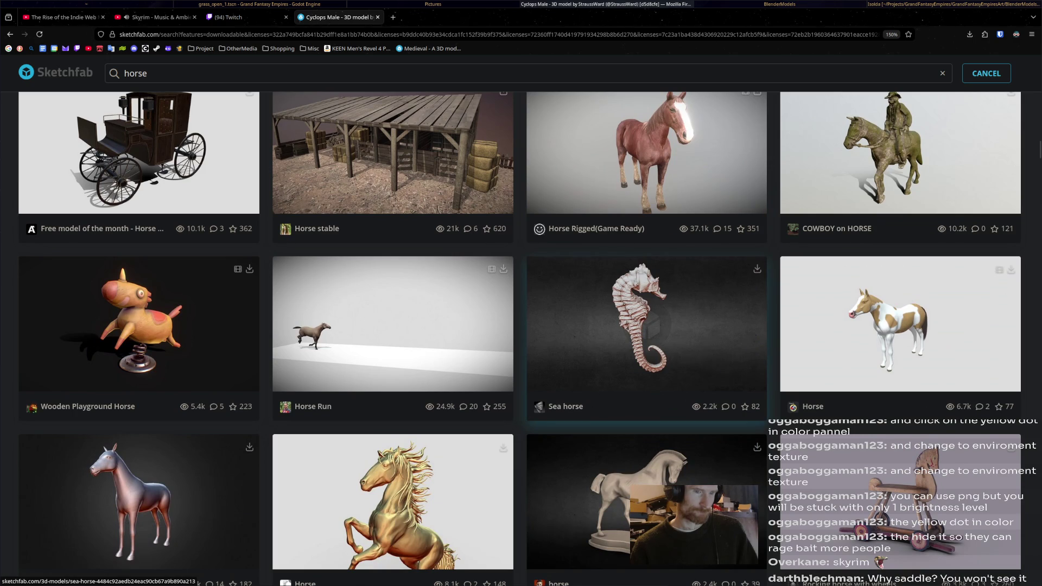
{"action": "scroll", "coordinate": [643, 391], "scroll_direction": "down", "scroll_amount": 3}
{"action": "scroll", "coordinate": [644, 391], "scroll_direction": "down", "scroll_amount": 4}
{"action": "scroll", "coordinate": [644, 391], "scroll_direction": "down", "scroll_amount": 2}
{"action": "scroll", "coordinate": [643, 407], "scroll_direction": "down", "scroll_amount": 2}
{"action": "scroll", "coordinate": [643, 407], "scroll_direction": "down", "scroll_amount": 4}
{"action": "scroll", "coordinate": [644, 407], "scroll_direction": "down", "scroll_amount": 4}
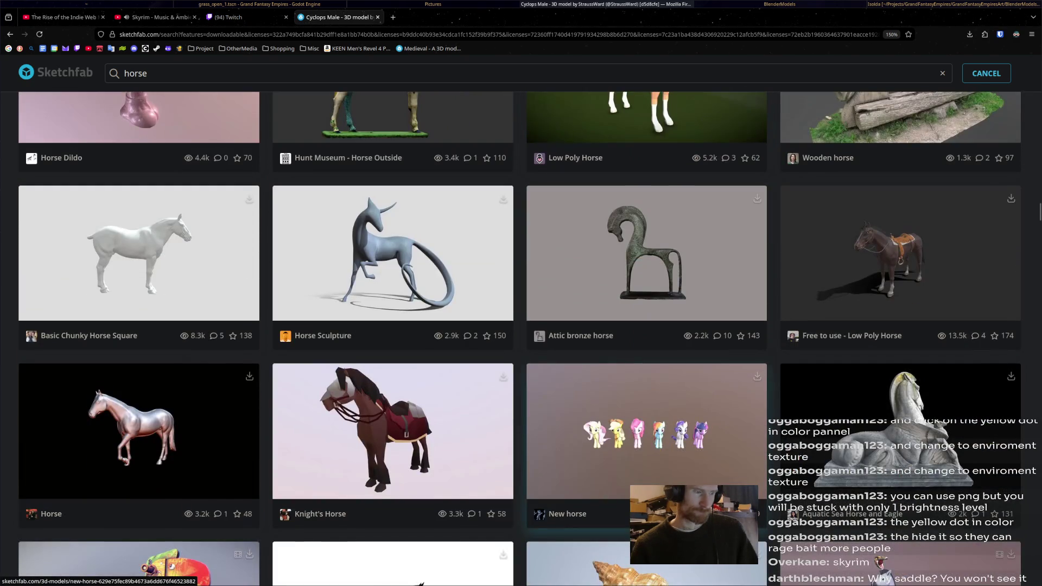
{"action": "scroll", "coordinate": [643, 408], "scroll_direction": "down", "scroll_amount": 3}
{"action": "scroll", "coordinate": [644, 408], "scroll_direction": "down", "scroll_amount": 4}
{"action": "scroll", "coordinate": [643, 407], "scroll_direction": "down", "scroll_amount": 4}
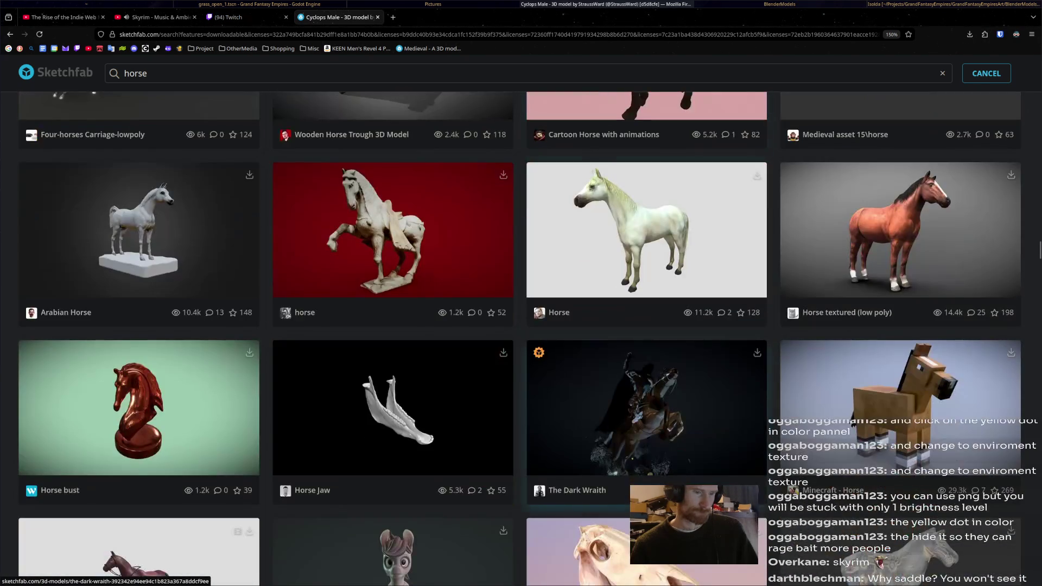
{"action": "scroll", "coordinate": [644, 407], "scroll_direction": "down", "scroll_amount": 3}
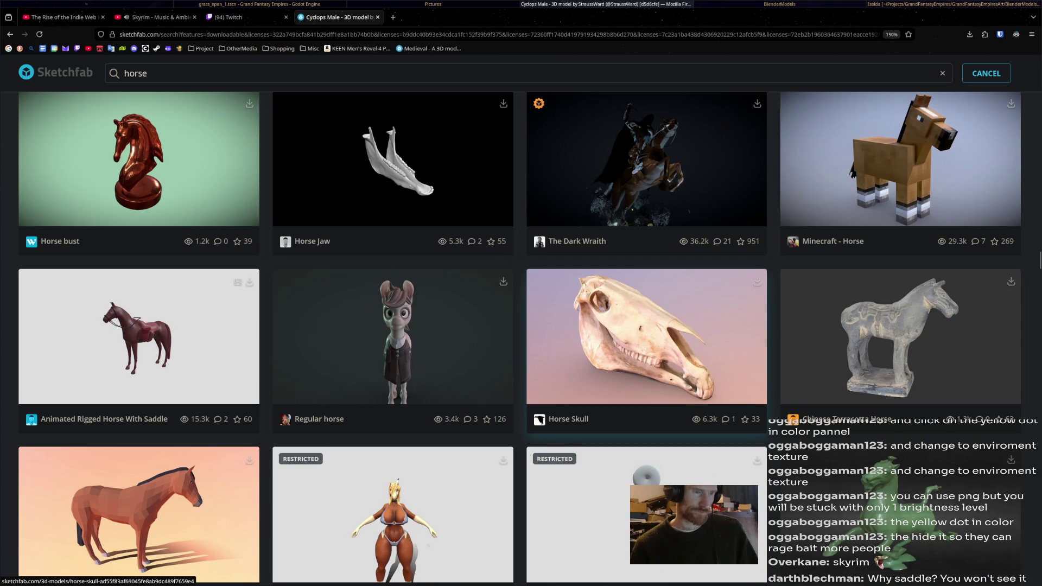
{"action": "scroll", "coordinate": [644, 374], "scroll_direction": "down", "scroll_amount": 3}
{"action": "scroll", "coordinate": [643, 358], "scroll_direction": "down", "scroll_amount": 5}
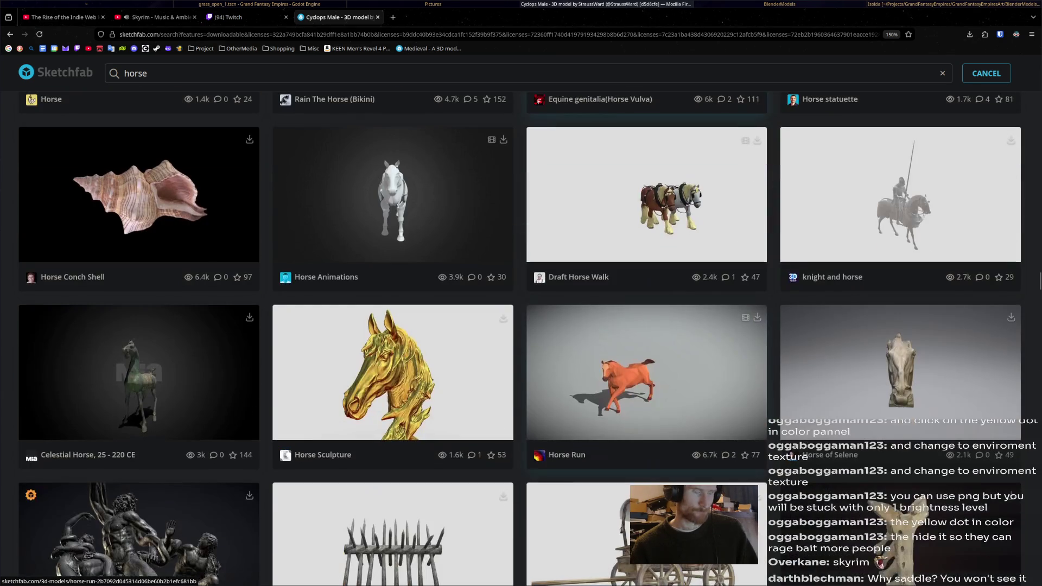
{"action": "scroll", "coordinate": [643, 358], "scroll_direction": "down", "scroll_amount": 1}
{"action": "scroll", "coordinate": [643, 358], "scroll_direction": "down", "scroll_amount": 2}
{"action": "scroll", "coordinate": [643, 359], "scroll_direction": "down", "scroll_amount": 4}
{"action": "scroll", "coordinate": [644, 358], "scroll_direction": "down", "scroll_amount": 4}
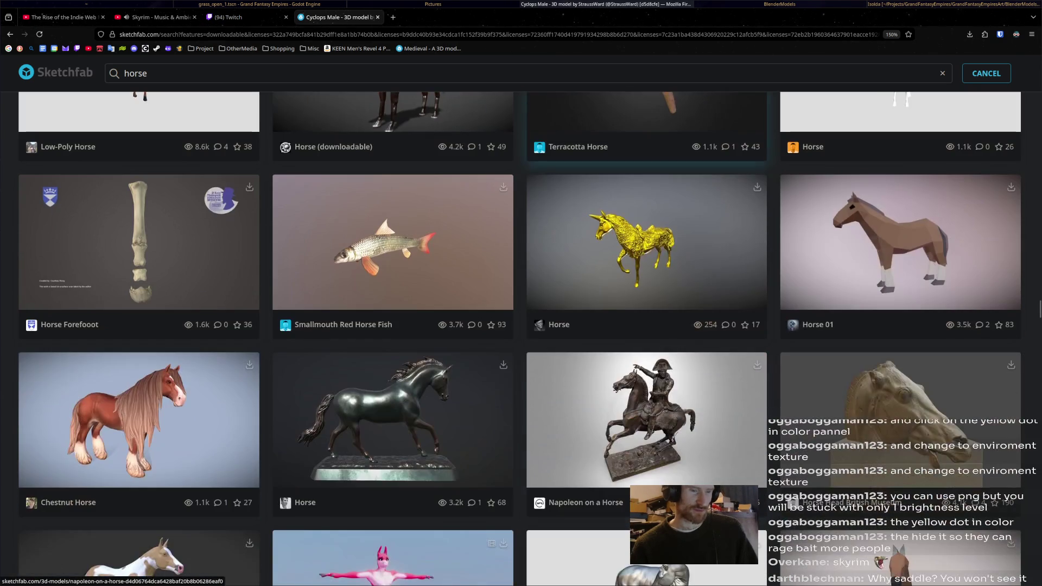
{"action": "scroll", "coordinate": [644, 359], "scroll_direction": "down", "scroll_amount": 3}
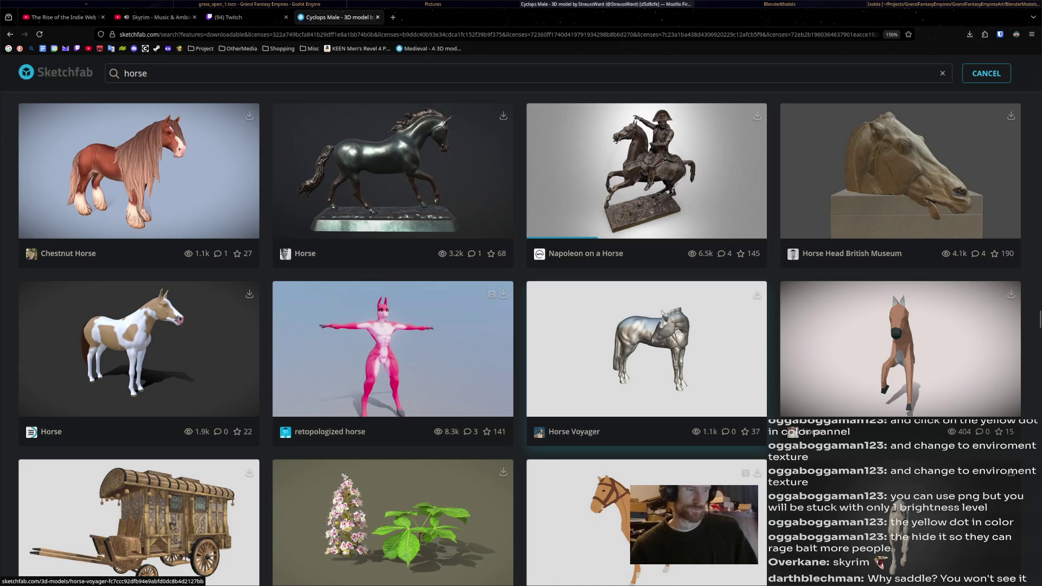
{"action": "scroll", "coordinate": [643, 359], "scroll_direction": "down", "scroll_amount": 3}
{"action": "scroll", "coordinate": [643, 358], "scroll_direction": "down", "scroll_amount": 1}
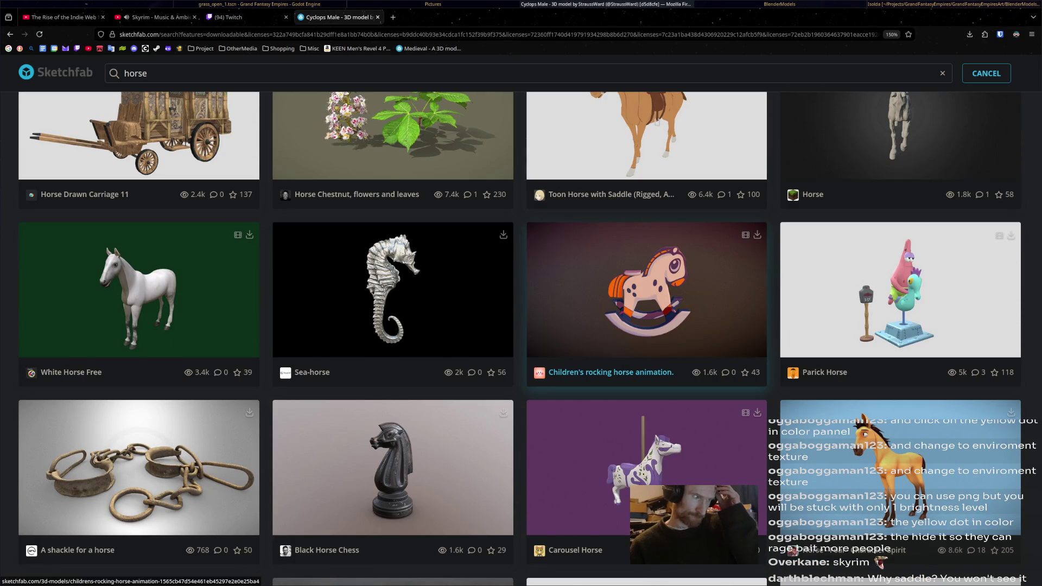
{"action": "scroll", "coordinate": [643, 359], "scroll_direction": "up", "scroll_amount": 1}
{"action": "scroll", "coordinate": [521, 339], "scroll_direction": "up", "scroll_amount": 4}
{"action": "scroll", "coordinate": [522, 339], "scroll_direction": "up", "scroll_amount": 3}
{"action": "scroll", "coordinate": [521, 339], "scroll_direction": "up", "scroll_amount": 4}
{"action": "scroll", "coordinate": [391, 358], "scroll_direction": "up", "scroll_amount": 5}
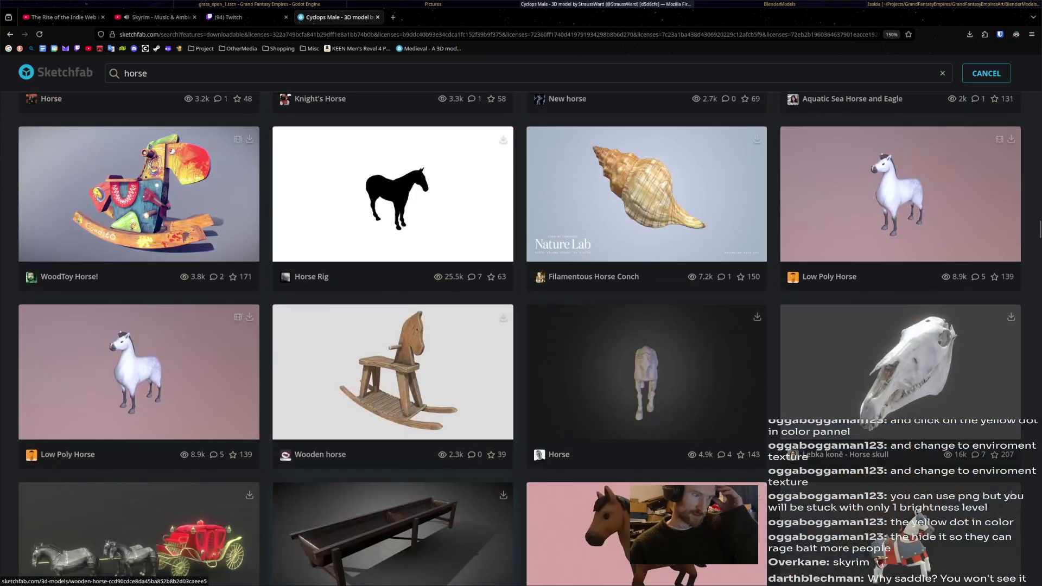
{"action": "scroll", "coordinate": [391, 358], "scroll_direction": "up", "scroll_amount": 2}
{"action": "scroll", "coordinate": [391, 358], "scroll_direction": "up", "scroll_amount": 4}
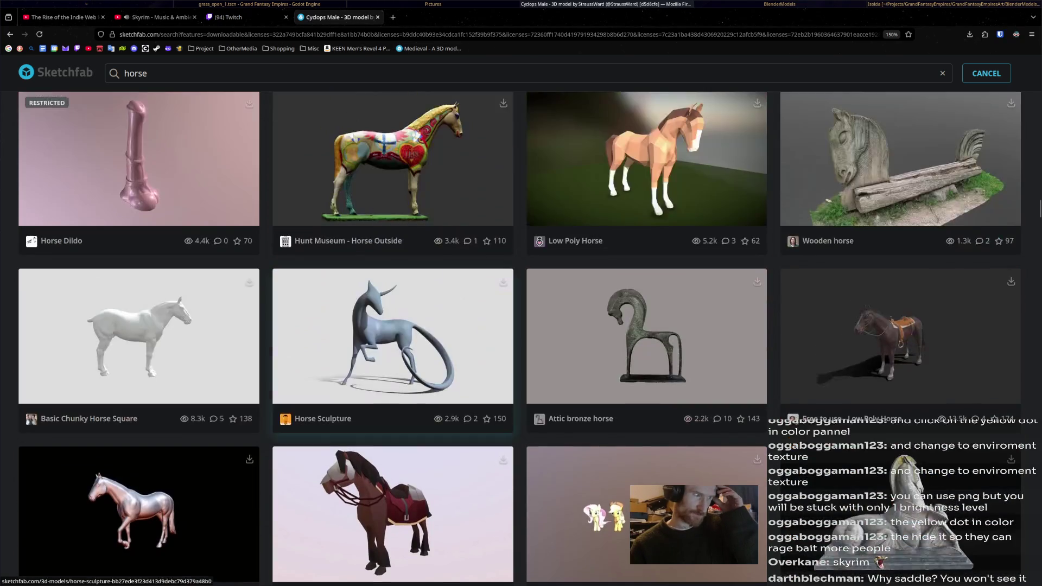
{"action": "scroll", "coordinate": [391, 358], "scroll_direction": "up", "scroll_amount": 3}
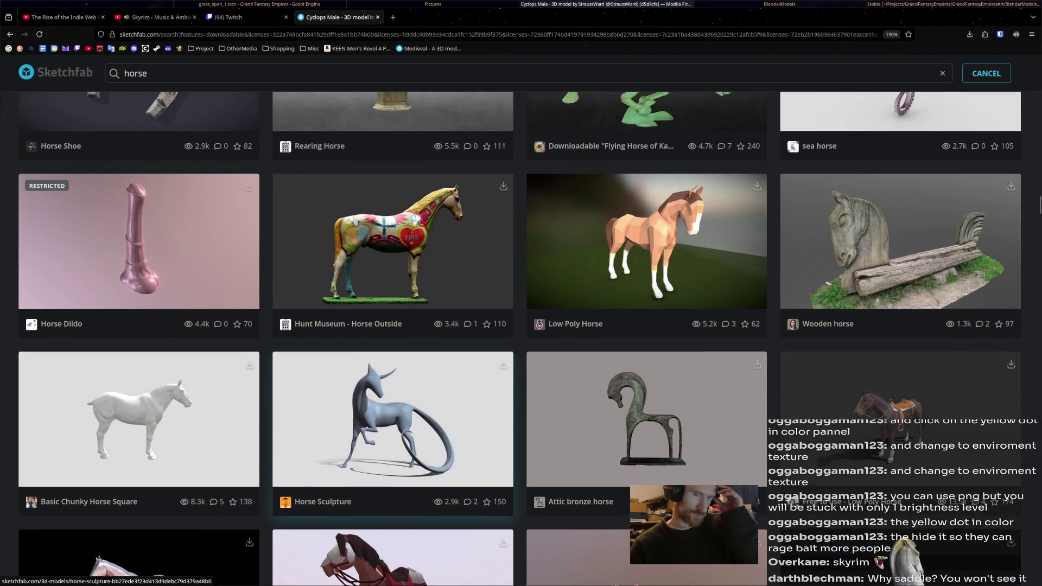
{"action": "scroll", "coordinate": [391, 358], "scroll_direction": "up", "scroll_amount": 1}
{"action": "scroll", "coordinate": [391, 358], "scroll_direction": "down", "scroll_amount": 2}
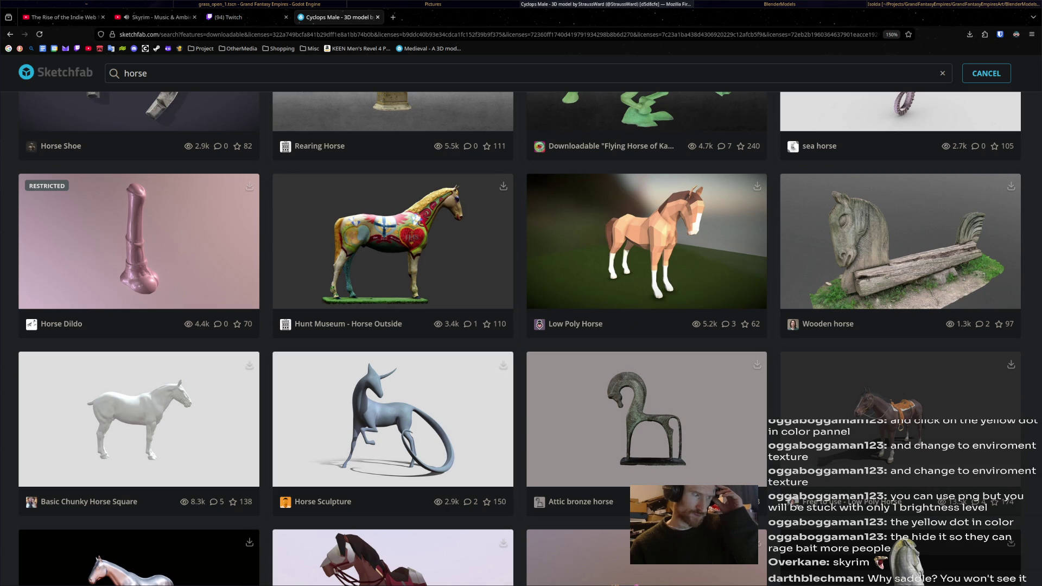
{"action": "scroll", "coordinate": [390, 326], "scroll_direction": "up", "scroll_amount": 3}
{"action": "scroll", "coordinate": [391, 342], "scroll_direction": "up", "scroll_amount": 3}
{"action": "scroll", "coordinate": [391, 407], "scroll_direction": "up", "scroll_amount": 1}
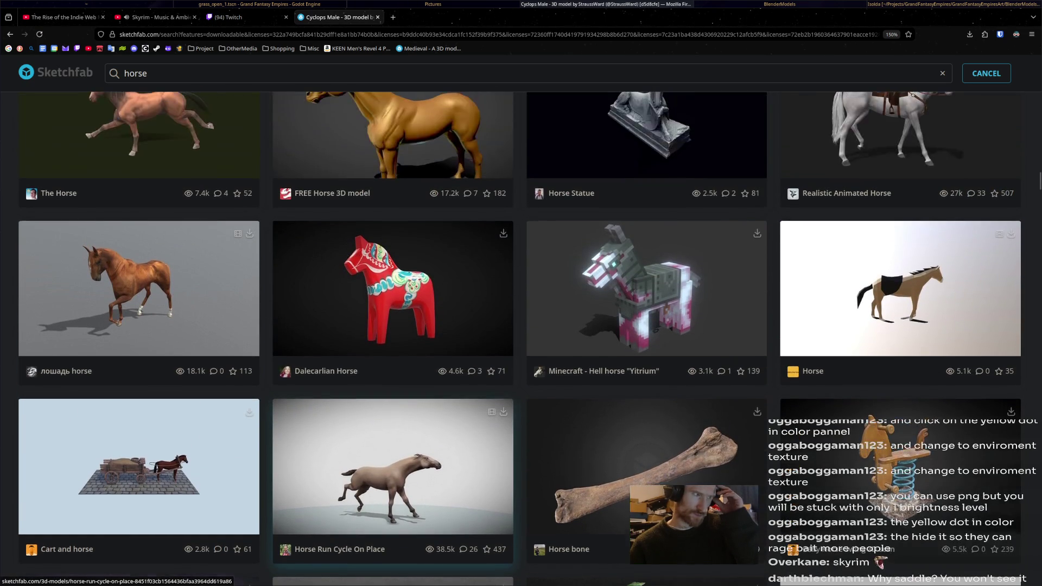
{"action": "scroll", "coordinate": [391, 407], "scroll_direction": "up", "scroll_amount": 1}
{"action": "scroll", "coordinate": [391, 408], "scroll_direction": "up", "scroll_amount": 1}
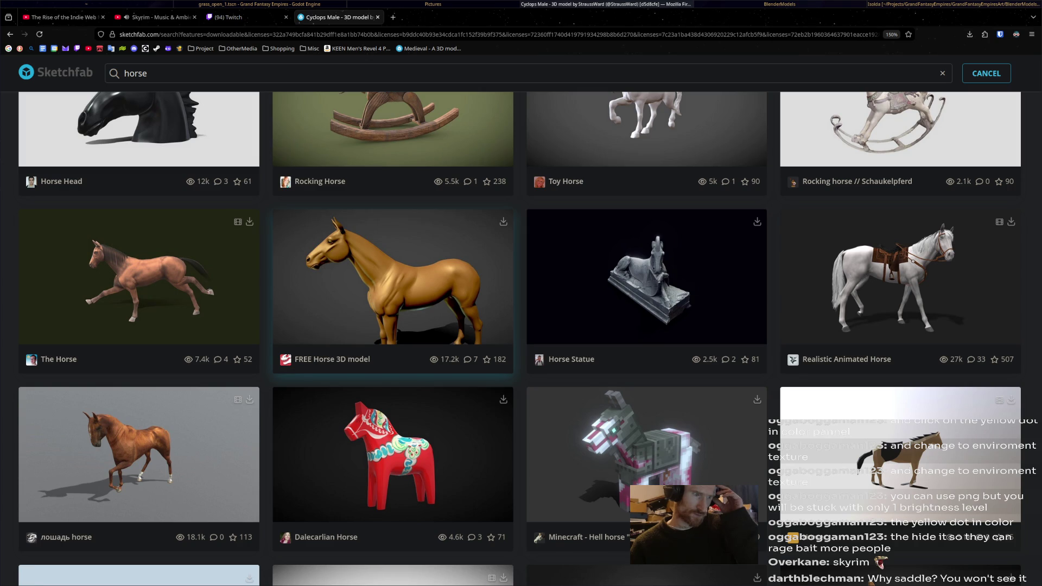
{"action": "scroll", "coordinate": [431, 350], "scroll_direction": "up", "scroll_amount": 1}
{"action": "scroll", "coordinate": [432, 350], "scroll_direction": "up", "scroll_amount": 3}
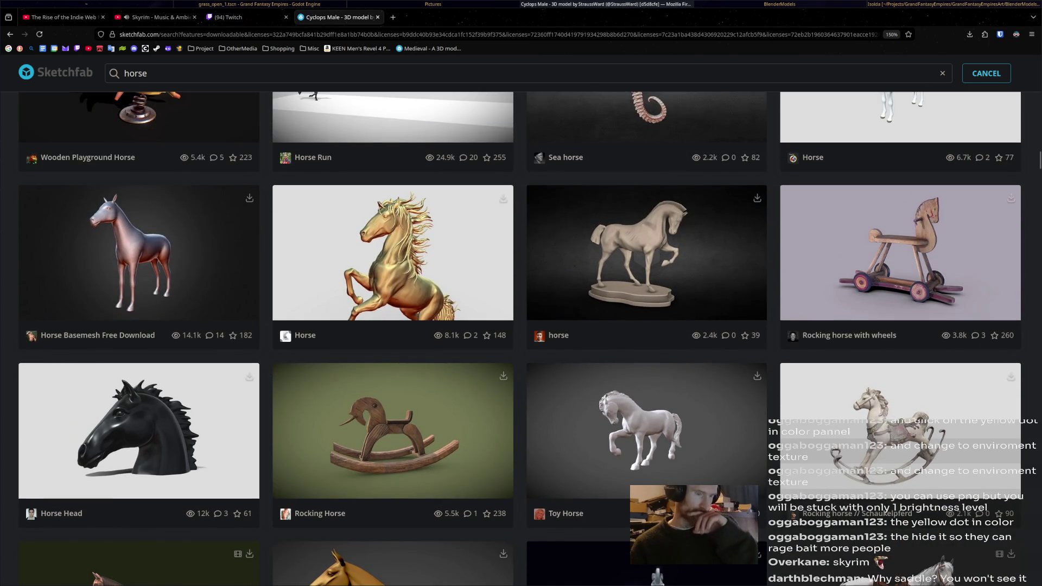
{"action": "scroll", "coordinate": [393, 342], "scroll_direction": "up", "scroll_amount": 3}
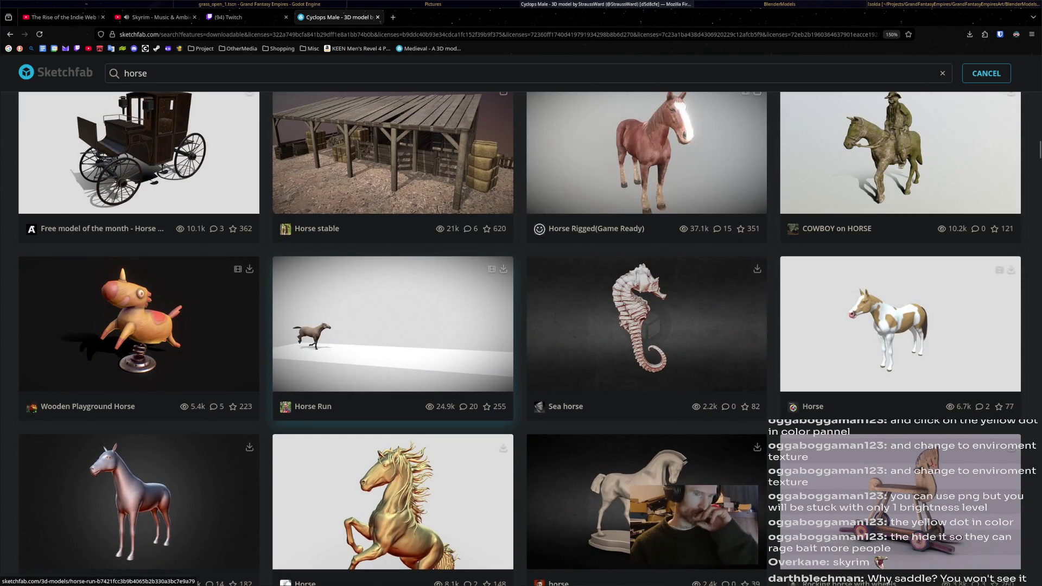
{"action": "scroll", "coordinate": [392, 342], "scroll_direction": "up", "scroll_amount": 2}
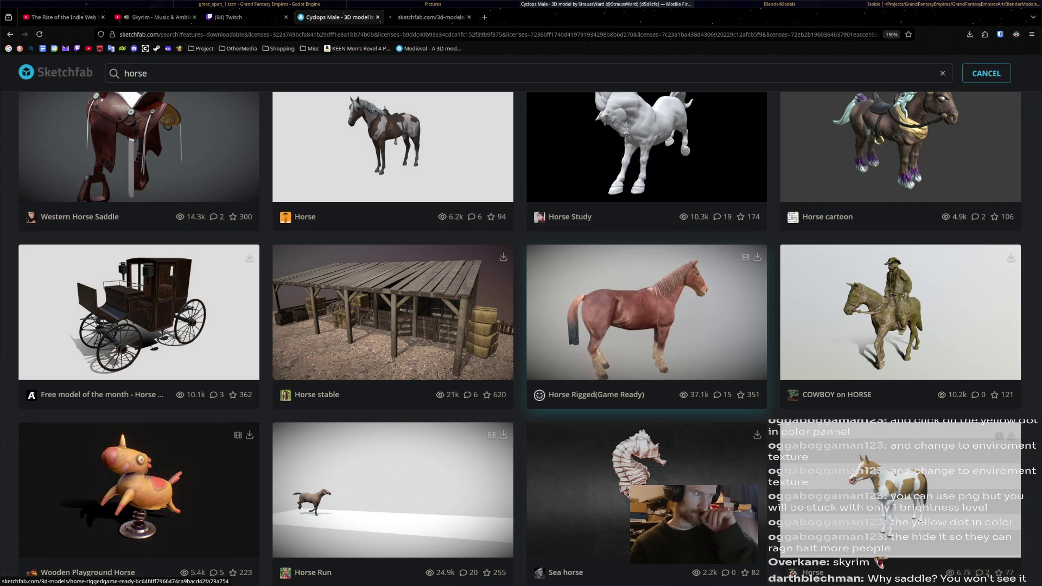
Step: Open the Horse Rigged(Game Ready) model by abhayexe in a new tab
{"action": "left_click", "coordinate": [646, 318]}
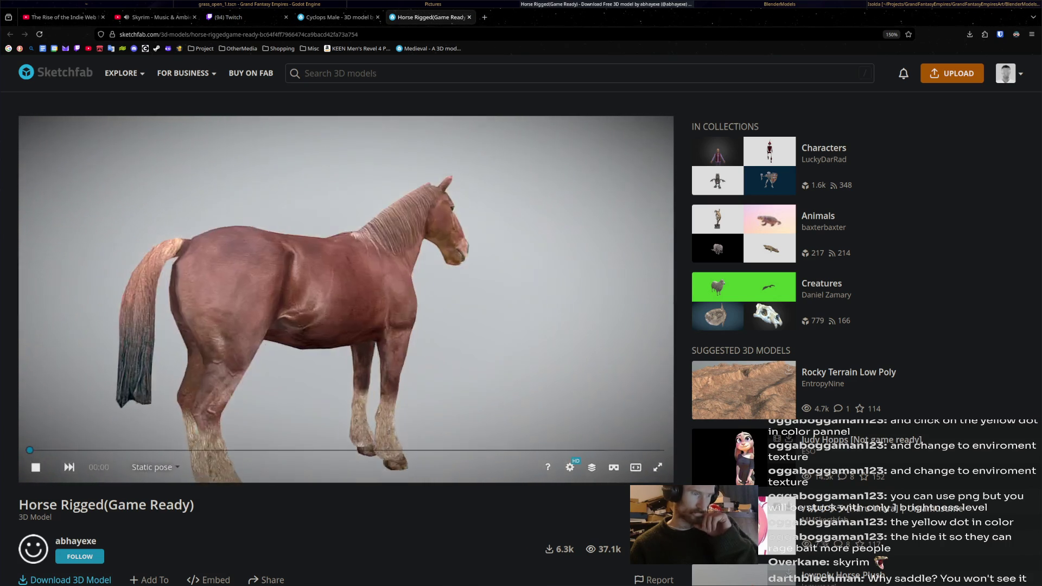
{"action": "scroll", "coordinate": [522, 325], "scroll_direction": "down", "scroll_amount": 3}
{"action": "scroll", "coordinate": [521, 326], "scroll_direction": "up", "scroll_amount": 1}
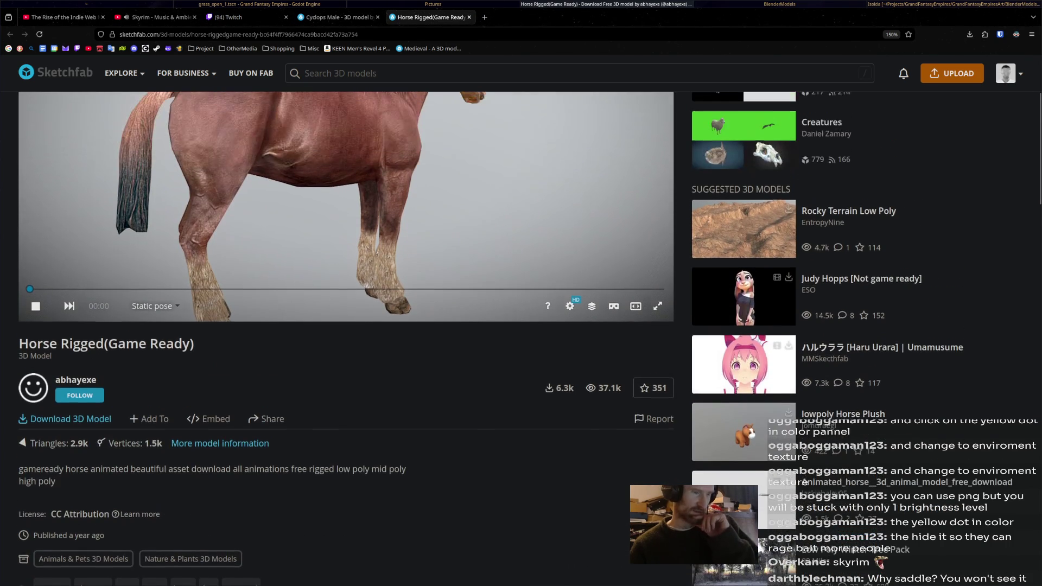
{"action": "scroll", "coordinate": [521, 325], "scroll_direction": "up", "scroll_amount": 2}
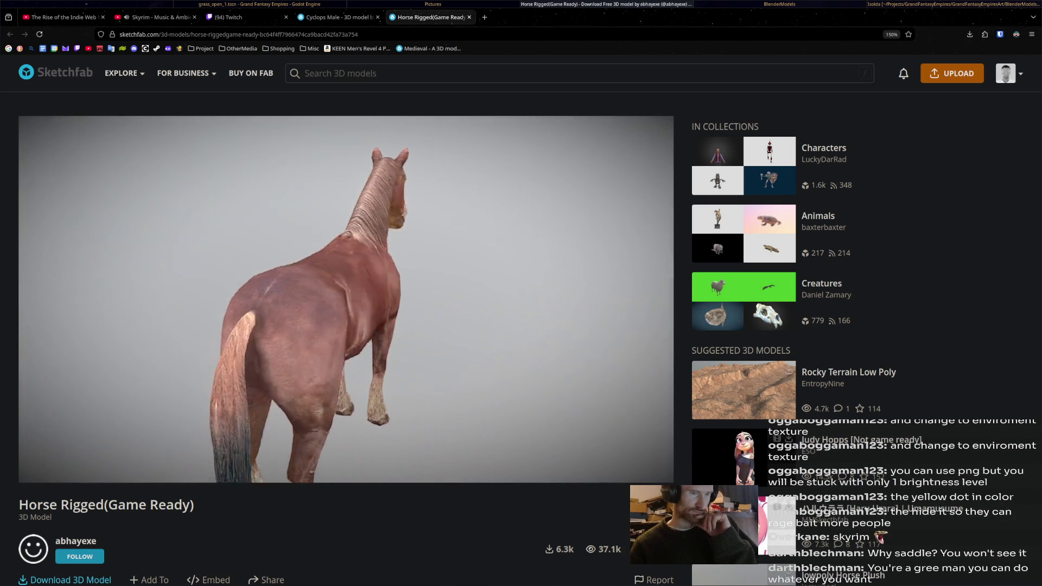
Step: Return from the Horse Rigged page to the horse search results tab
{"action": "key", "text": "ctrl+shift+Tab"}
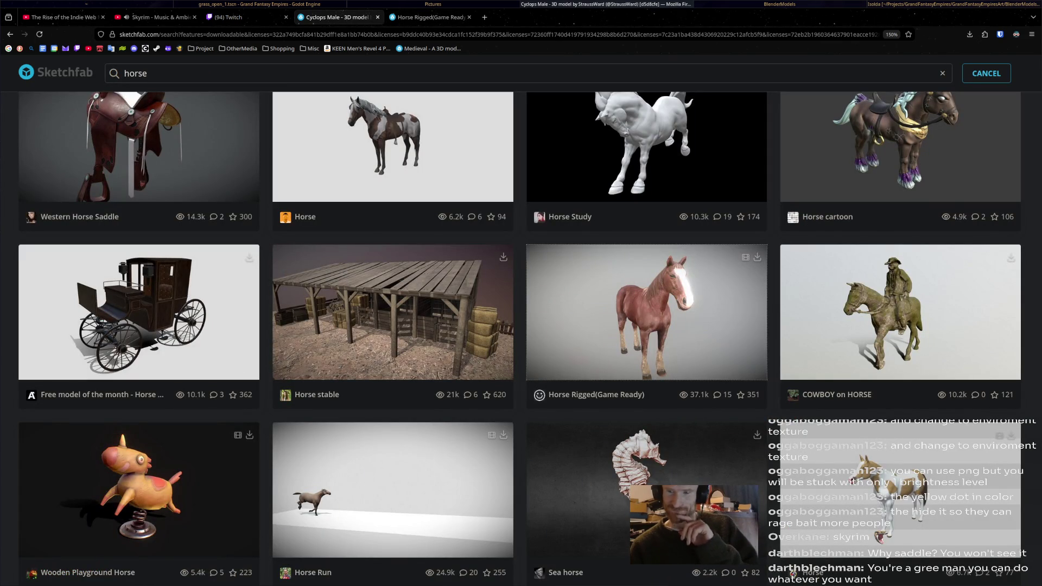
{"action": "scroll", "coordinate": [390, 392], "scroll_direction": "up", "scroll_amount": 2}
{"action": "scroll", "coordinate": [391, 391], "scroll_direction": "up", "scroll_amount": 1}
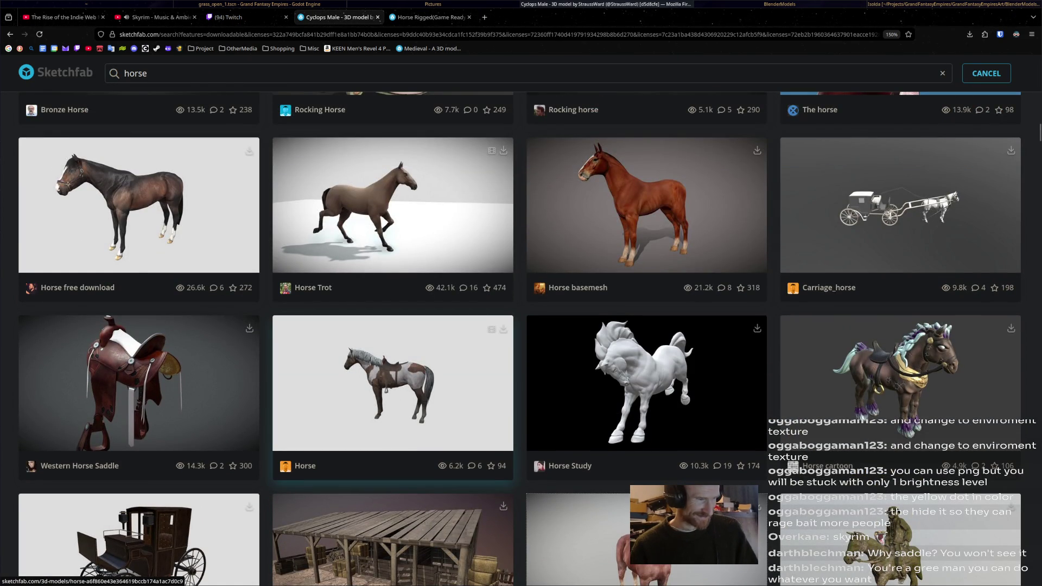
Step: Open the brown-and-white spotted Horse model's page from the results
{"action": "left_click", "coordinate": [392, 383]}
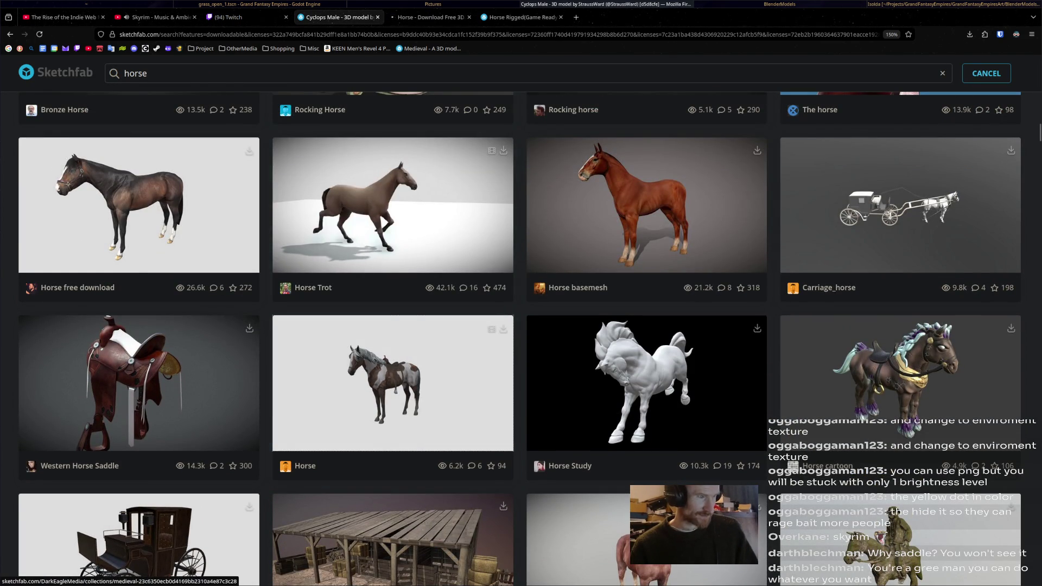
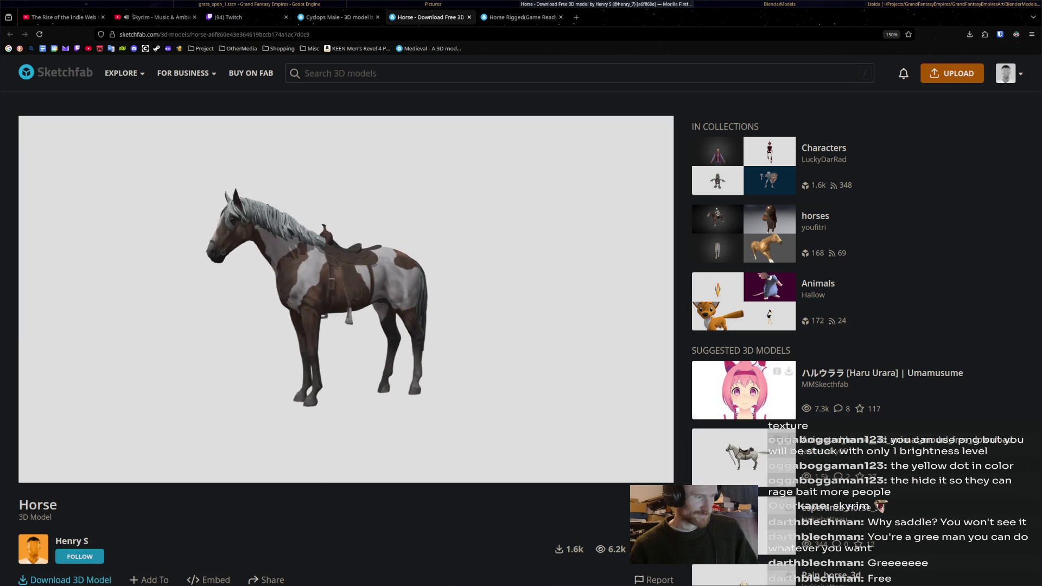
Step: Pause the saddled horse's animation and open youfitri's 'horses' collection in a new tab
{"action": "key", "text": "space"}
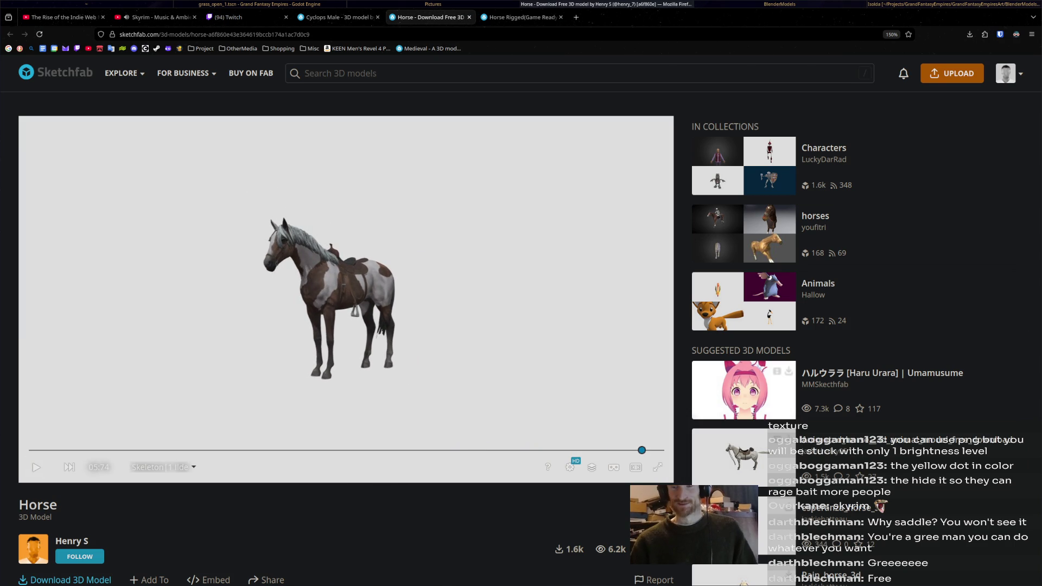
{"action": "left_click", "coordinate": [815, 216]}
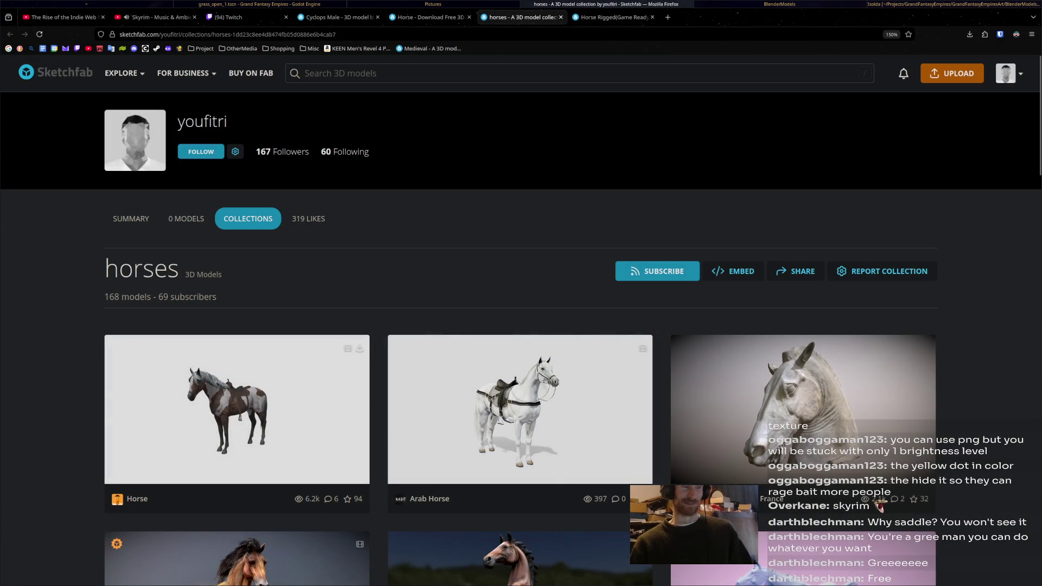
{"action": "scroll", "coordinate": [236, 211], "scroll_direction": "down", "scroll_amount": 5}
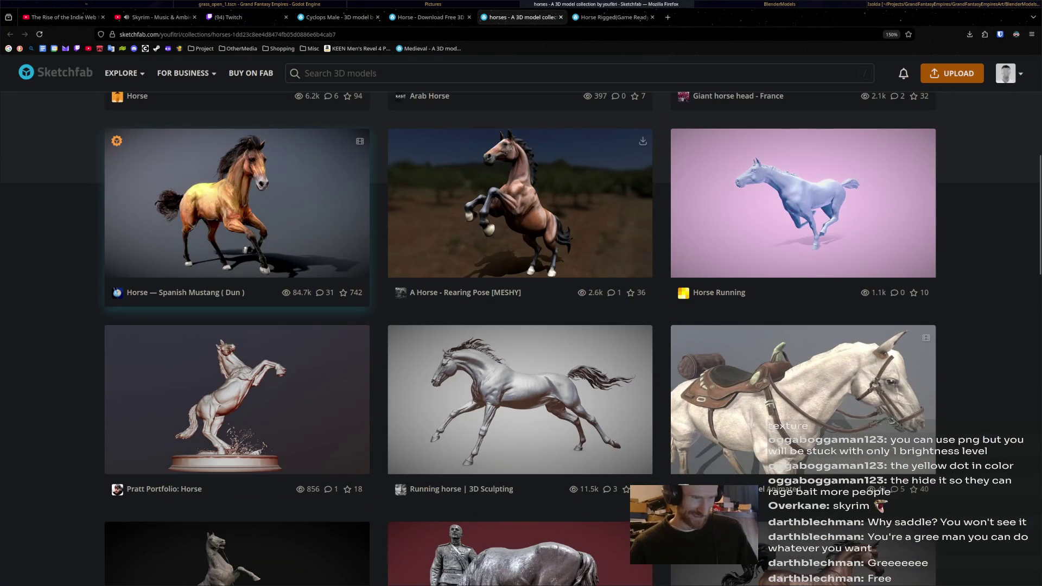
{"action": "scroll", "coordinate": [236, 212], "scroll_direction": "down", "scroll_amount": 4}
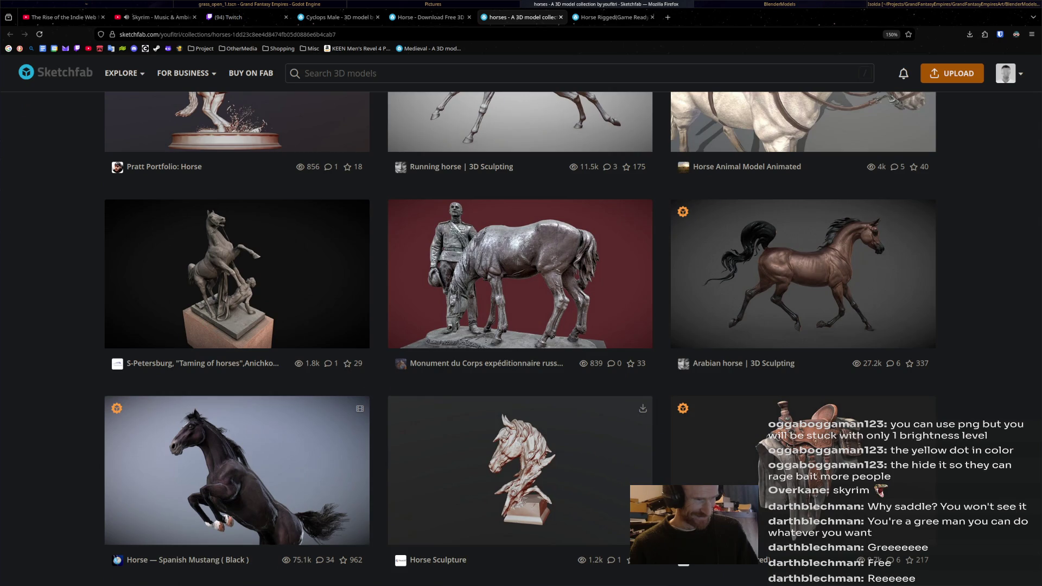
{"action": "scroll", "coordinate": [237, 212], "scroll_direction": "down", "scroll_amount": 4}
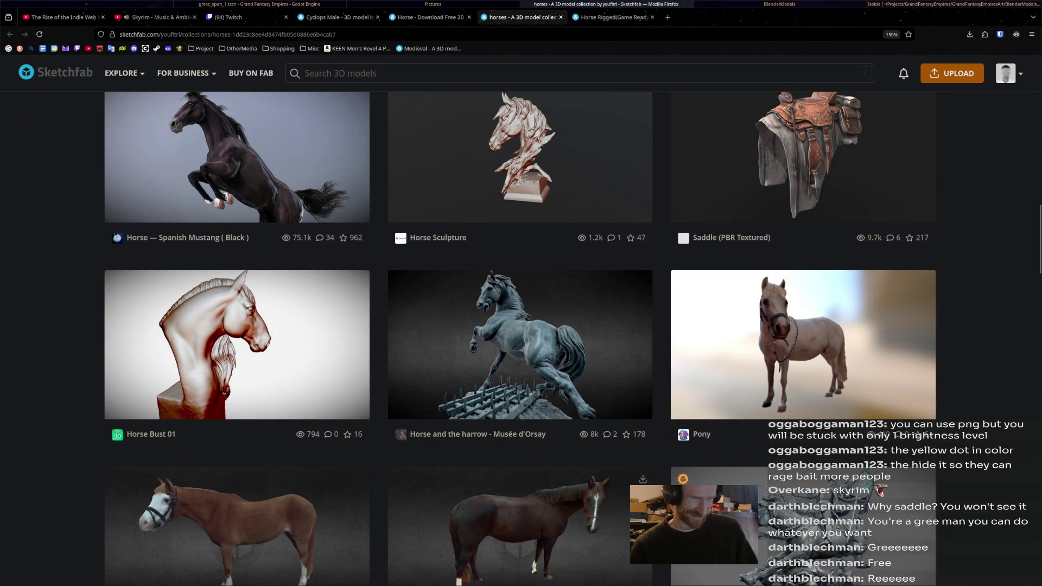
{"action": "scroll", "coordinate": [236, 212], "scroll_direction": "down", "scroll_amount": 3}
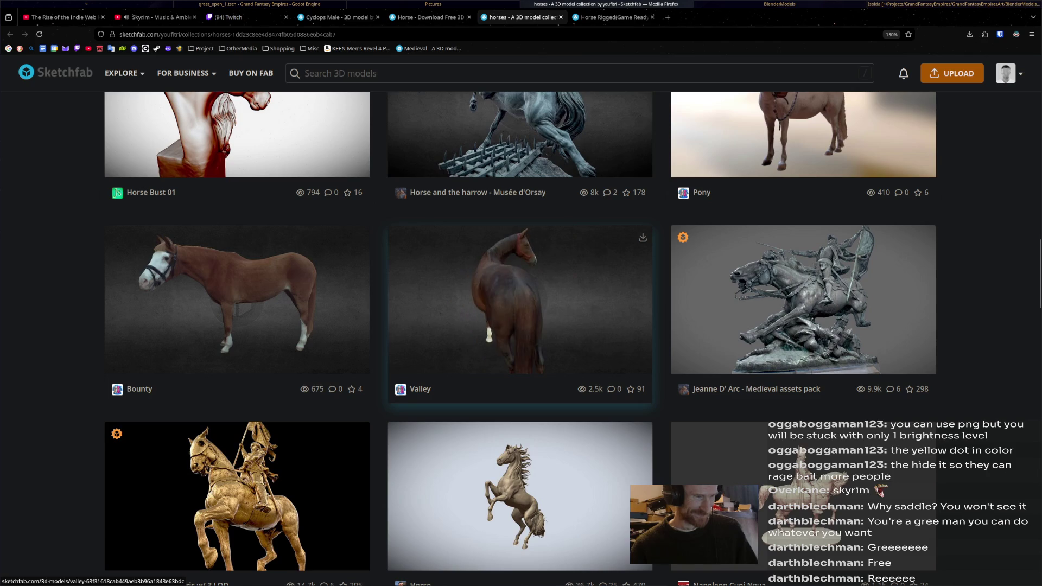
{"action": "scroll", "coordinate": [521, 326], "scroll_direction": "down", "scroll_amount": 4}
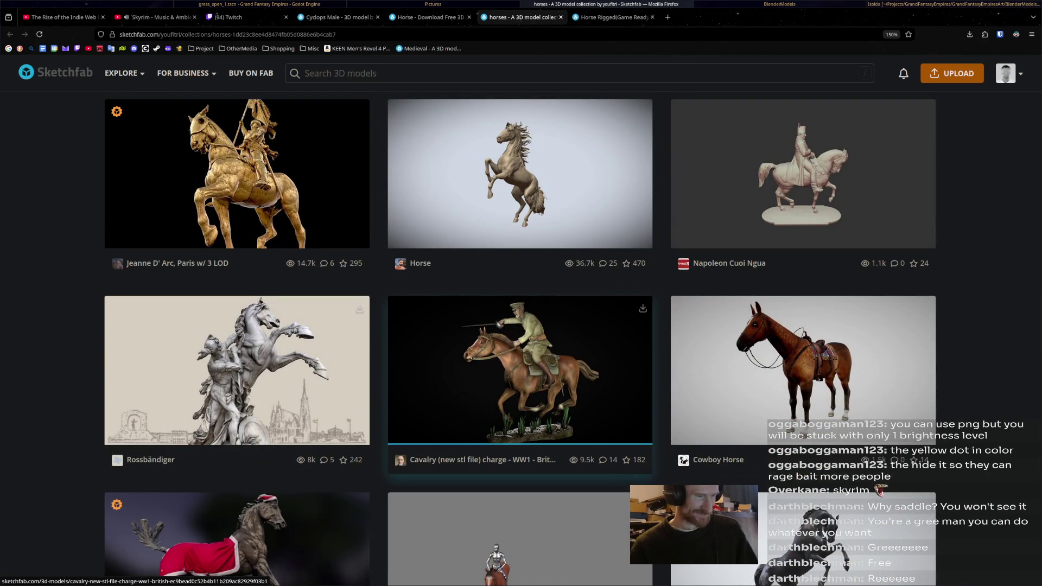
{"action": "scroll", "coordinate": [236, 367], "scroll_direction": "down", "scroll_amount": 5}
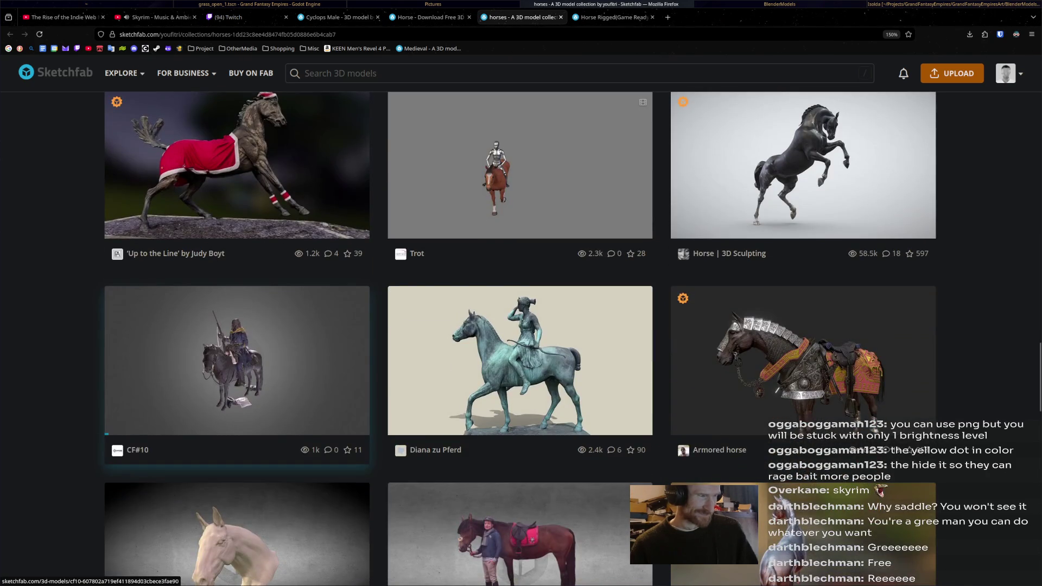
{"action": "scroll", "coordinate": [236, 367], "scroll_direction": "up", "scroll_amount": 2}
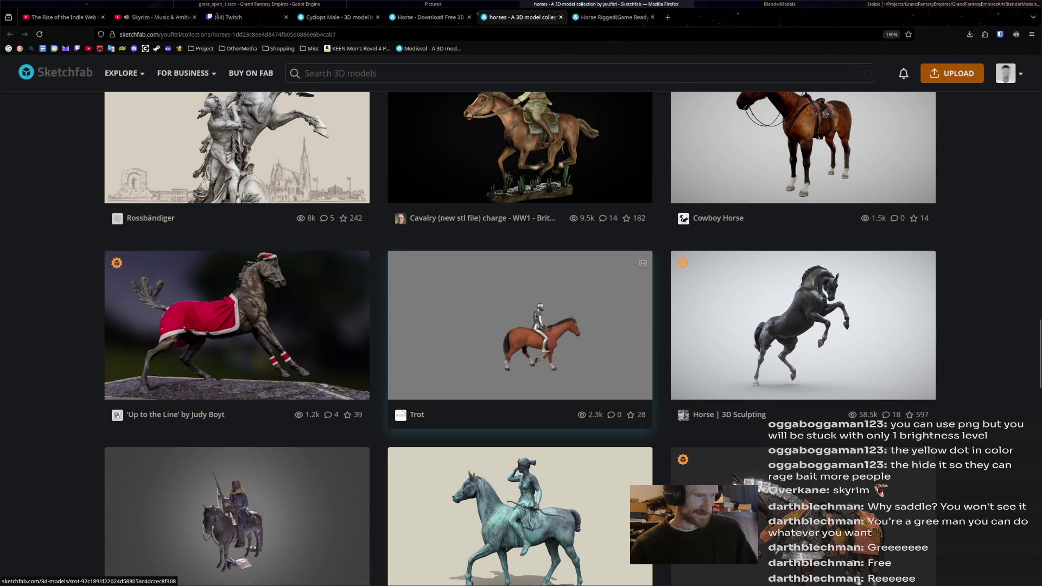
{"action": "scroll", "coordinate": [521, 367], "scroll_direction": "down", "scroll_amount": 2}
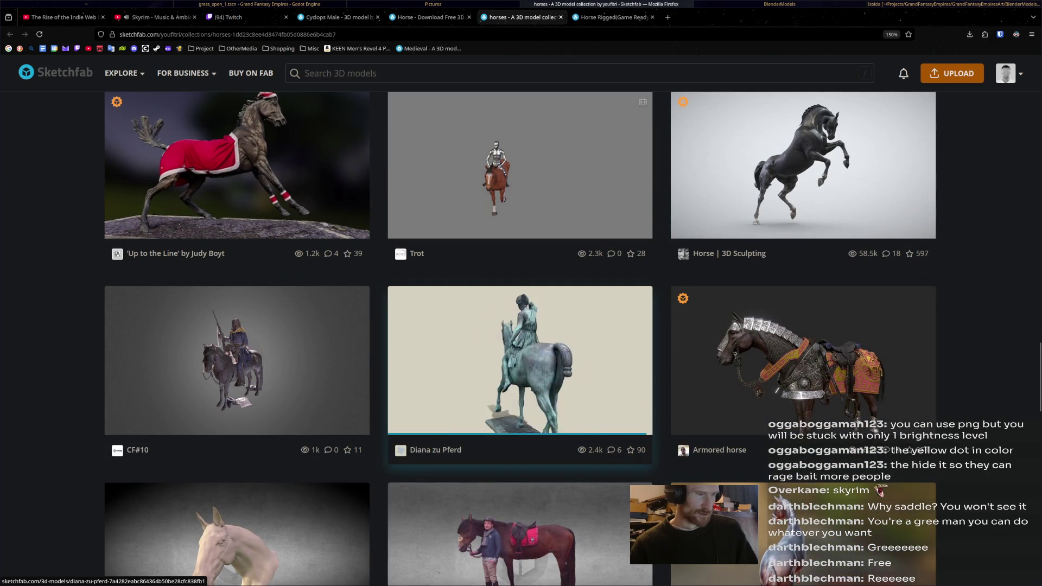
{"action": "scroll", "coordinate": [521, 326], "scroll_direction": "down", "scroll_amount": 4}
{"action": "scroll", "coordinate": [521, 326], "scroll_direction": "up", "scroll_amount": 3}
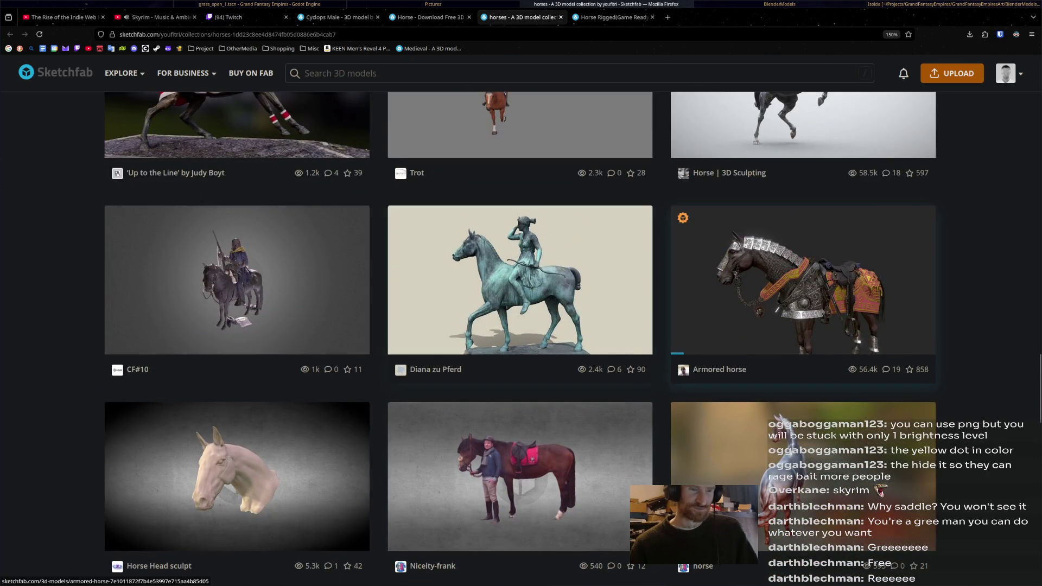
{"action": "scroll", "coordinate": [521, 440], "scroll_direction": "down", "scroll_amount": 3}
{"action": "scroll", "coordinate": [521, 439], "scroll_direction": "down", "scroll_amount": 2}
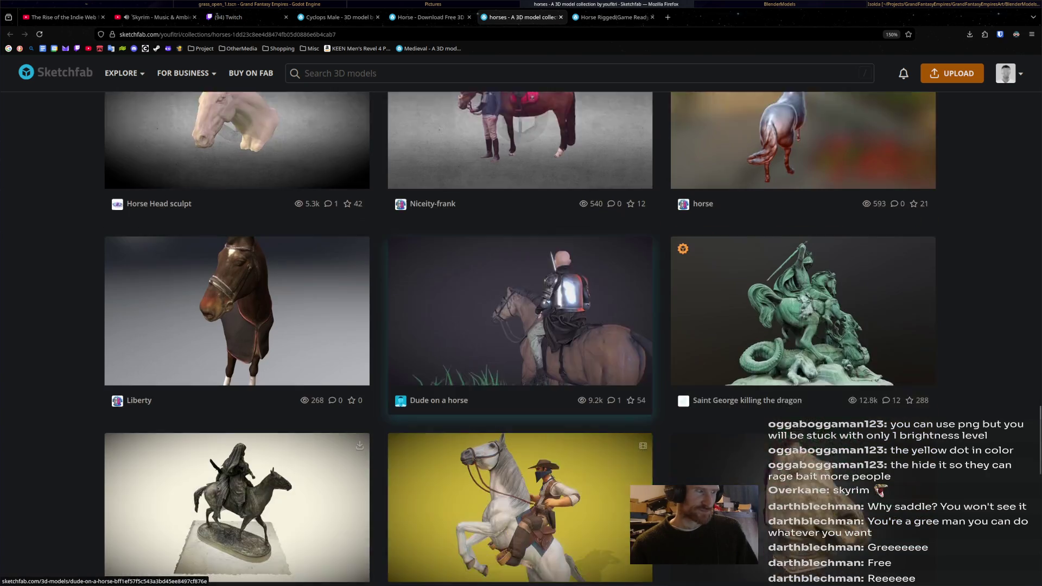
{"action": "scroll", "coordinate": [521, 456], "scroll_direction": "down", "scroll_amount": 1}
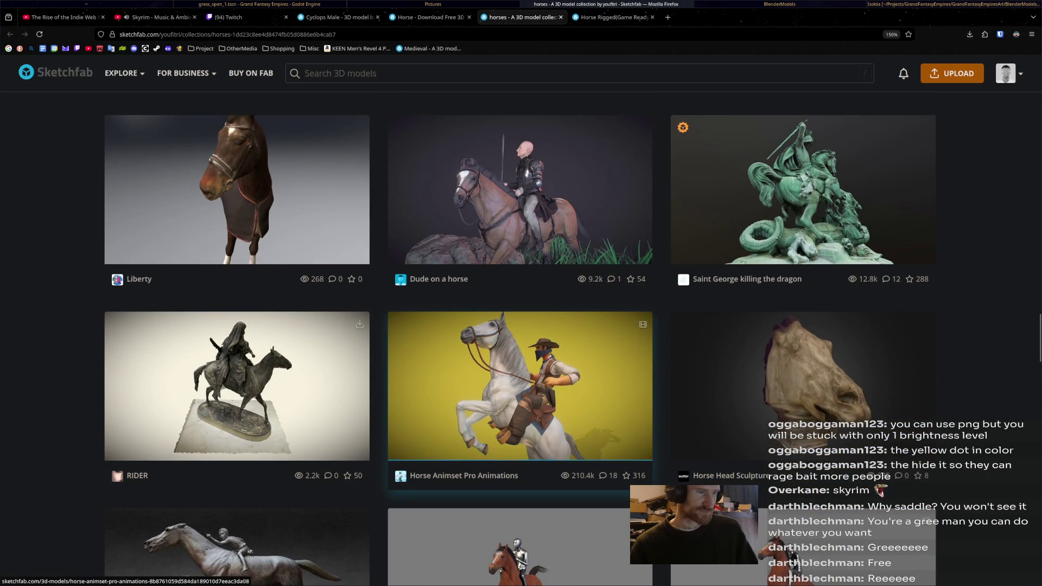
{"action": "scroll", "coordinate": [521, 441], "scroll_direction": "down", "scroll_amount": 4}
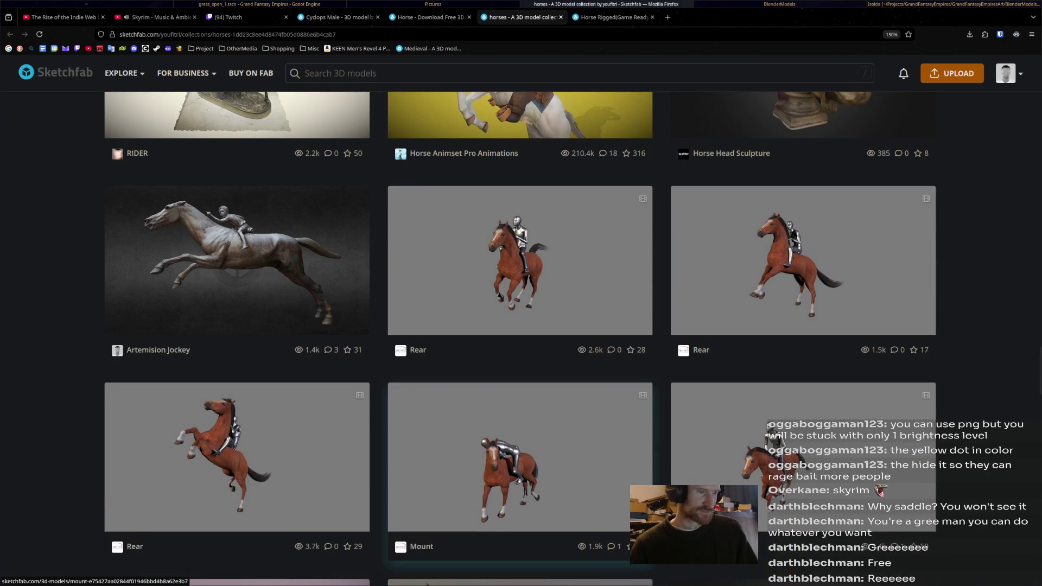
{"action": "scroll", "coordinate": [521, 456], "scroll_direction": "down", "scroll_amount": 3}
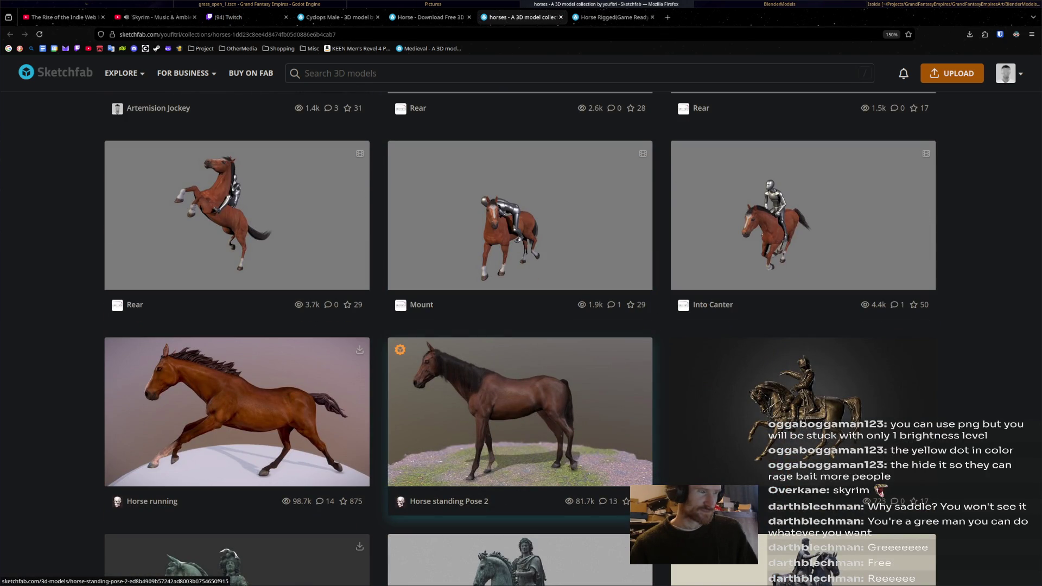
{"action": "scroll", "coordinate": [521, 456], "scroll_direction": "down", "scroll_amount": 2}
{"action": "scroll", "coordinate": [521, 457], "scroll_direction": "down", "scroll_amount": 1}
{"action": "scroll", "coordinate": [521, 456], "scroll_direction": "down", "scroll_amount": 2}
{"action": "scroll", "coordinate": [521, 456], "scroll_direction": "down", "scroll_amount": 2}
{"action": "scroll", "coordinate": [521, 456], "scroll_direction": "down", "scroll_amount": 3}
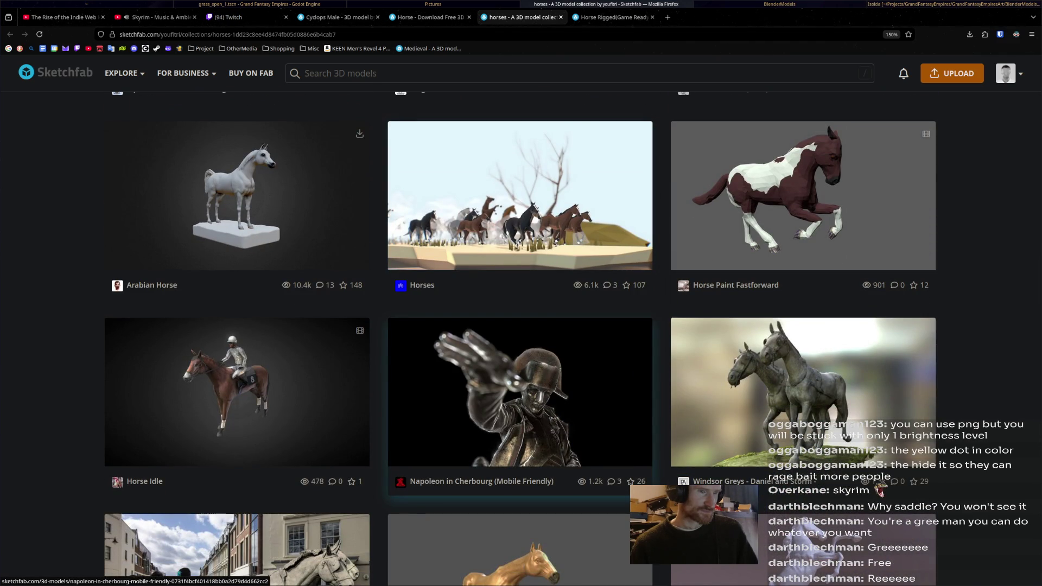
{"action": "scroll", "coordinate": [522, 440], "scroll_direction": "down", "scroll_amount": 2}
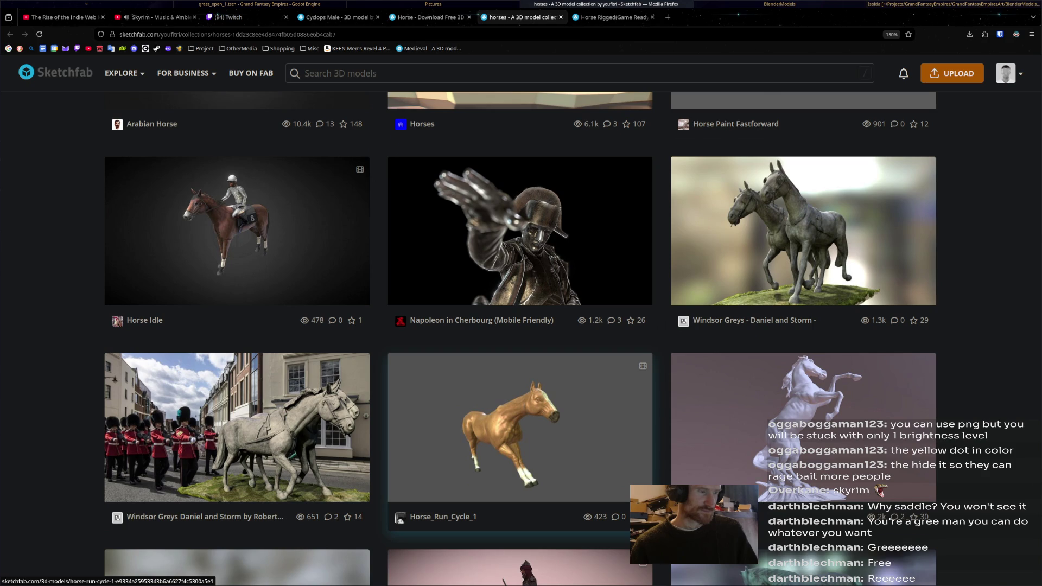
{"action": "scroll", "coordinate": [521, 439], "scroll_direction": "down", "scroll_amount": 3}
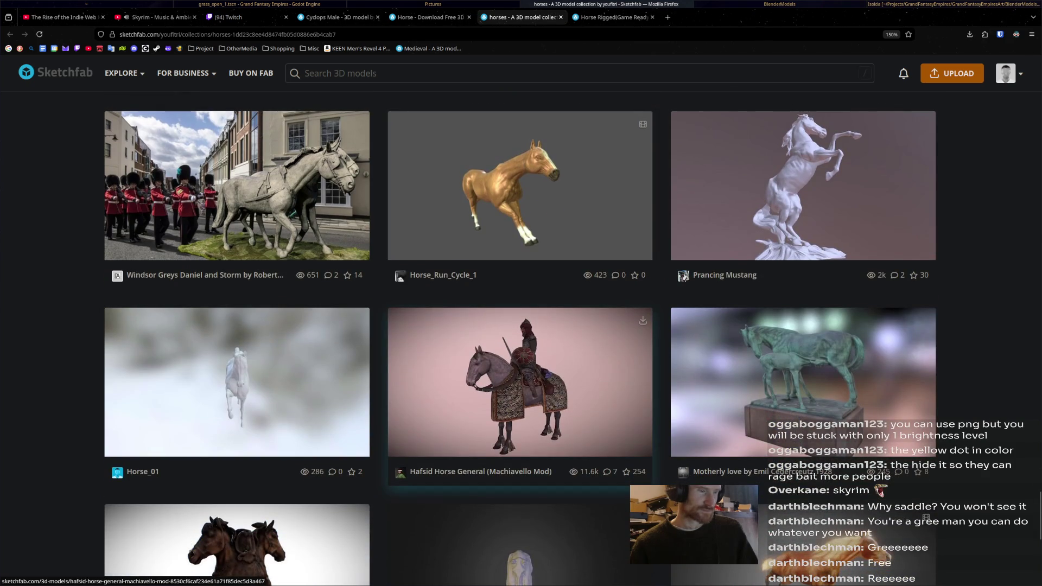
{"action": "scroll", "coordinate": [521, 407], "scroll_direction": "down", "scroll_amount": 3}
{"action": "scroll", "coordinate": [522, 343], "scroll_direction": "up", "scroll_amount": 2}
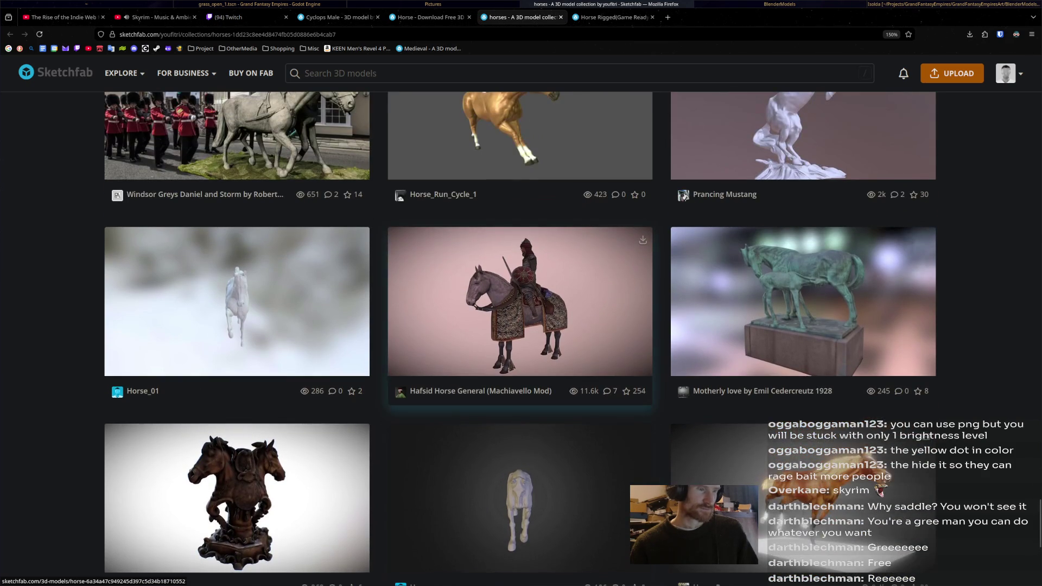
Step: After browsing the horses collection, return to the 'Horse - Download Free 3D' model page
{"action": "left_click", "coordinate": [431, 17]}
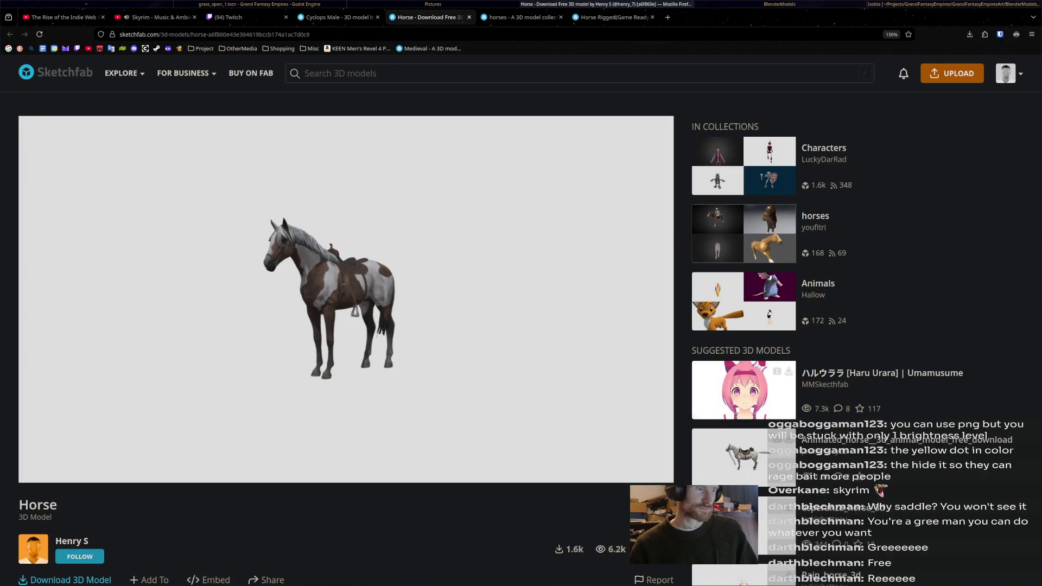